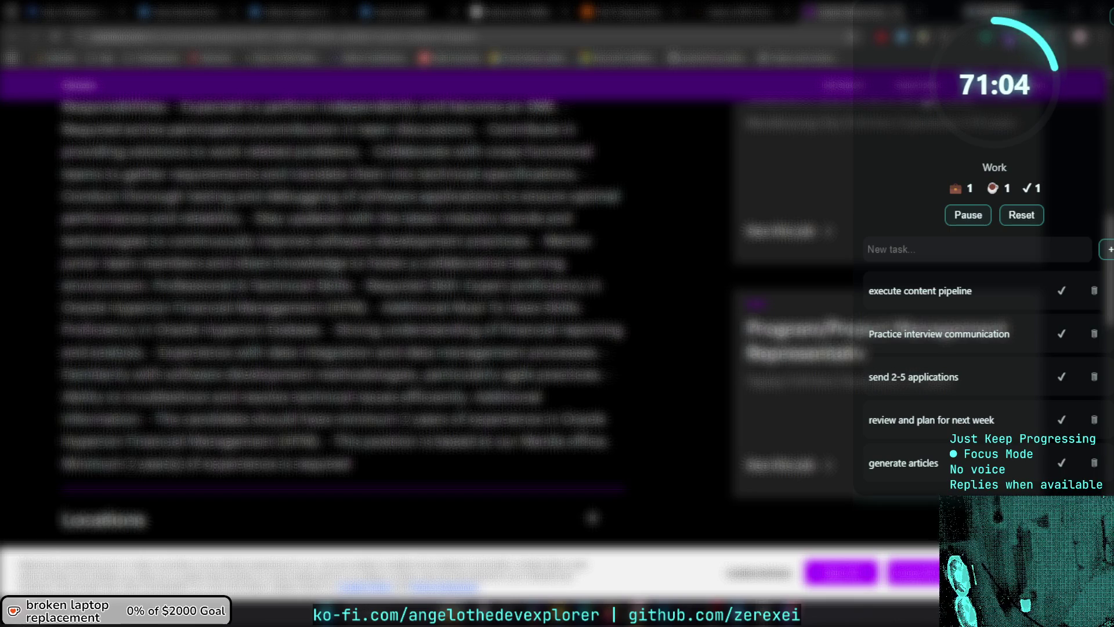
# Expand the Accenture posting's Locations and Additional Information sections, read them, then go back to the results.
pyautogui.scroll(-1, 342, 290)
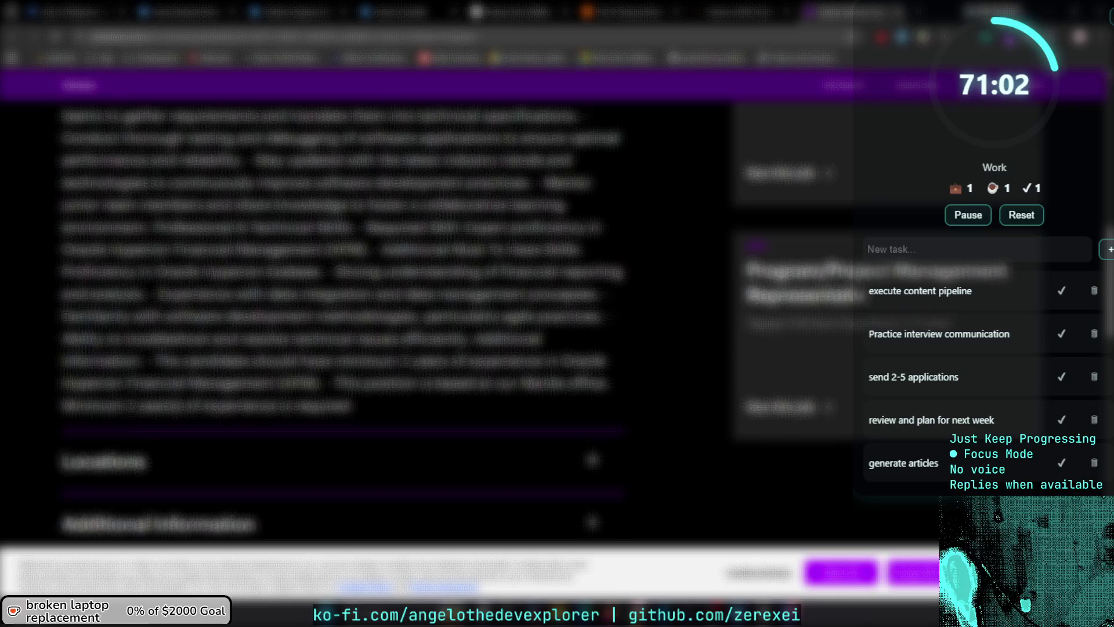
pyautogui.scroll(-2, 579, 349)
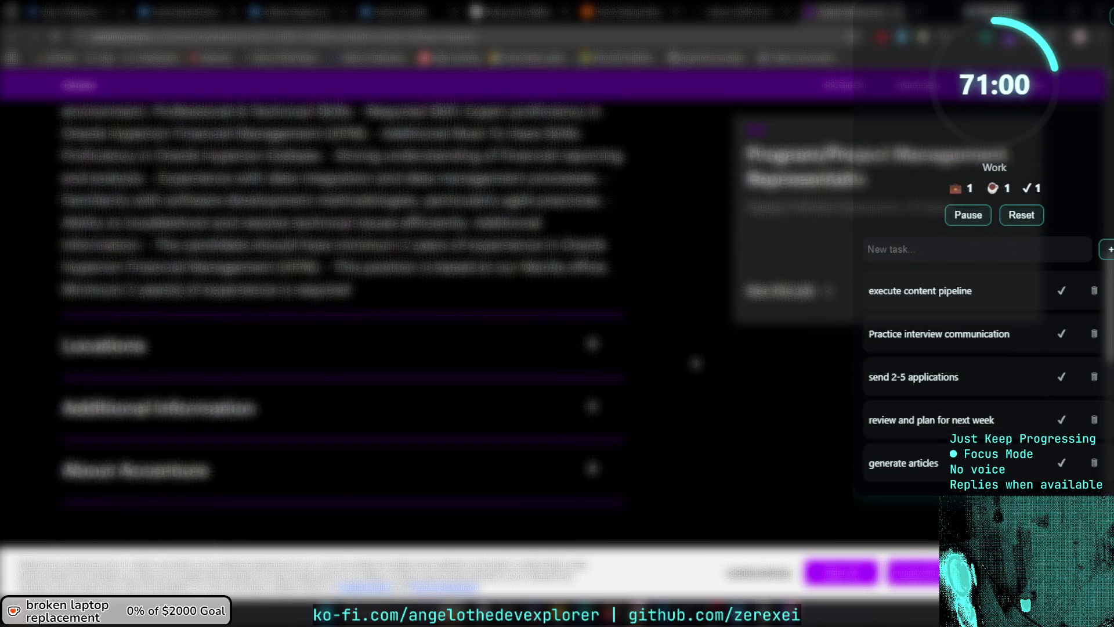
pyautogui.click(592, 345)
pyautogui.scroll(-2, 603, 394)
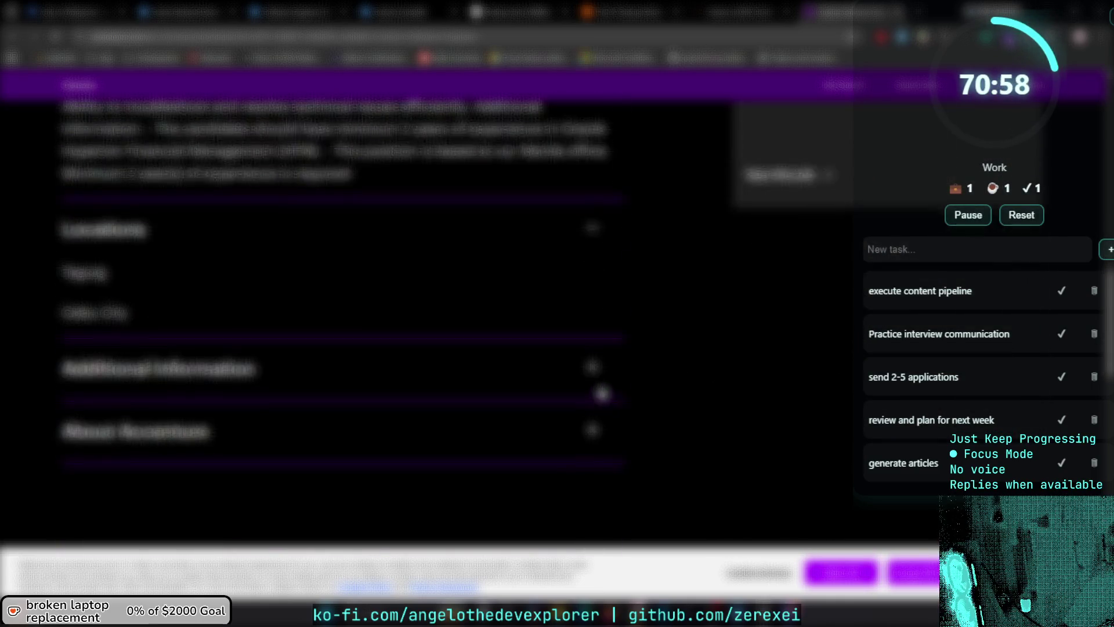
pyautogui.click(626, 383)
pyautogui.scroll(-4, 629, 377)
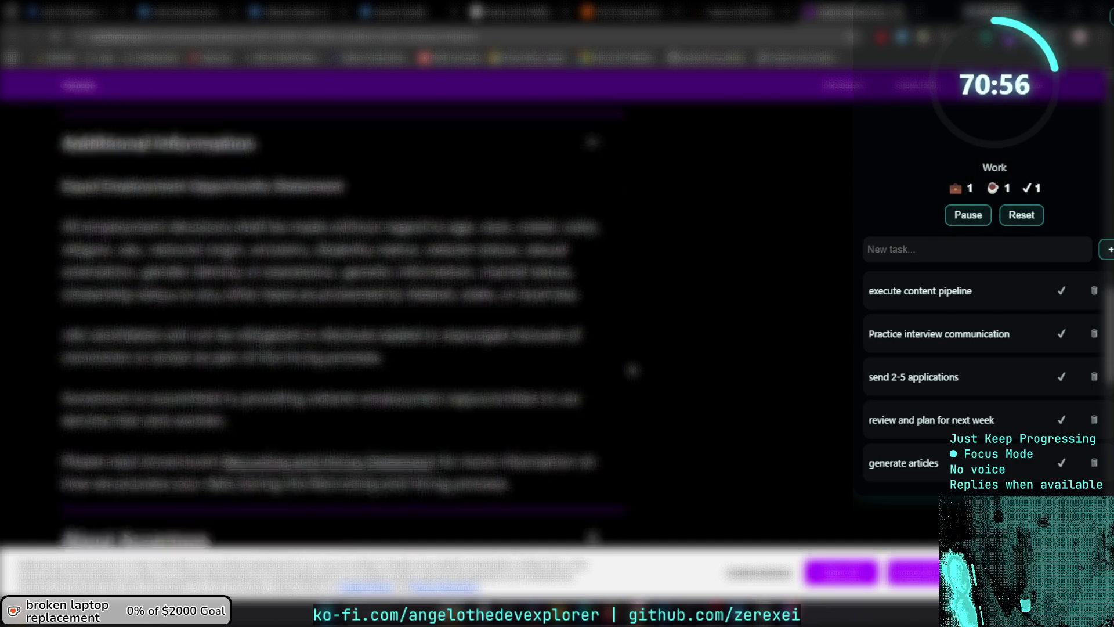
pyautogui.scroll(5, 633, 370)
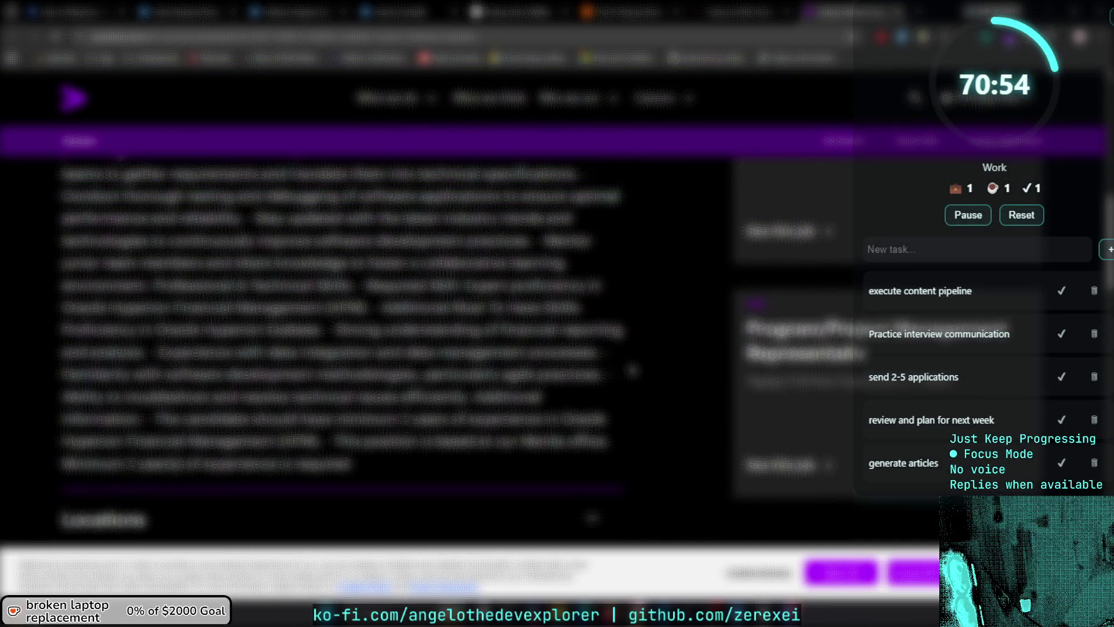
pyautogui.scroll(1, 632, 370)
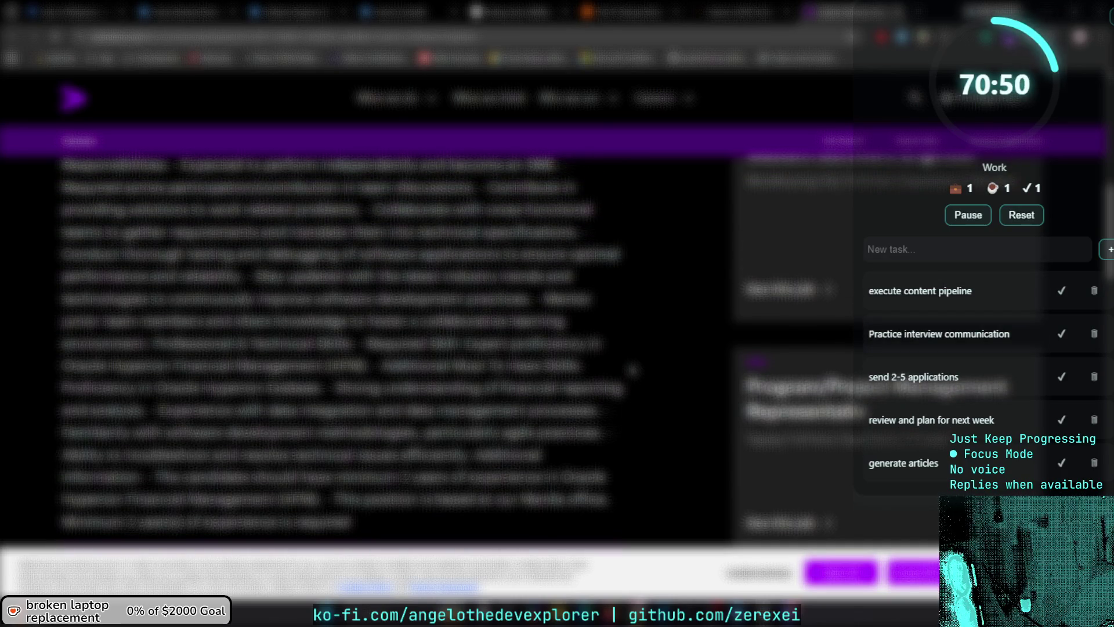
pyautogui.scroll(-1, 632, 369)
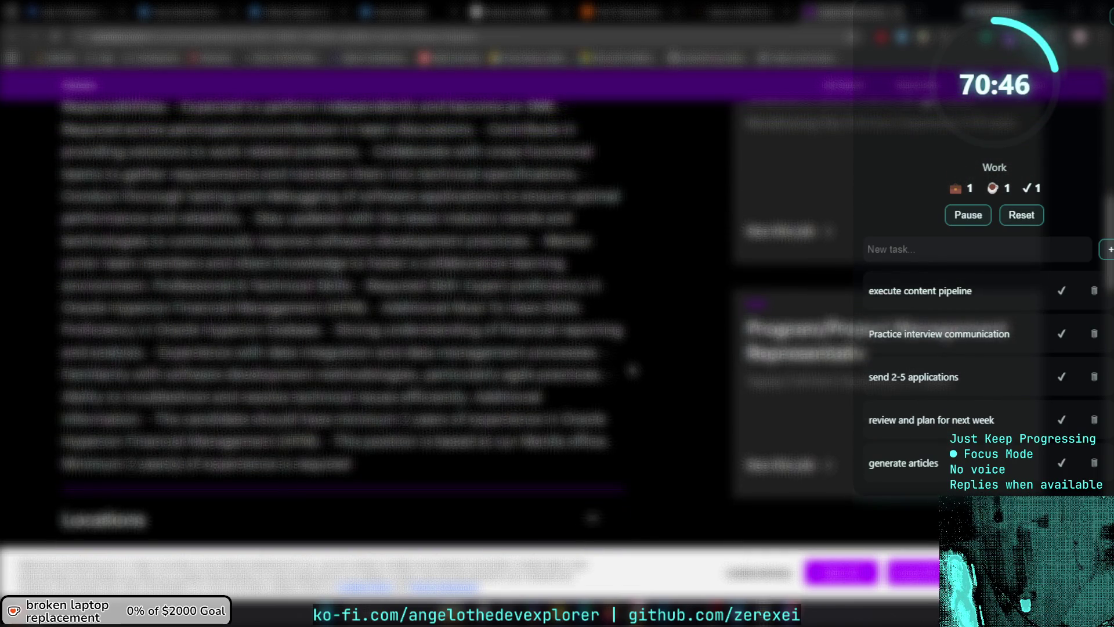
pyautogui.hotkey('alt', 'Left')
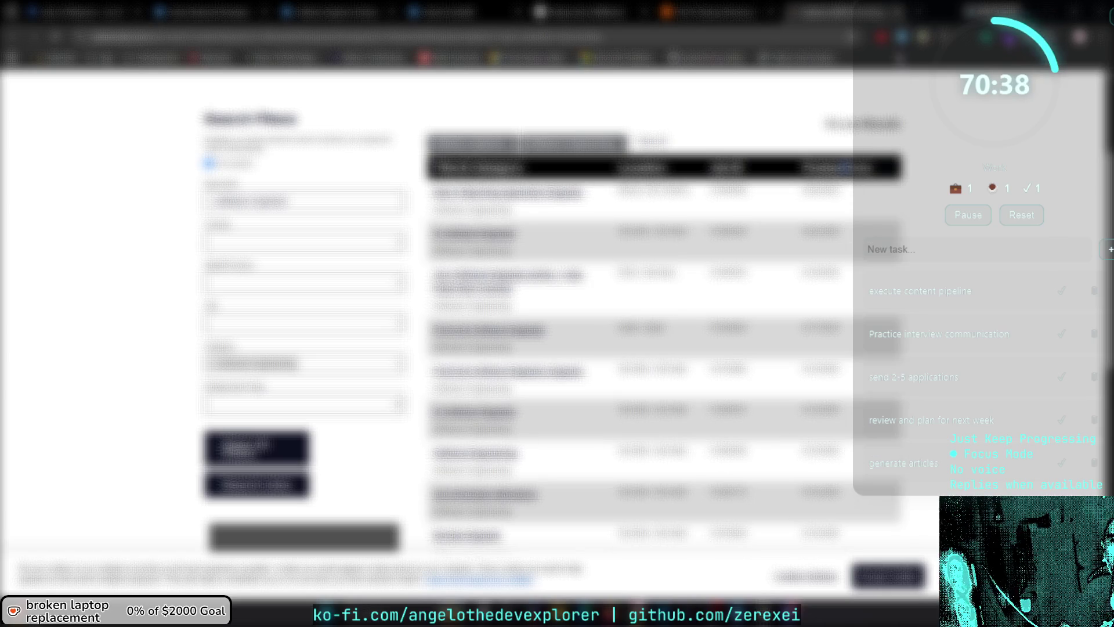
# Close the extra job tabs and load the Indeed jobs page in a tab.
pyautogui.hotkey('ctrl', 'w')
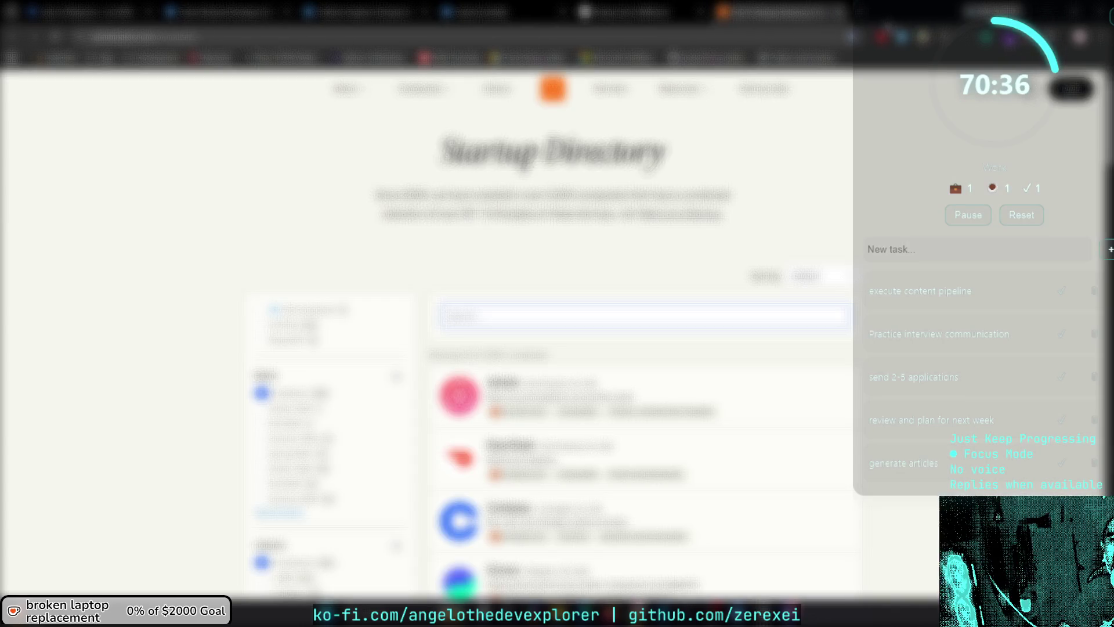
pyautogui.hotkey('ctrl', 'w')
pyautogui.hotkey('ctrl', 'w')
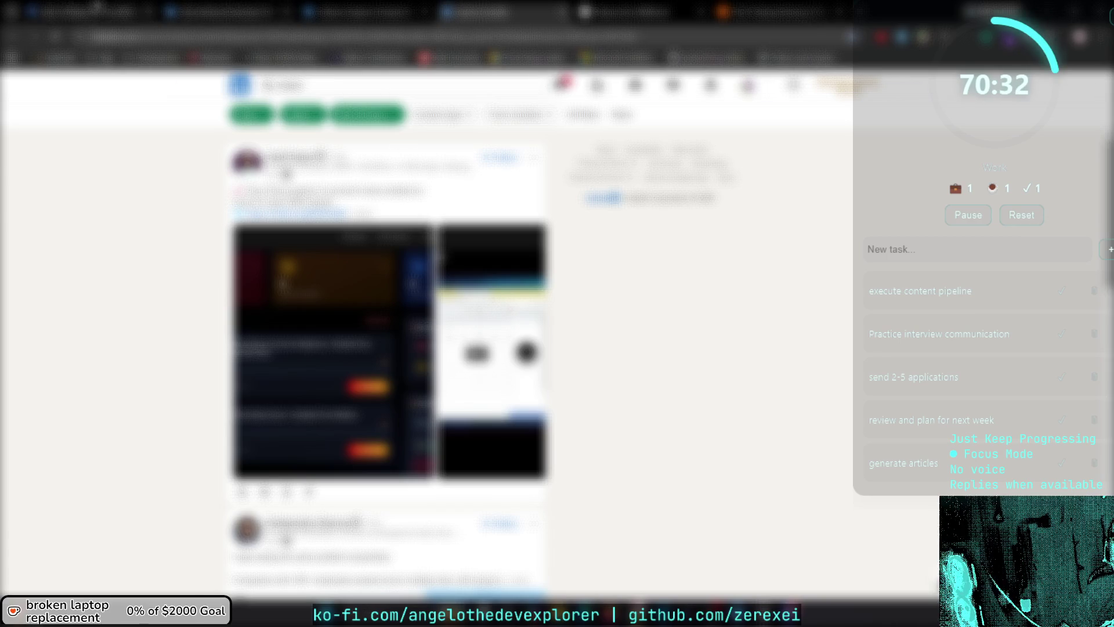
pyautogui.click(96, 7)
pyautogui.hotkey('ctrl', 't')
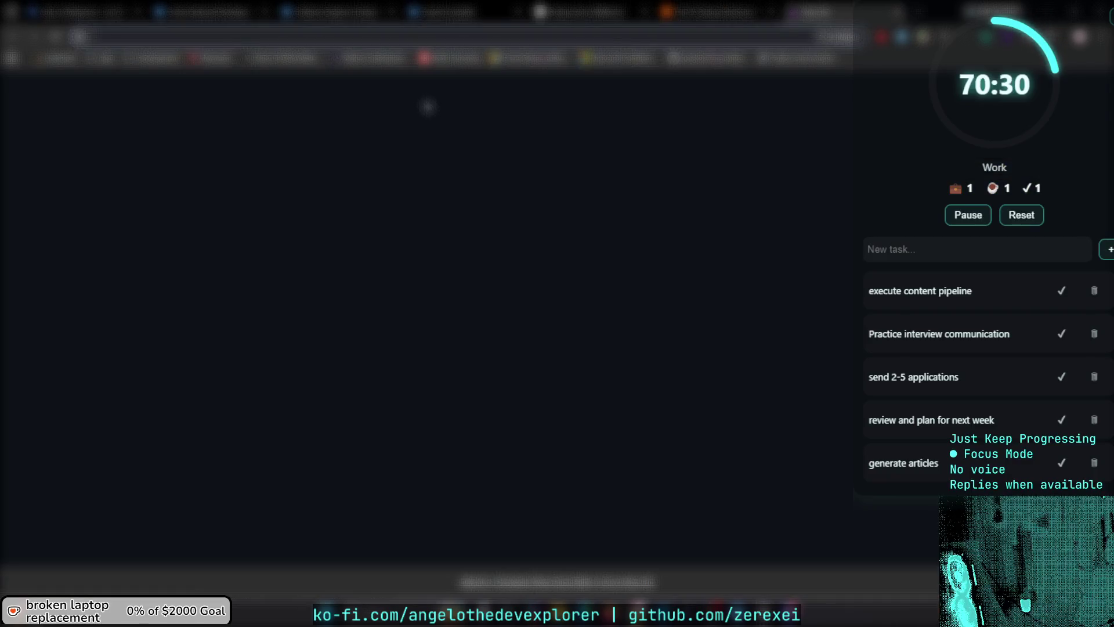
pyautogui.hotkey('ctrl', 'w')
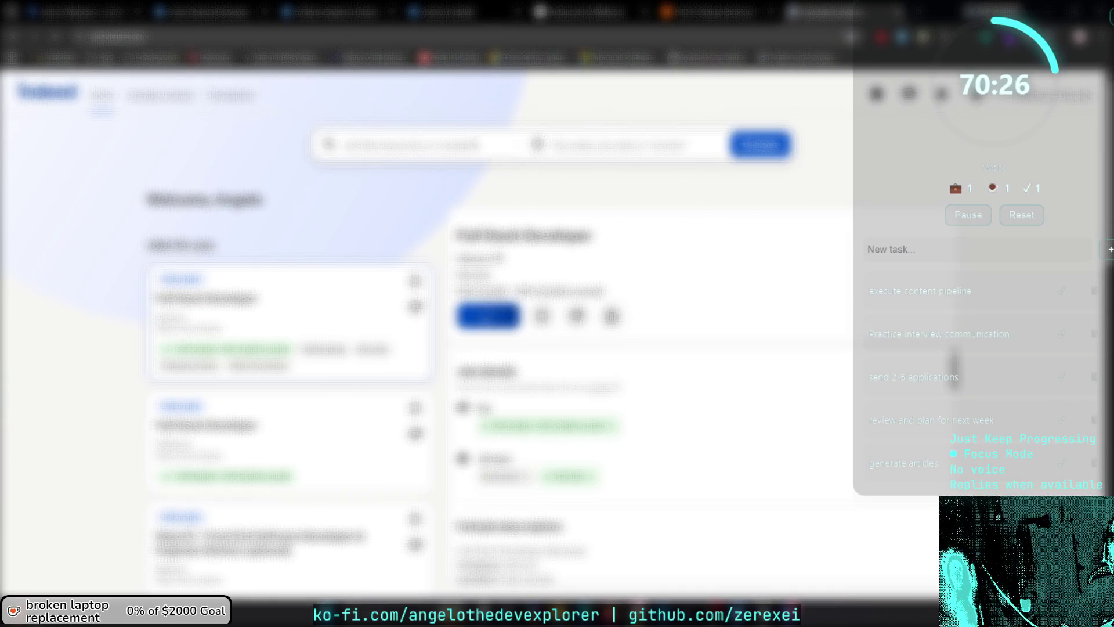
# Bookmark the Indeed jobs page and look through a saved bookmarks folder.
pyautogui.hotkey('ctrl', 'd')
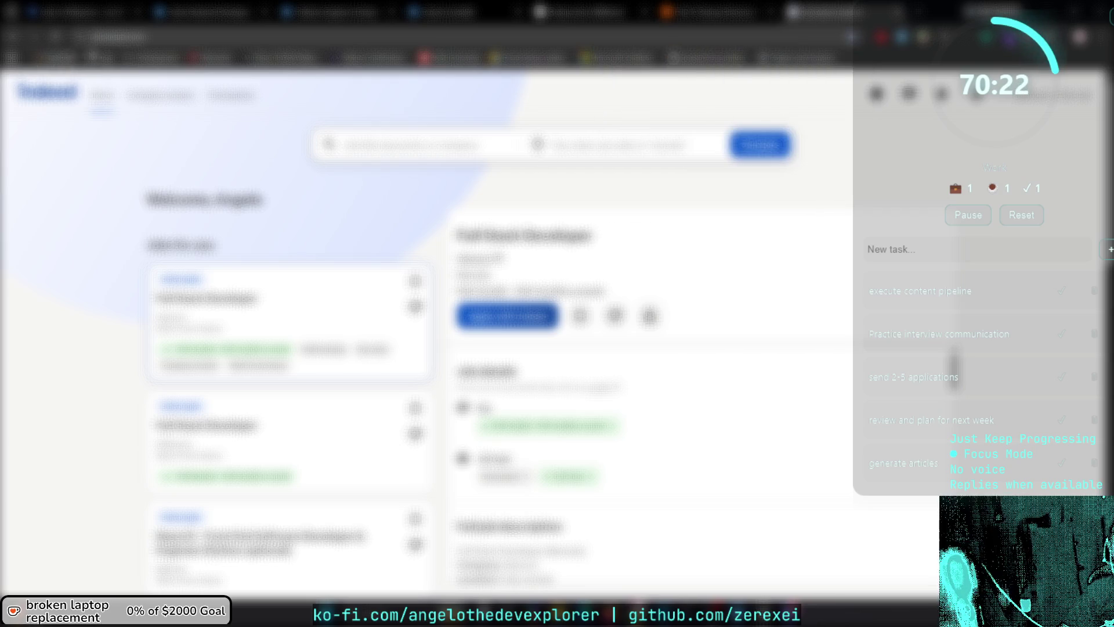
pyautogui.click(99, 57)
pyautogui.moveTo(119, 103)
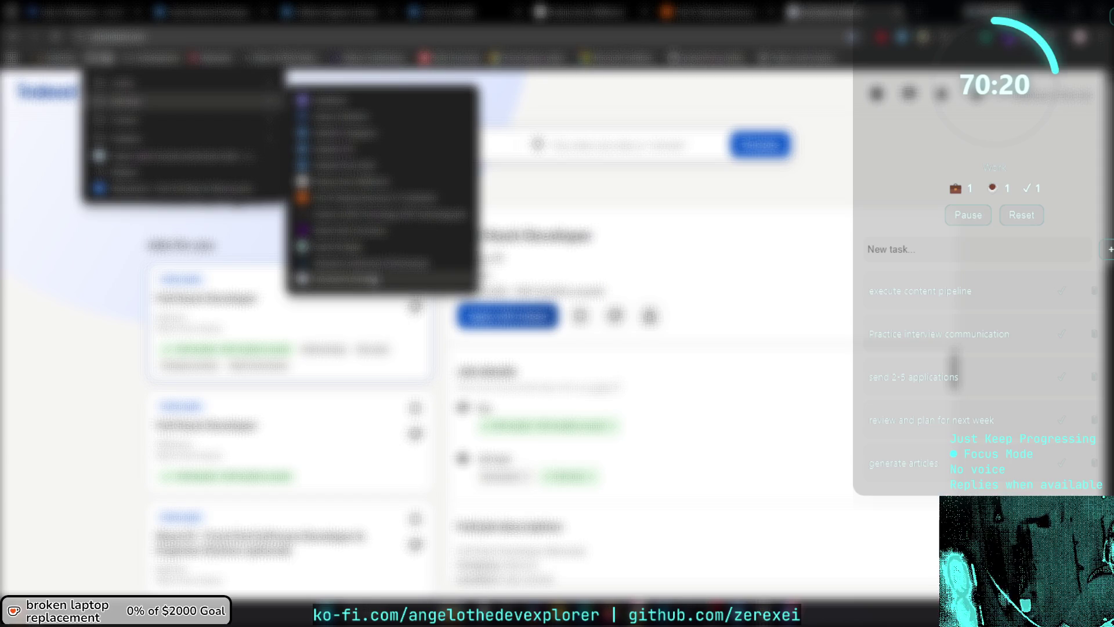
pyautogui.click(802, 213)
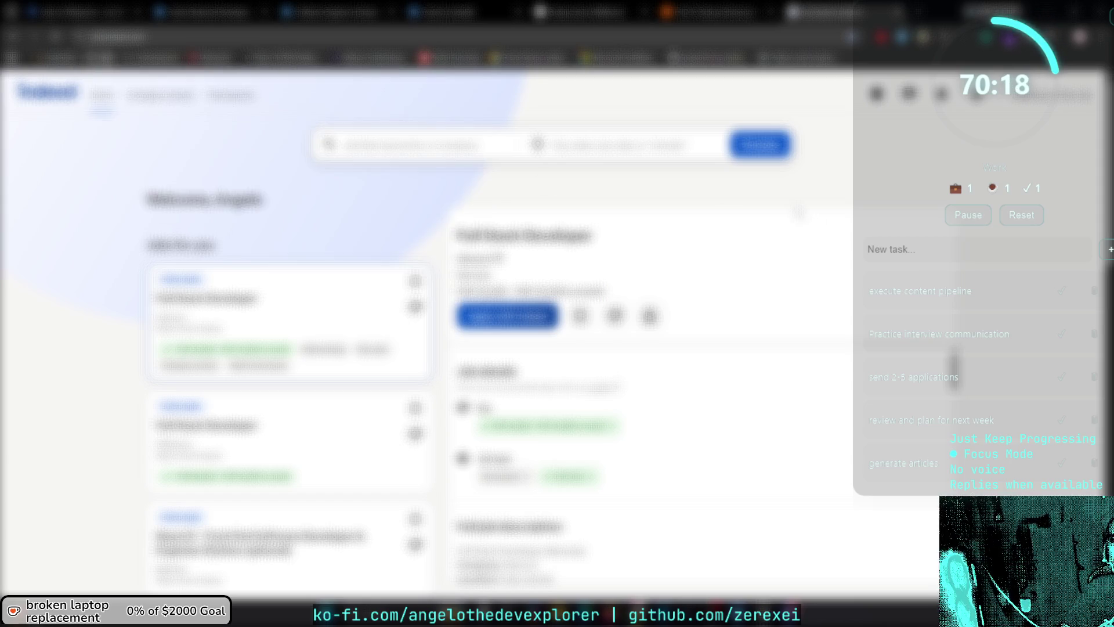
# Move the Startup Directory tab into the main browser window and bring that window forward.
pyautogui.click(679, 14)
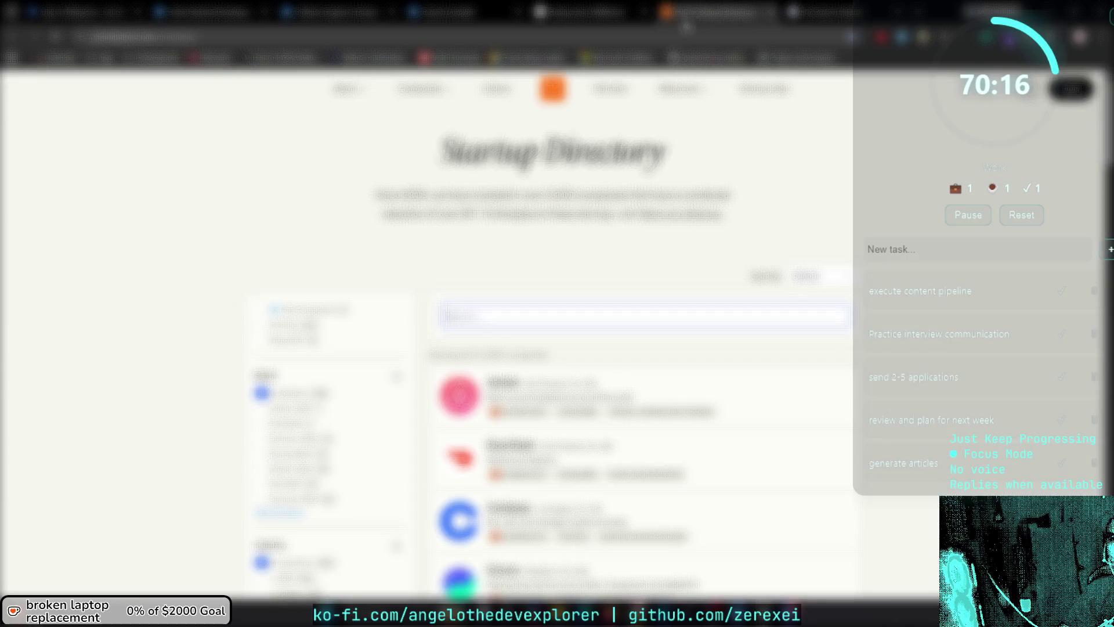
pyautogui.click(591, 10)
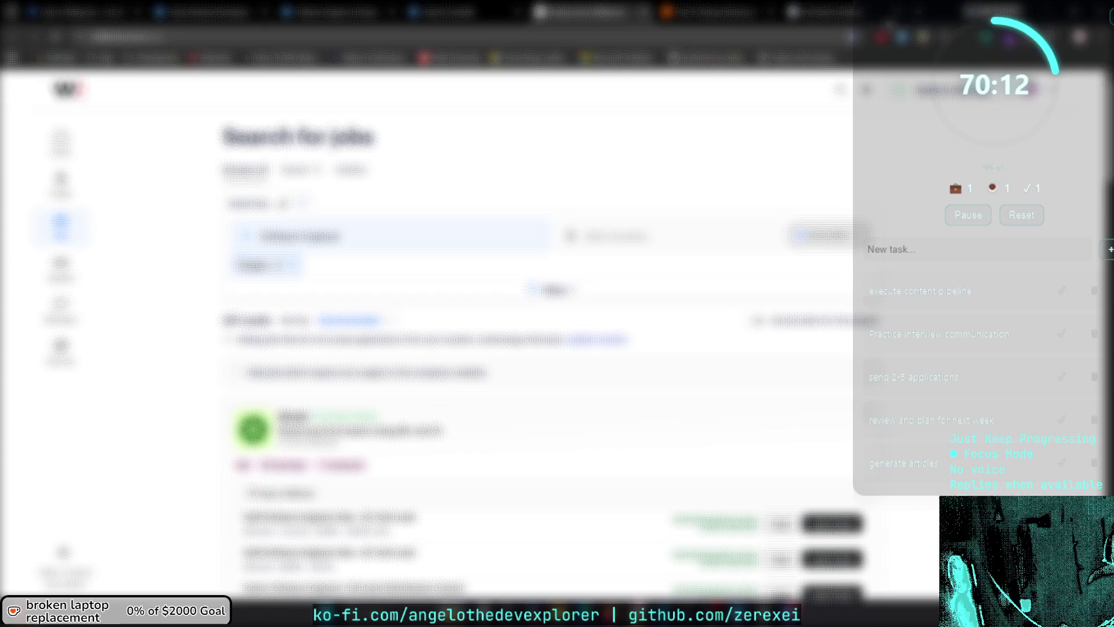
pyautogui.press('super+Right')
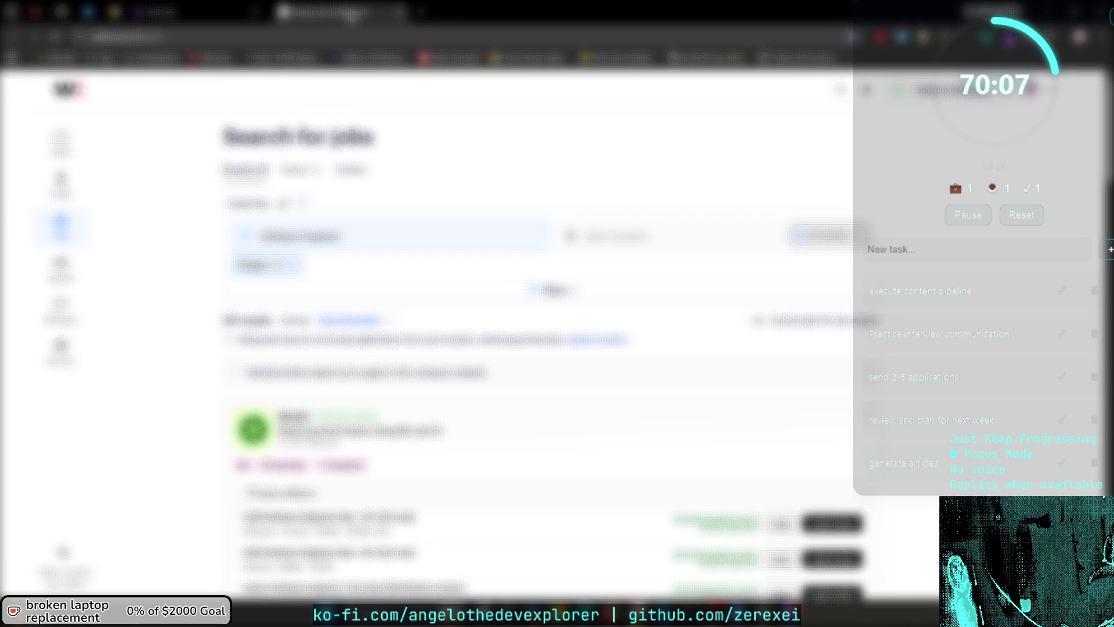
pyautogui.hotkey('alt', 'Tab')
pyautogui.moveTo(809, 169)
pyautogui.mouseDown()
pyautogui.moveTo(834, 167)
pyautogui.moveTo(461, 16)
pyautogui.mouseUp()
pyautogui.rightClick(341, 13)
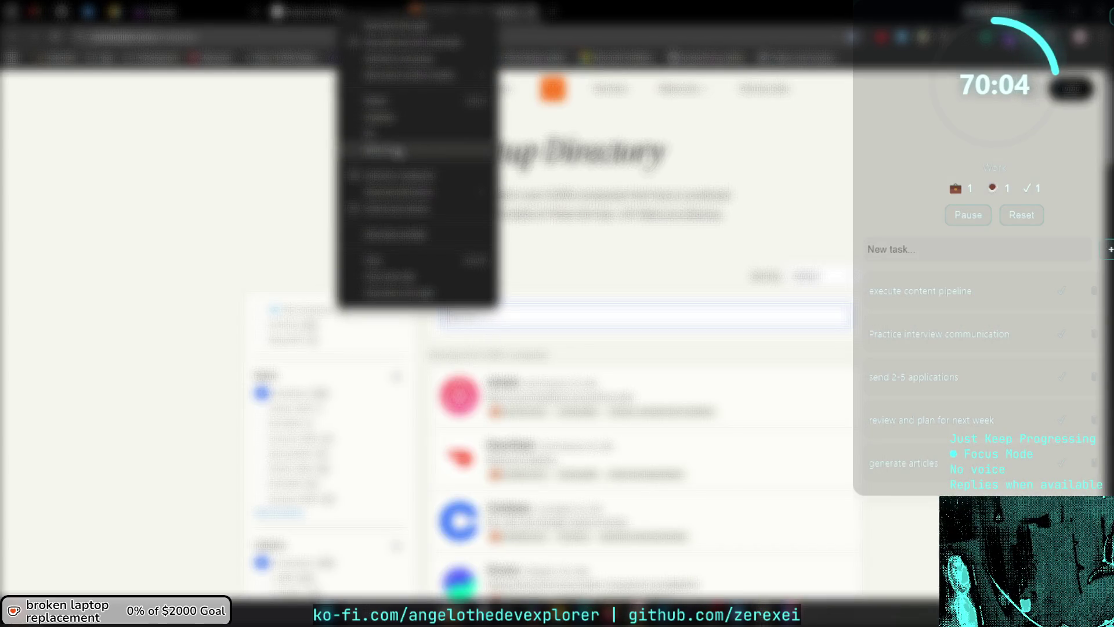
pyautogui.rightClick(341, 13)
pyautogui.click(376, 135)
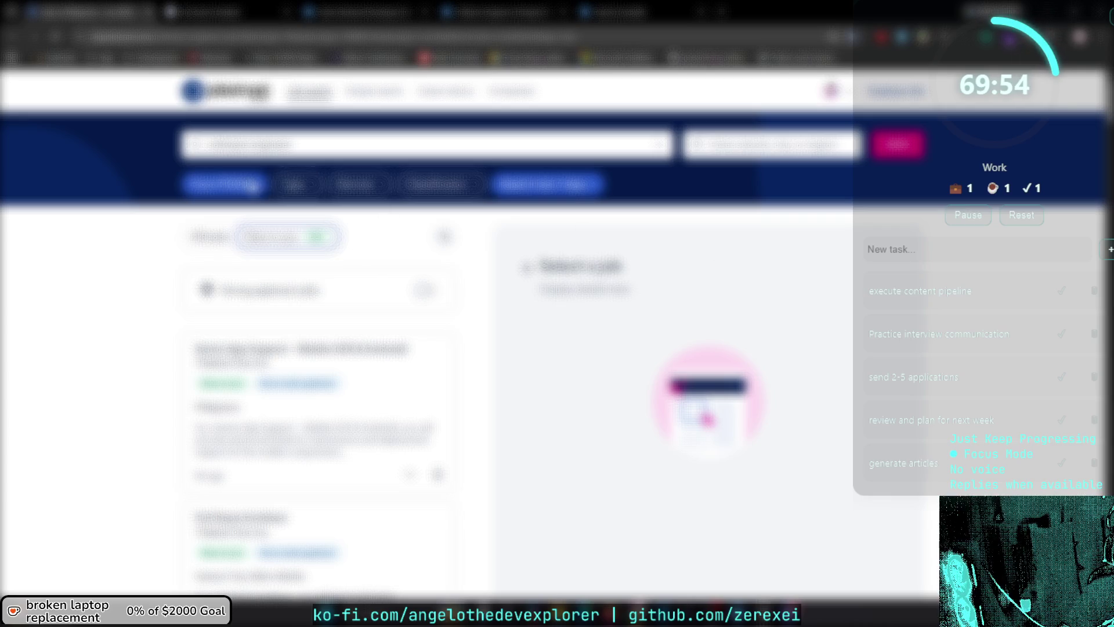
# Set a From value in the first filter, then change it to a different value.
pyautogui.click(264, 229)
pyautogui.click(246, 283)
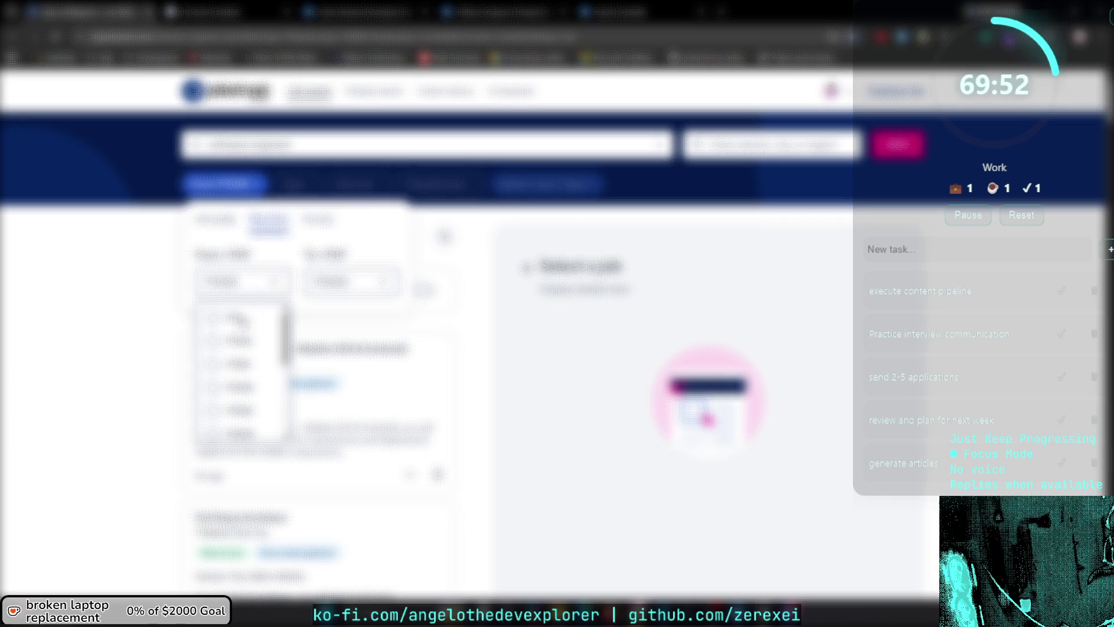
pyautogui.click(235, 318)
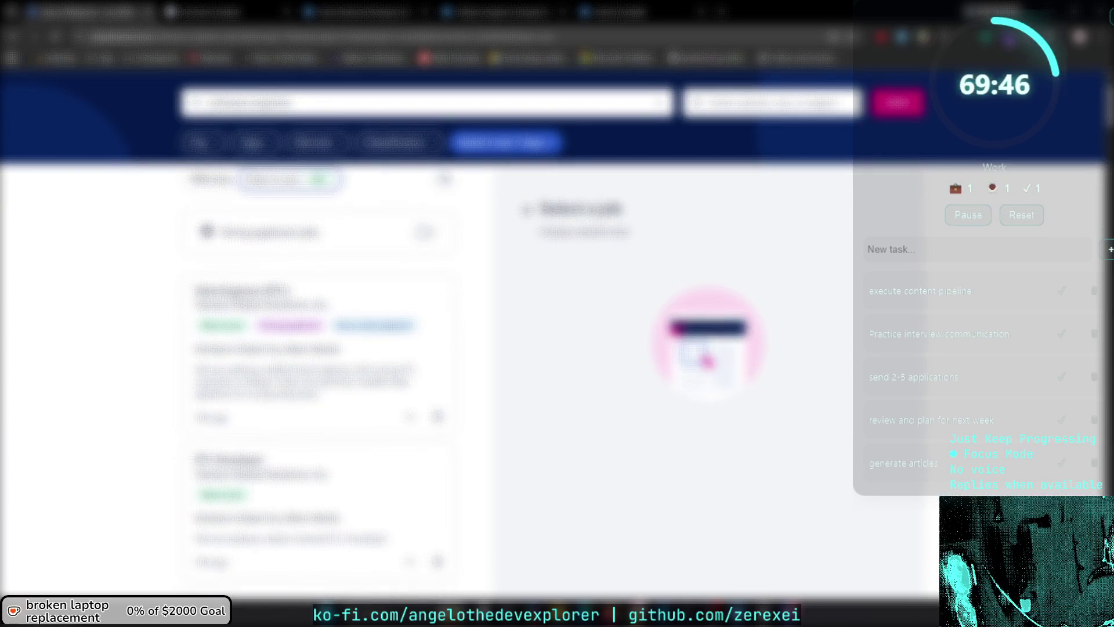
pyautogui.click(204, 185)
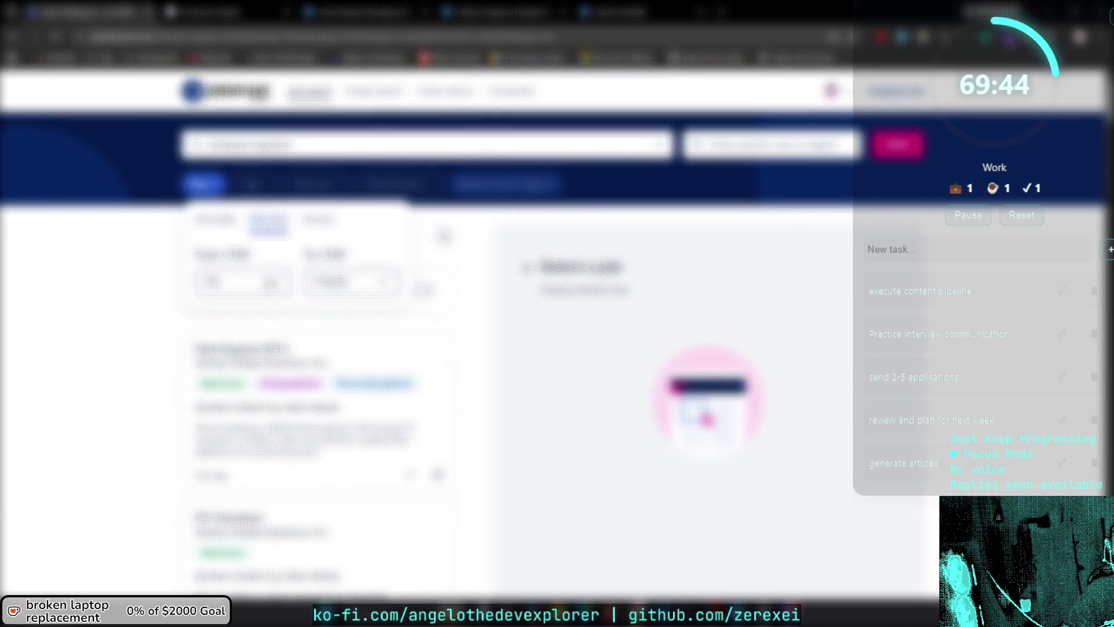
pyautogui.click(281, 283)
pyautogui.click(238, 410)
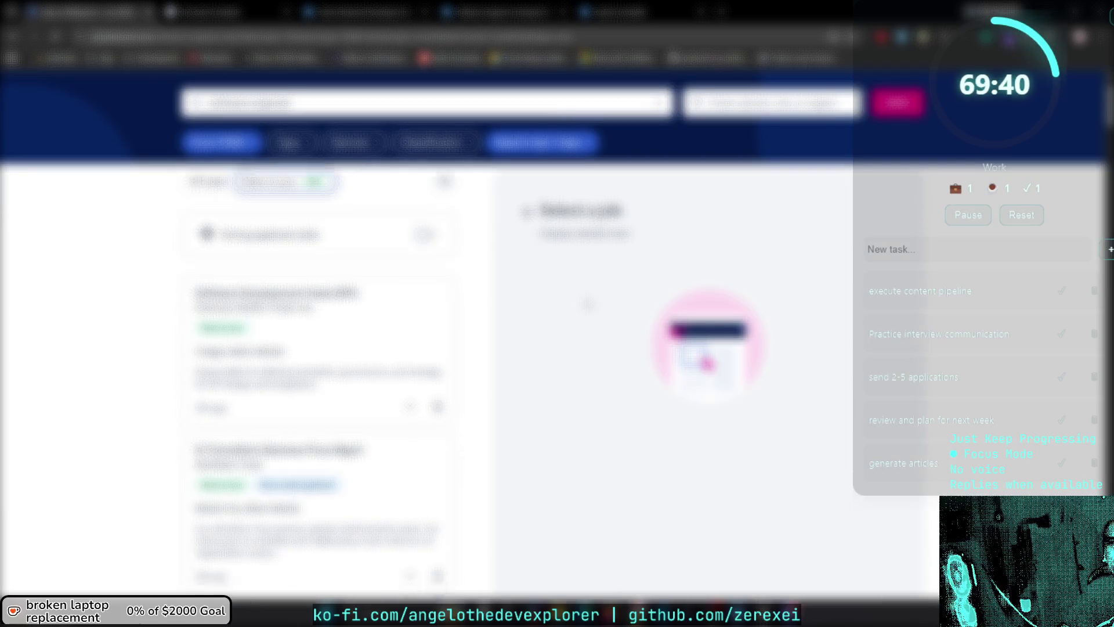
# Replace the search keyword with 'python' and run the search.
pyautogui.scroll(1, 588, 303)
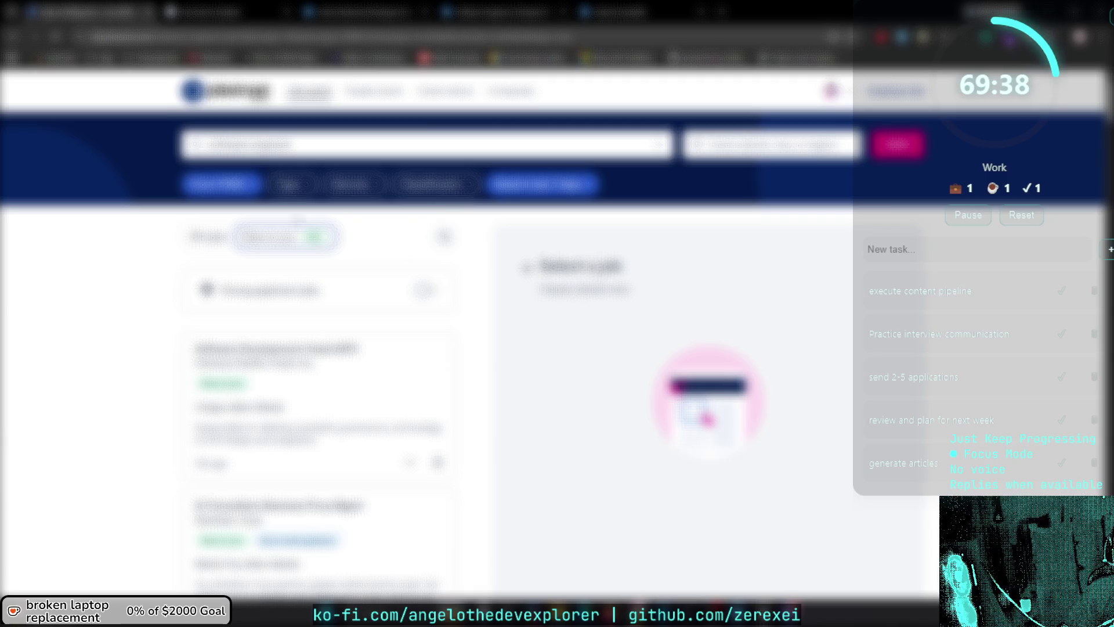
pyautogui.click(249, 144)
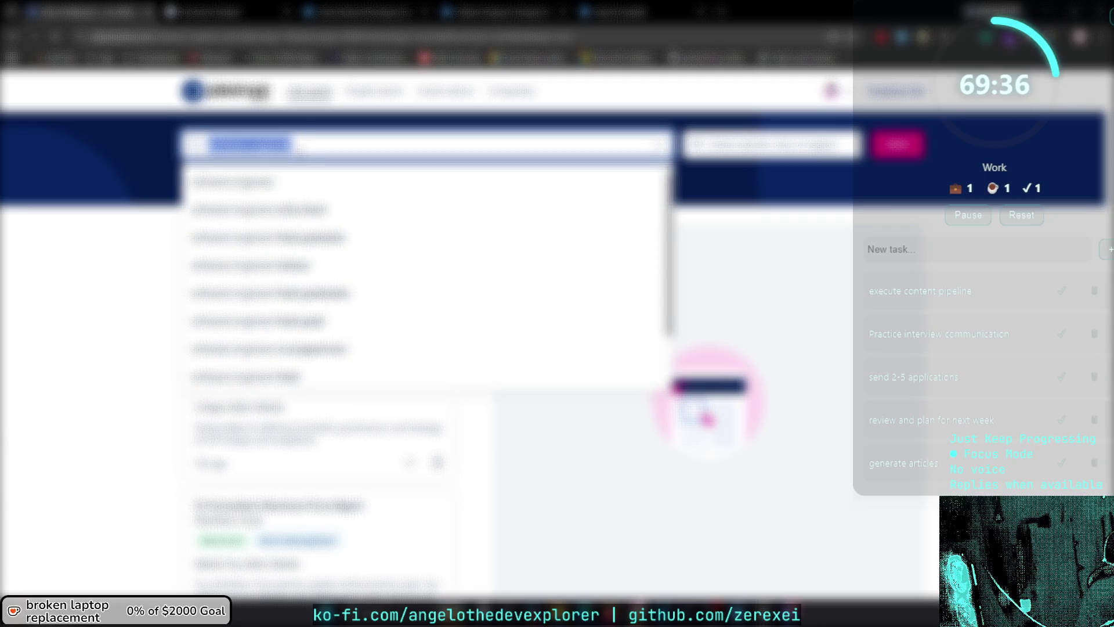
pyautogui.write('python')
pyautogui.press('Return')
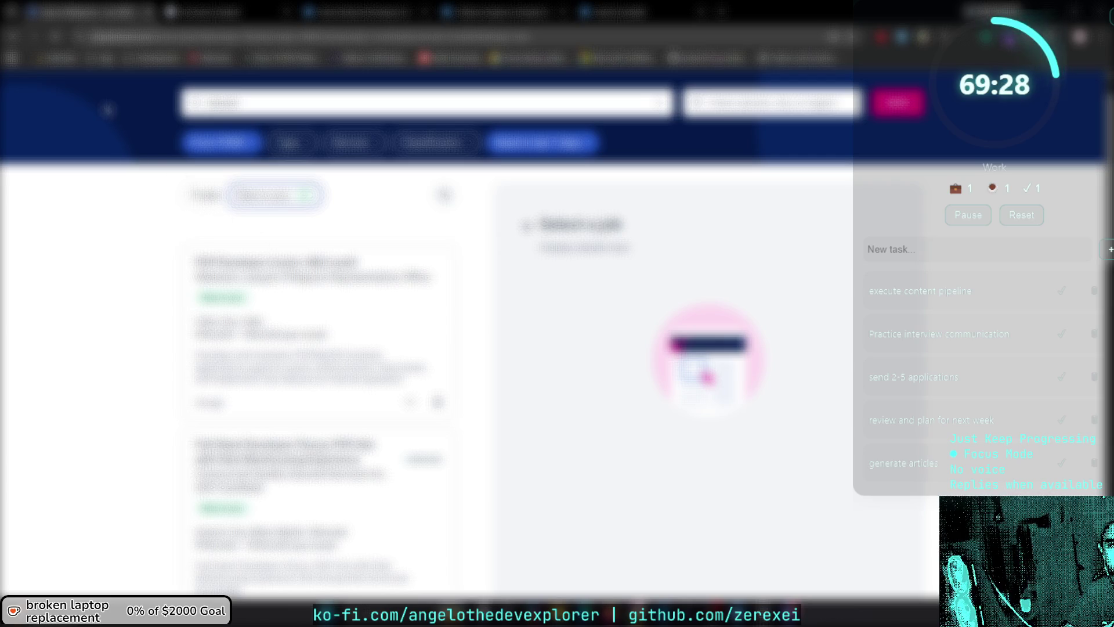
# Look through a saved bookmarks folder, dismiss it, and rerun the job search.
pyautogui.click(97, 58)
pyautogui.moveTo(119, 98)
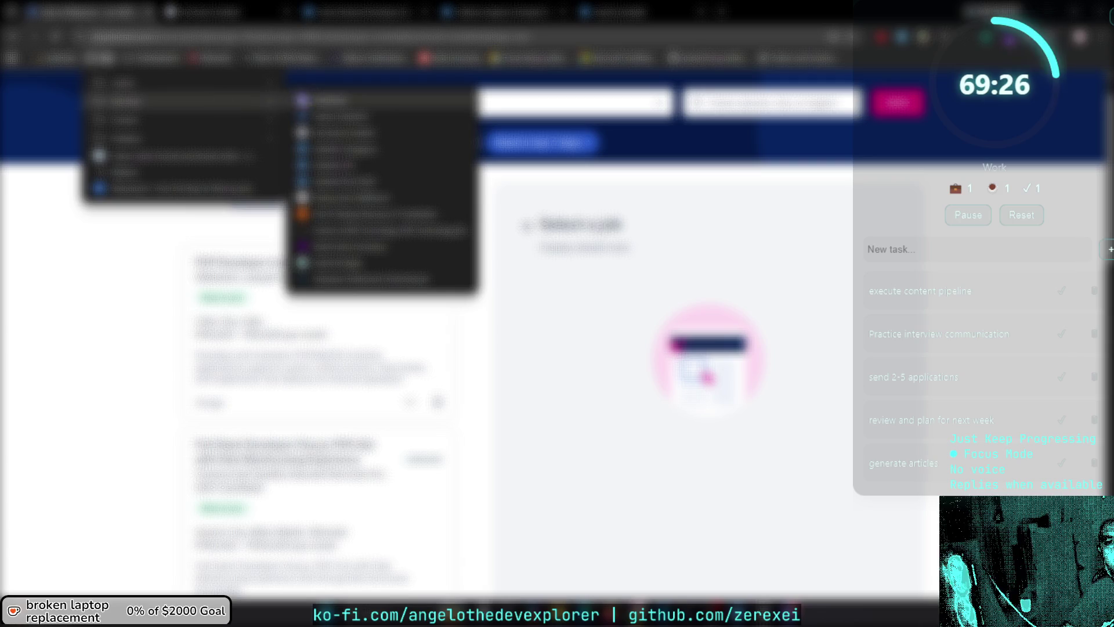
pyautogui.moveTo(337, 117)
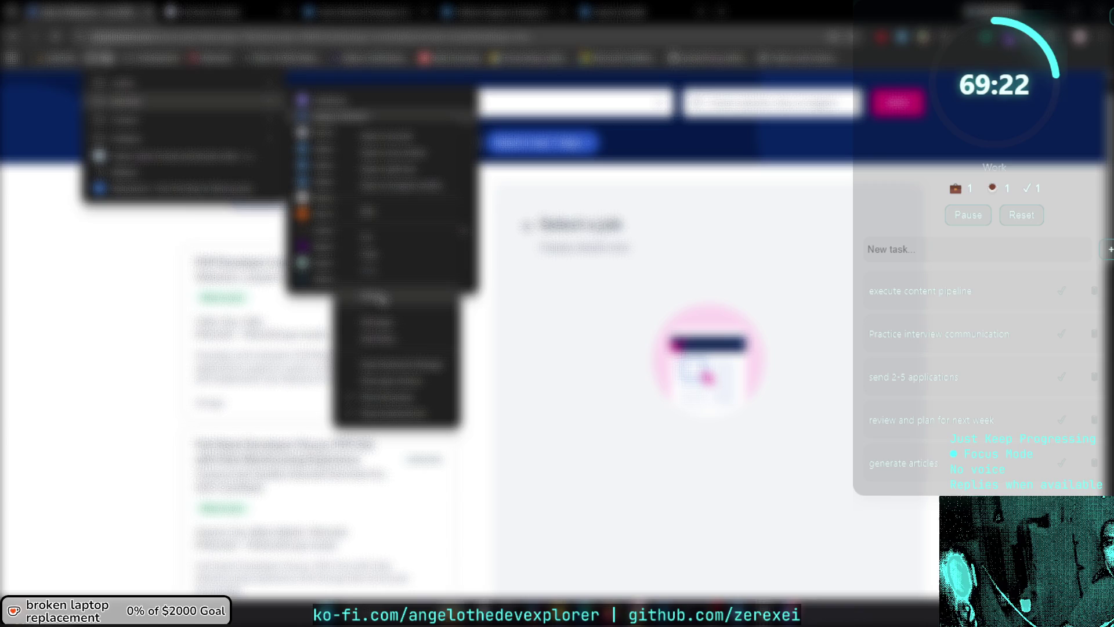
pyautogui.press('Escape')
pyautogui.press('Escape')
pyautogui.press('Escape')
pyautogui.click(232, 104)
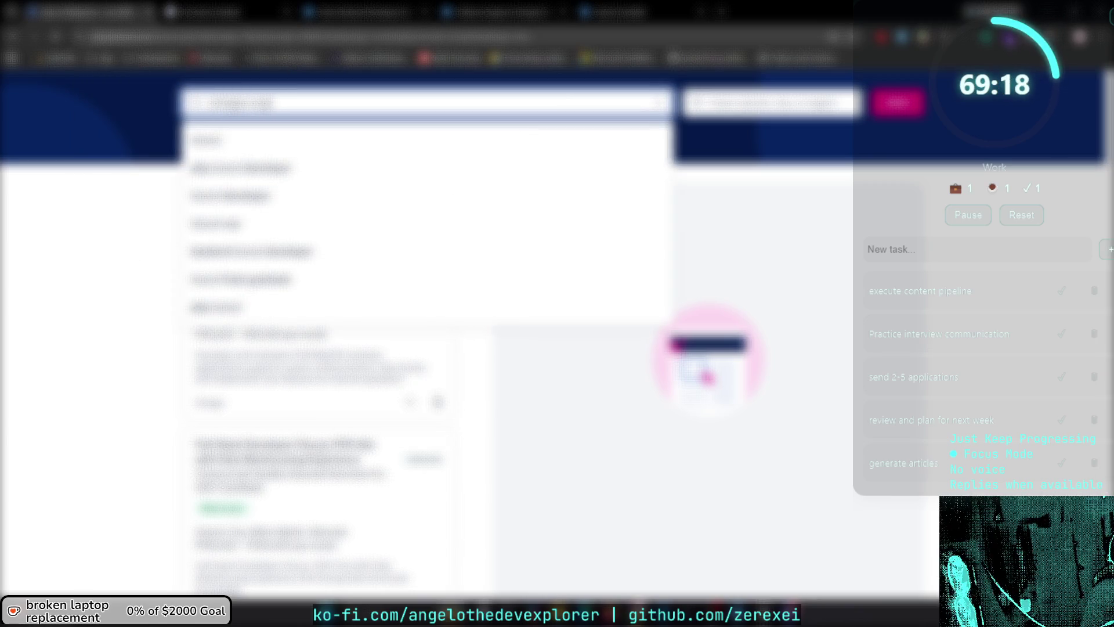
pyautogui.press('Escape')
pyautogui.click(898, 102)
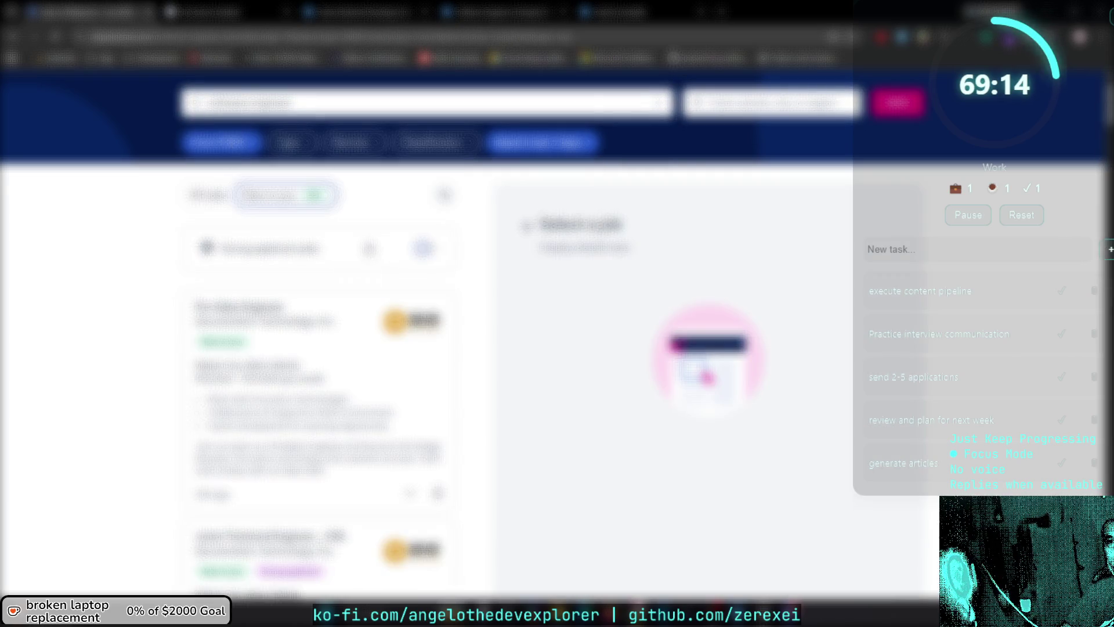
# Bookmark the results page under the name 'Upwork'.
pyautogui.hotkey('ctrl', 'd')
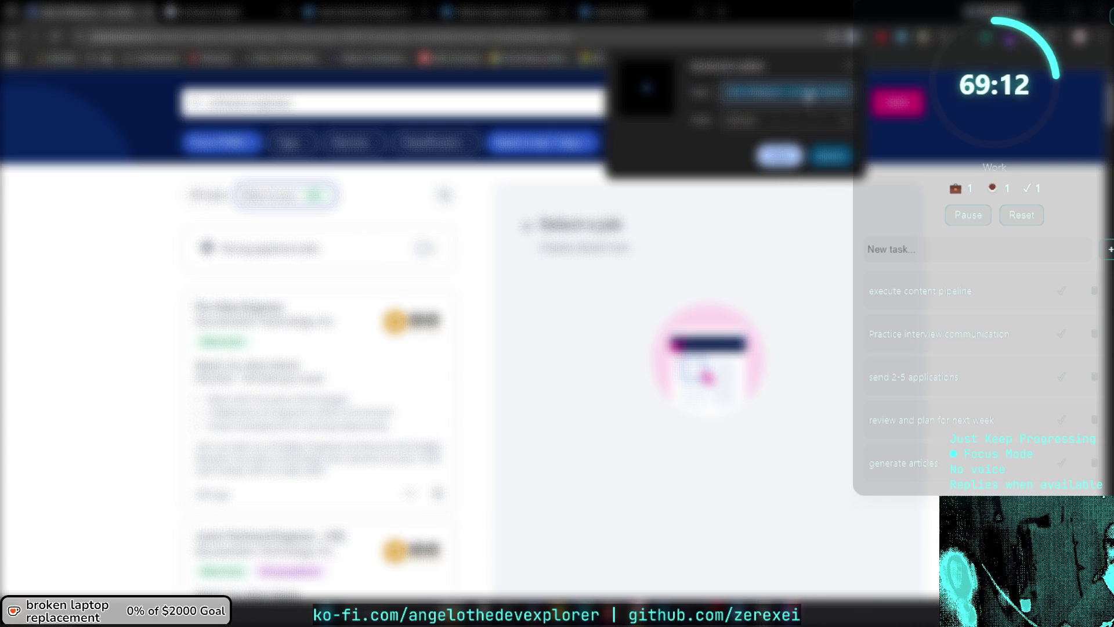
pyautogui.click(811, 95)
pyautogui.tripleClick(811, 91)
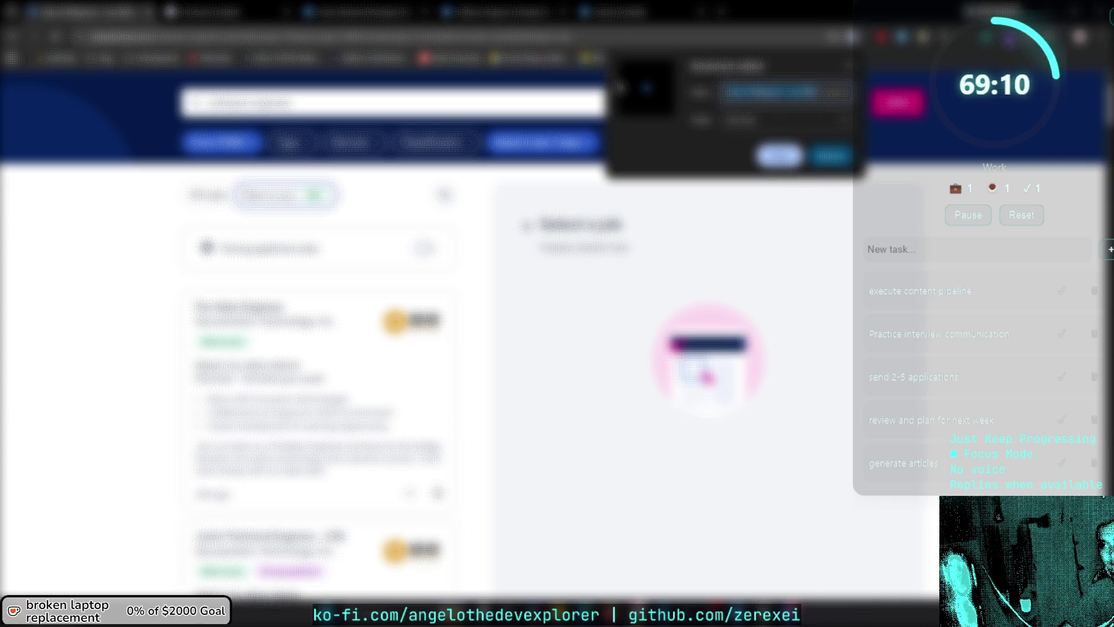
pyautogui.write('Upwork')
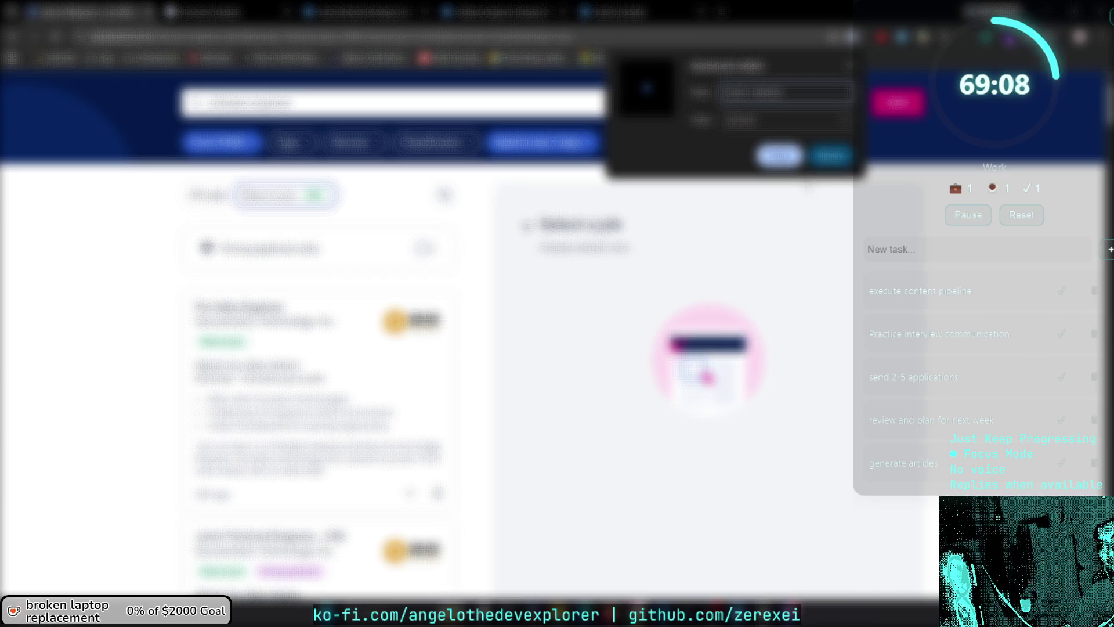
pyautogui.click(780, 156)
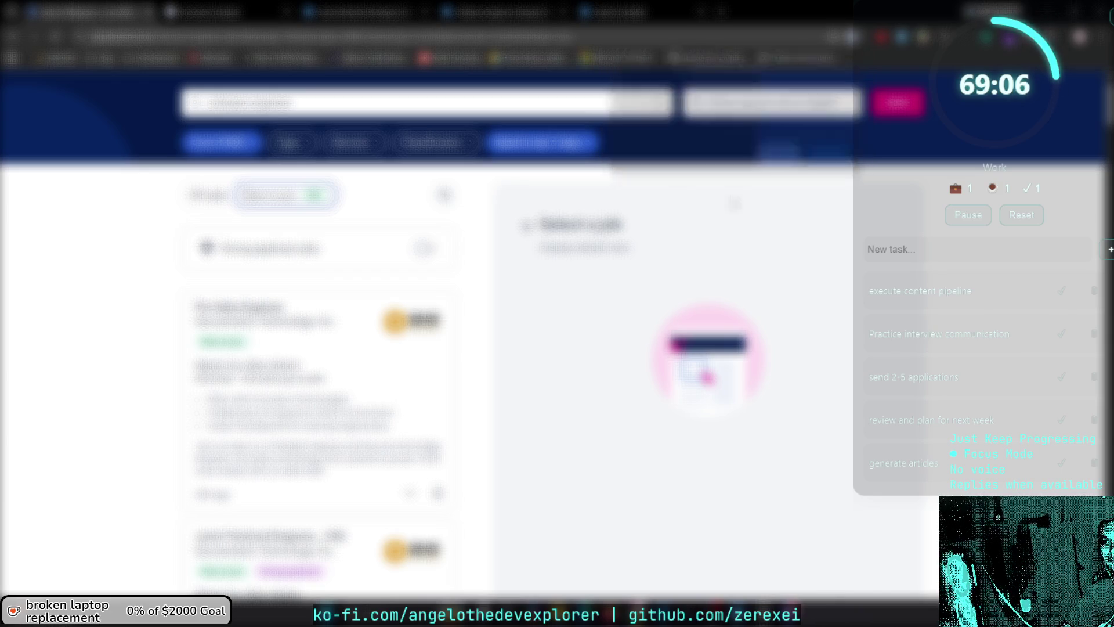
pyautogui.click(102, 57)
pyautogui.moveTo(174, 100)
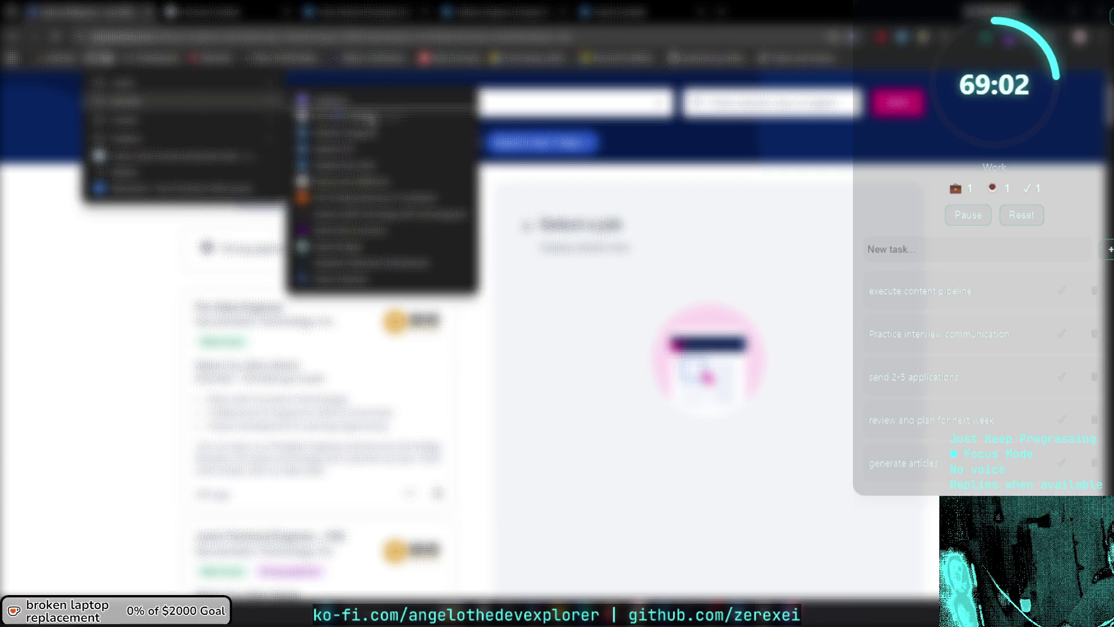
# Open a saved job-search site and search for software jobs.
pyautogui.click(509, 223)
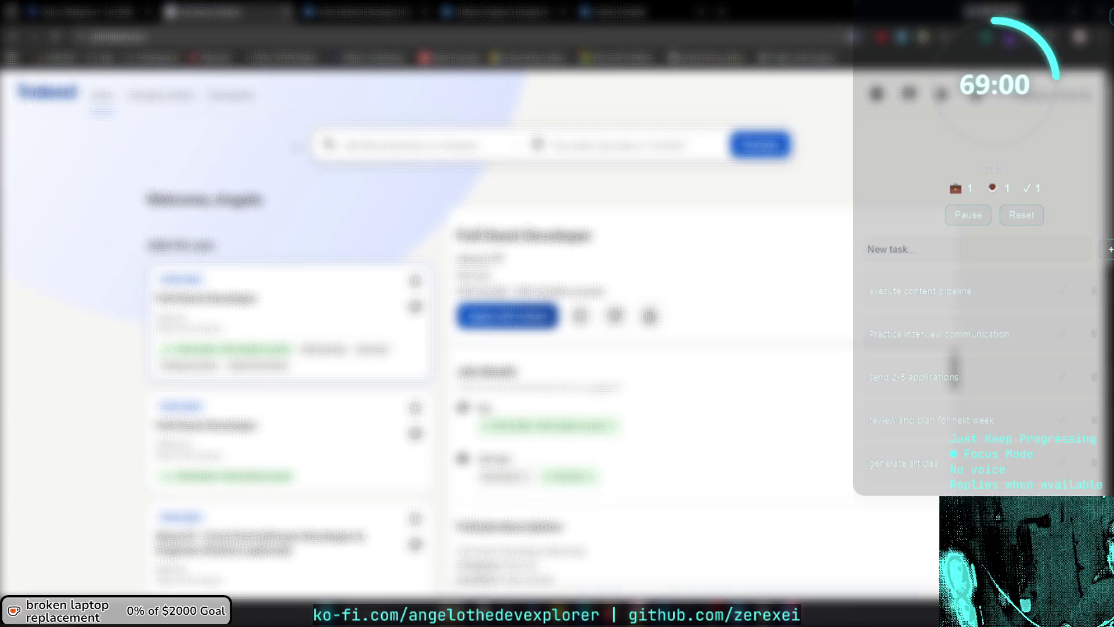
pyautogui.click(371, 139)
pyautogui.write('tware')
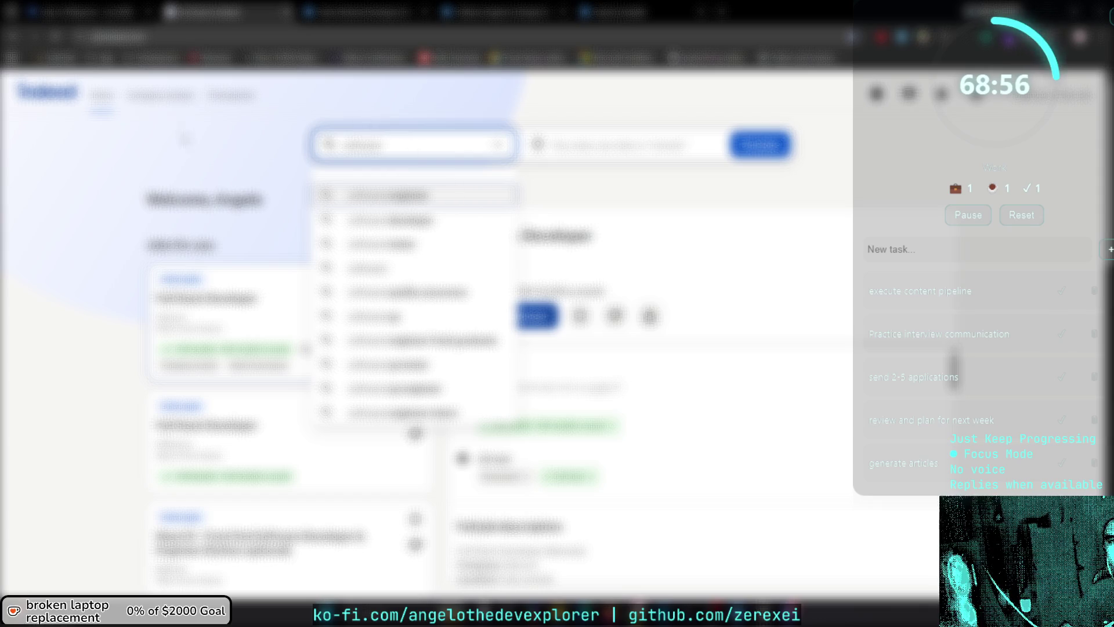
pyautogui.press('Return')
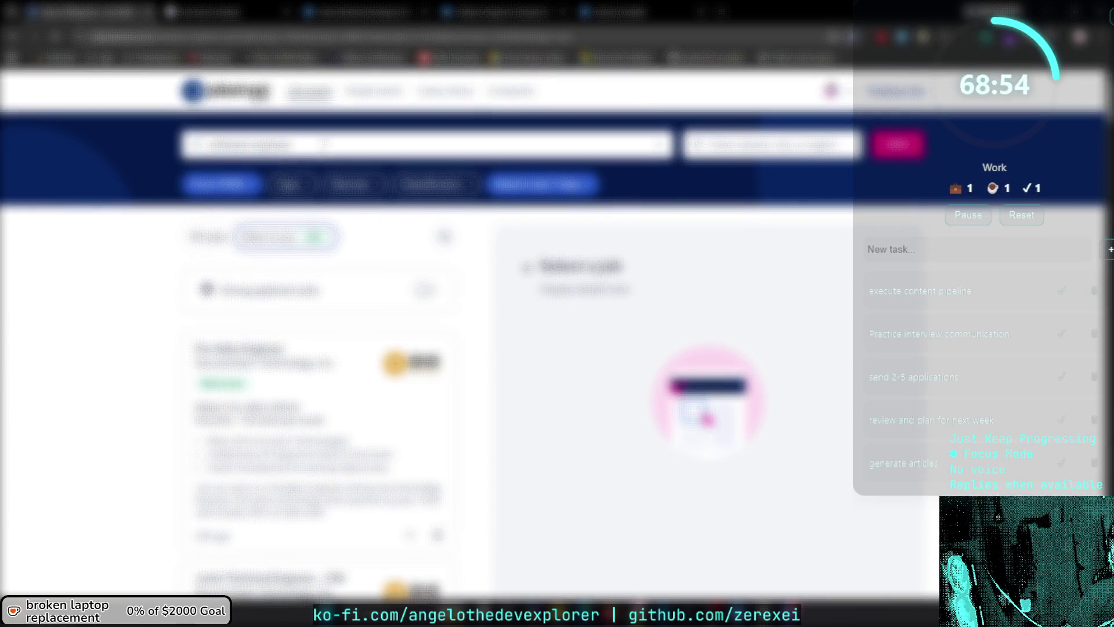
pyautogui.click(249, 143)
pyautogui.press('Escape')
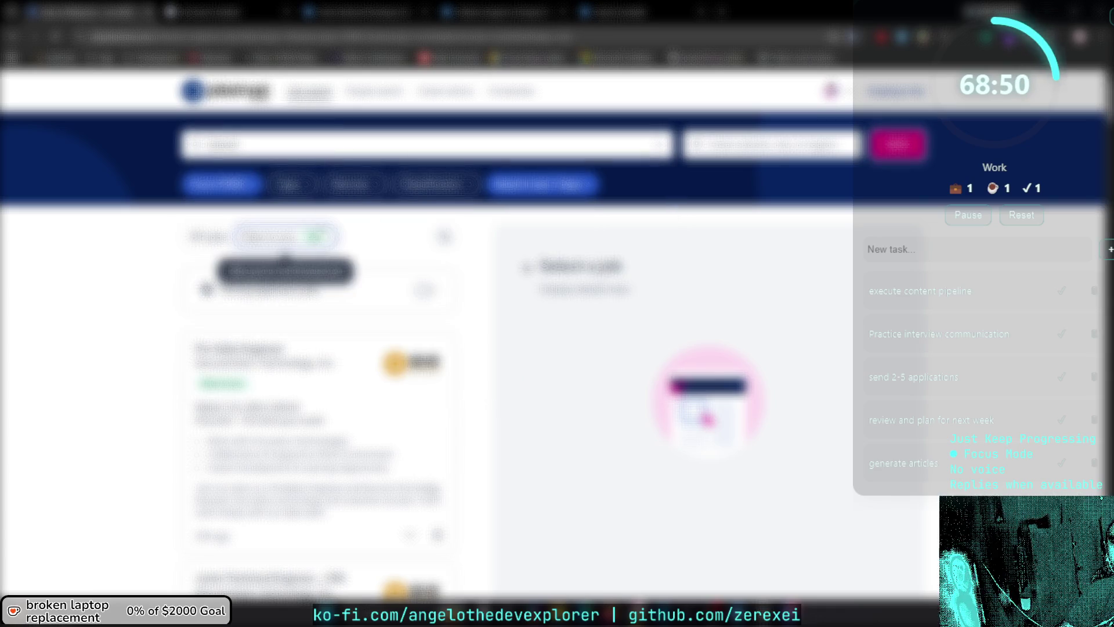
# Apply a filter to the results, then return to showing all matching listings.
pyautogui.click(314, 236)
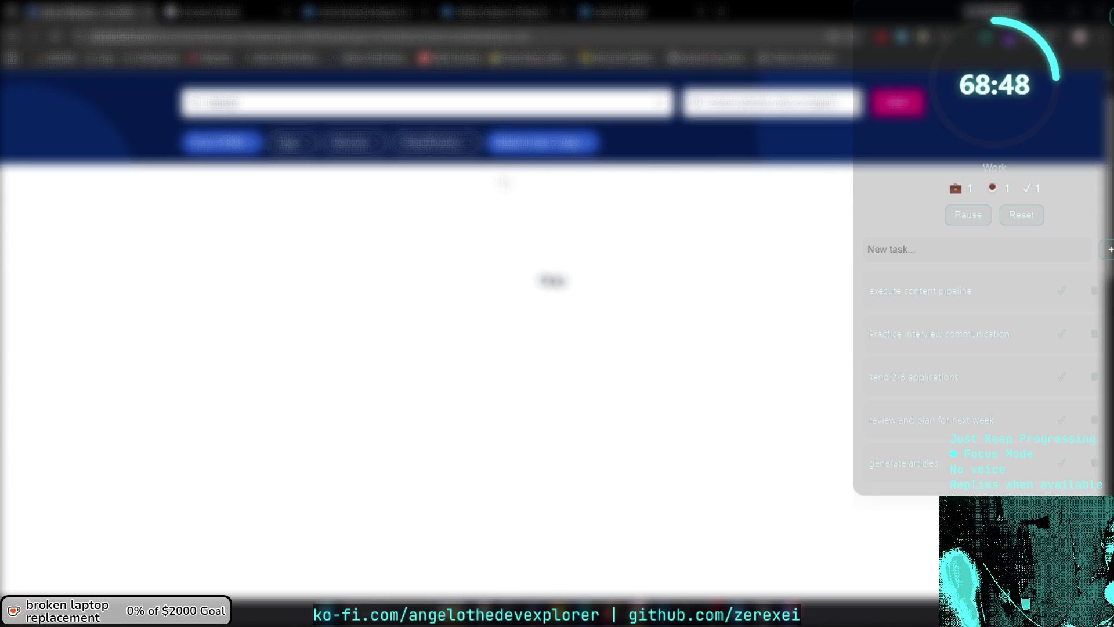
pyautogui.scroll(1, 517, 168)
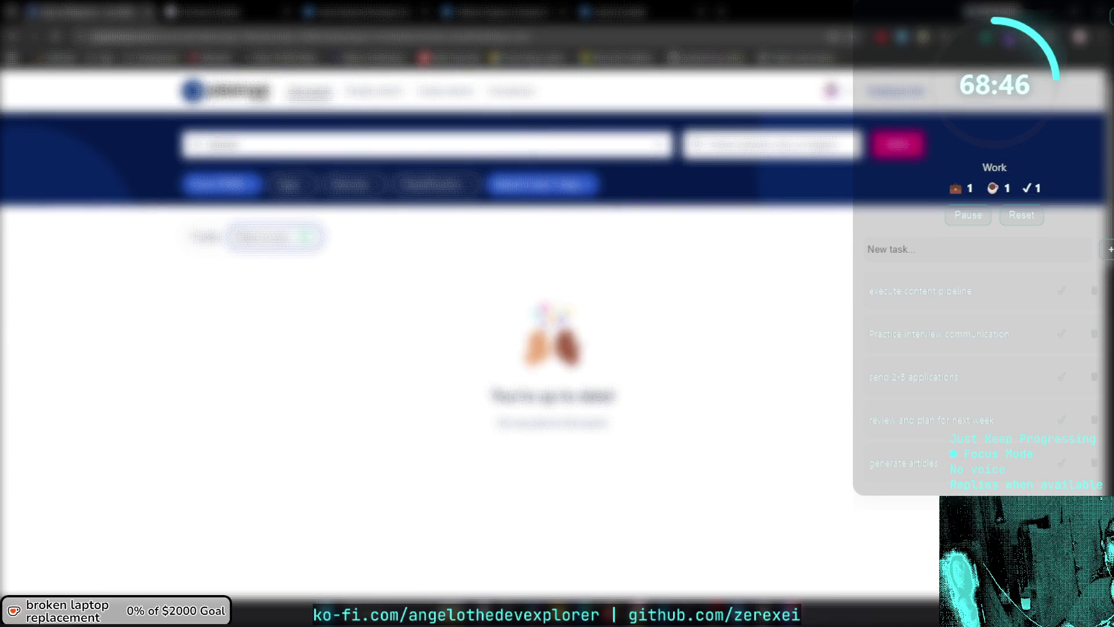
pyautogui.click(204, 238)
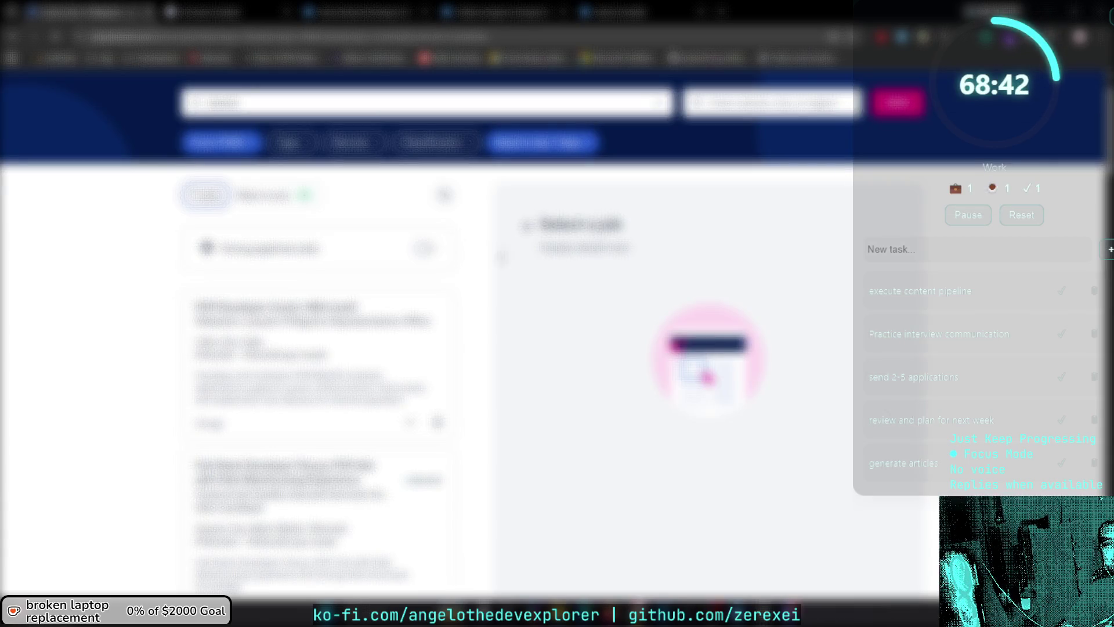
pyautogui.scroll(-1, 511, 256)
# Read the PHP Developer (Junior-Mid Level) listing and start an application for it.
pyautogui.click(429, 284)
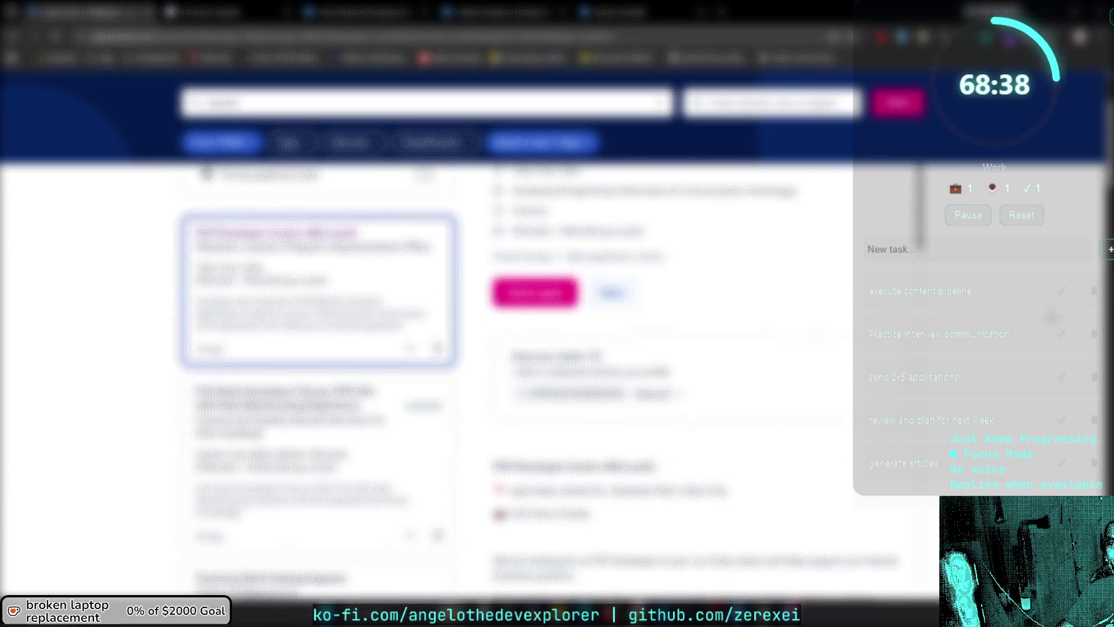
pyautogui.scroll(2, 638, 348)
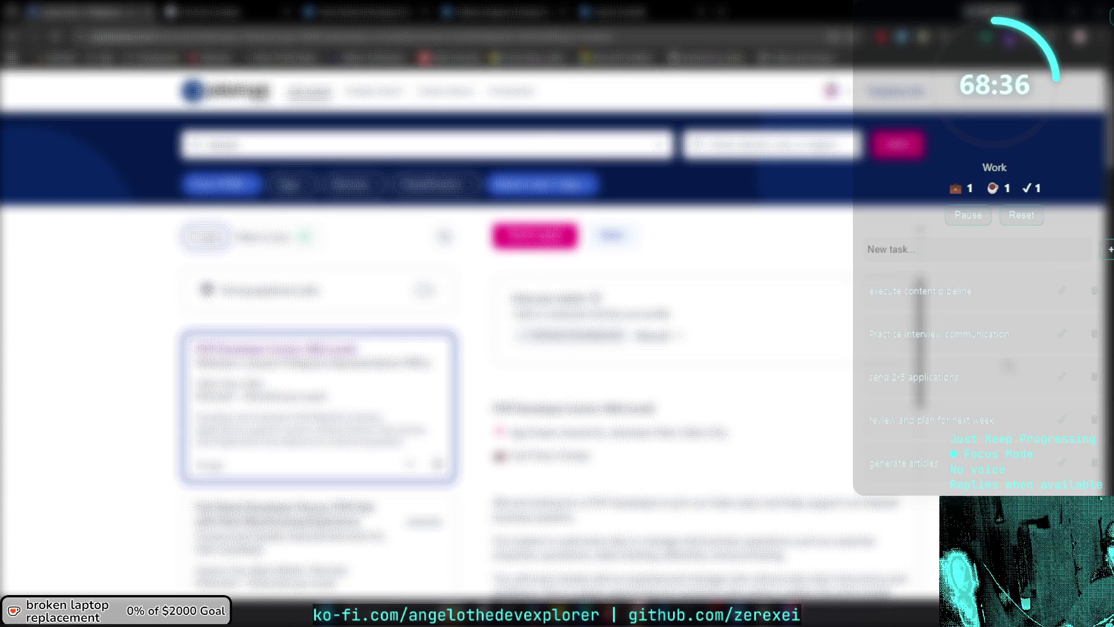
pyautogui.scroll(-5, 812, 340)
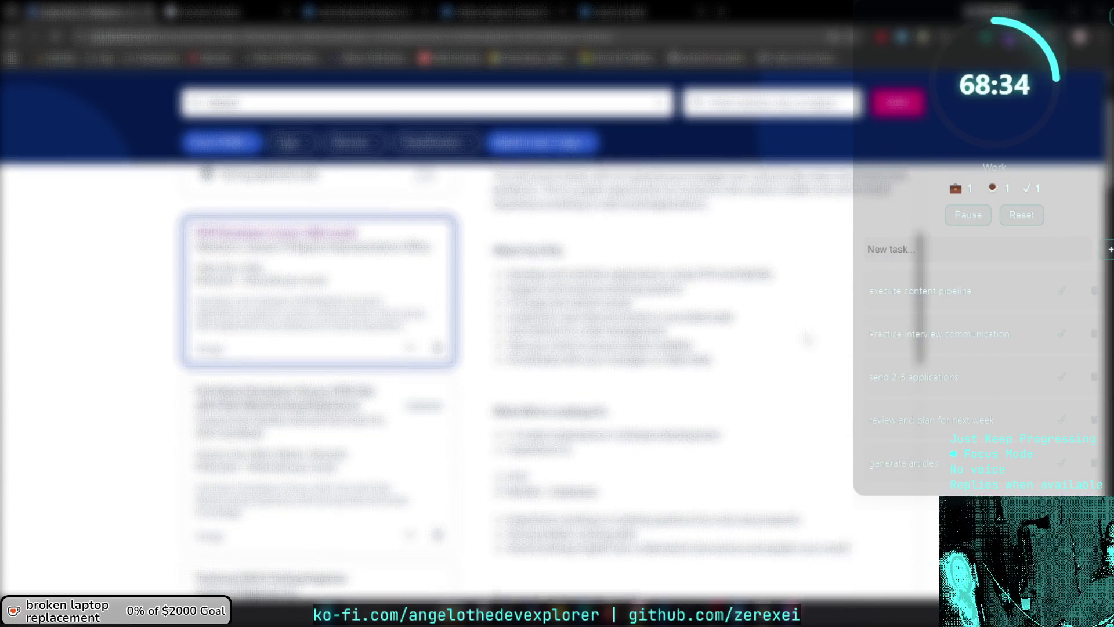
pyautogui.scroll(-2, 808, 338)
pyautogui.scroll(-4, 808, 339)
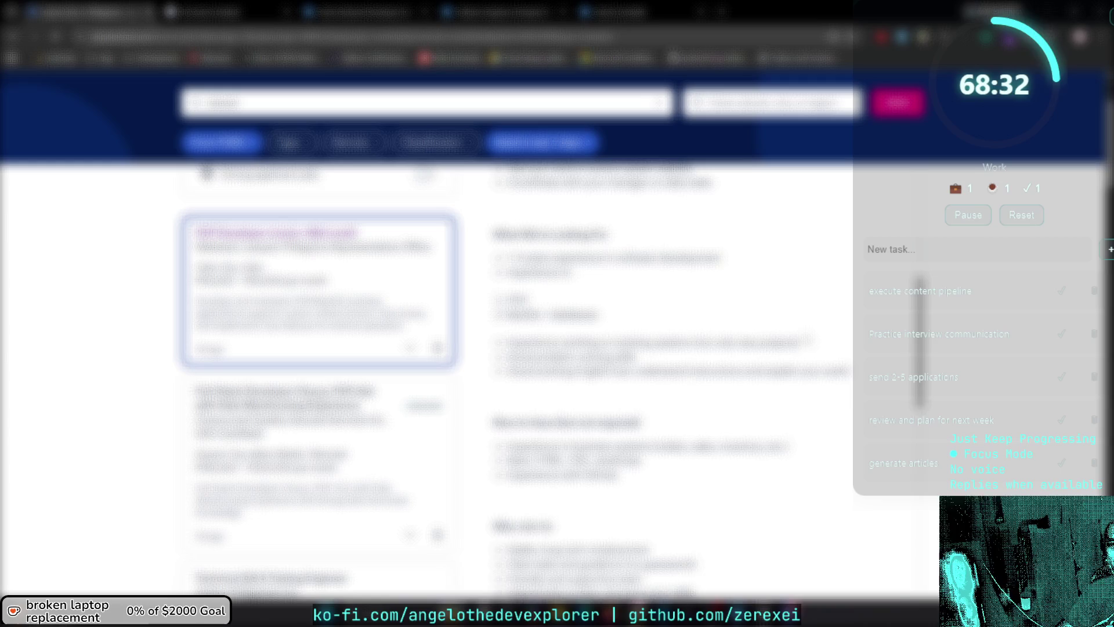
pyautogui.scroll(-1, 807, 340)
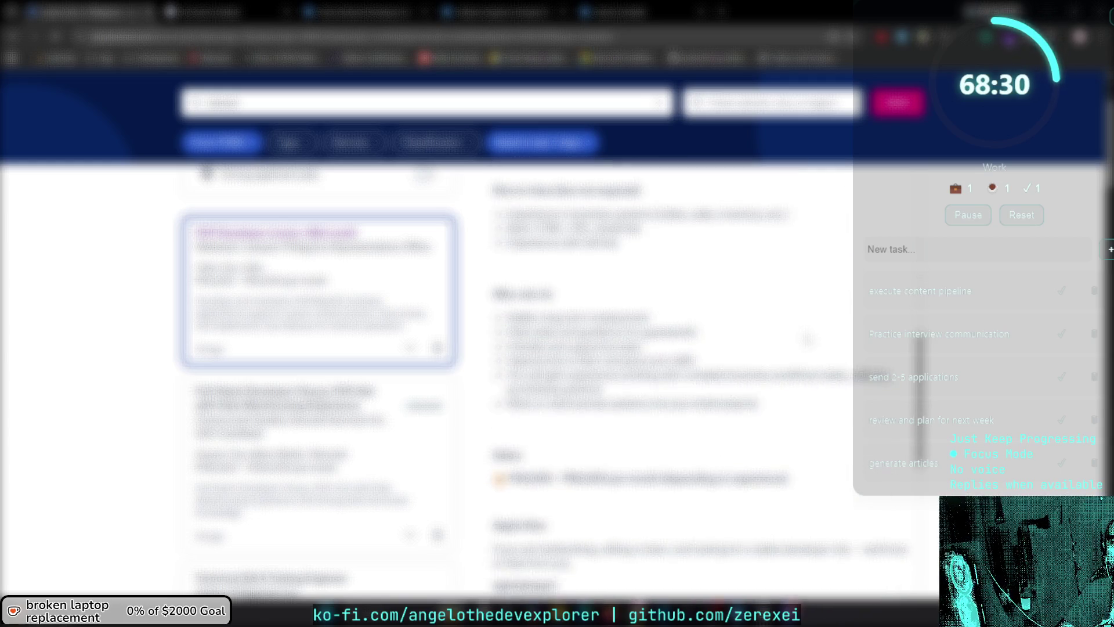
pyautogui.scroll(-1, 808, 340)
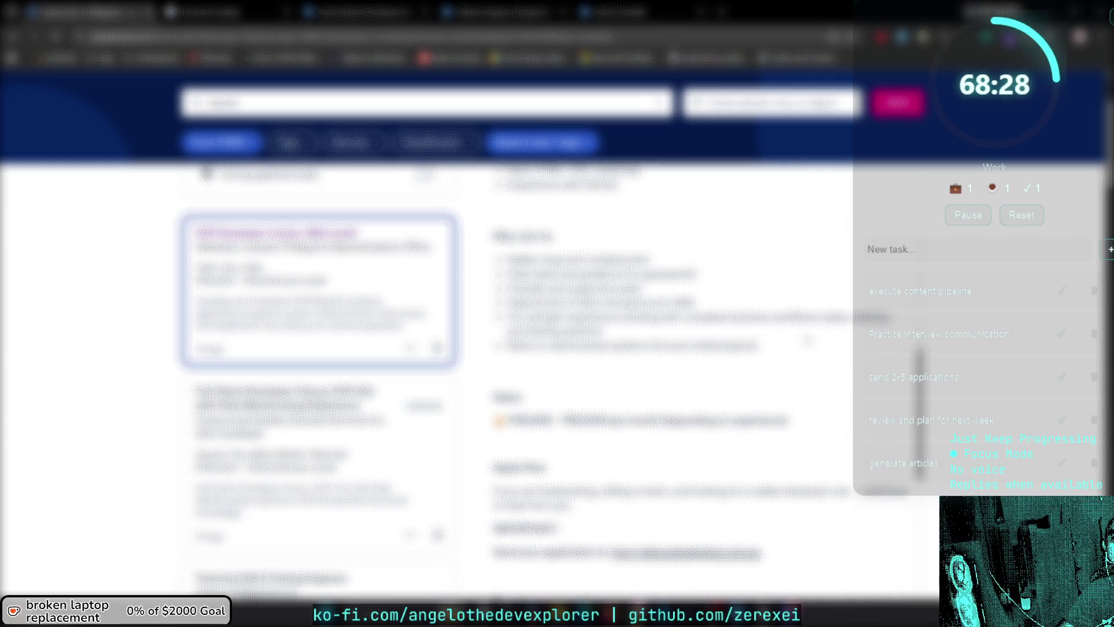
pyautogui.scroll(-2, 808, 339)
pyautogui.scroll(-2, 807, 339)
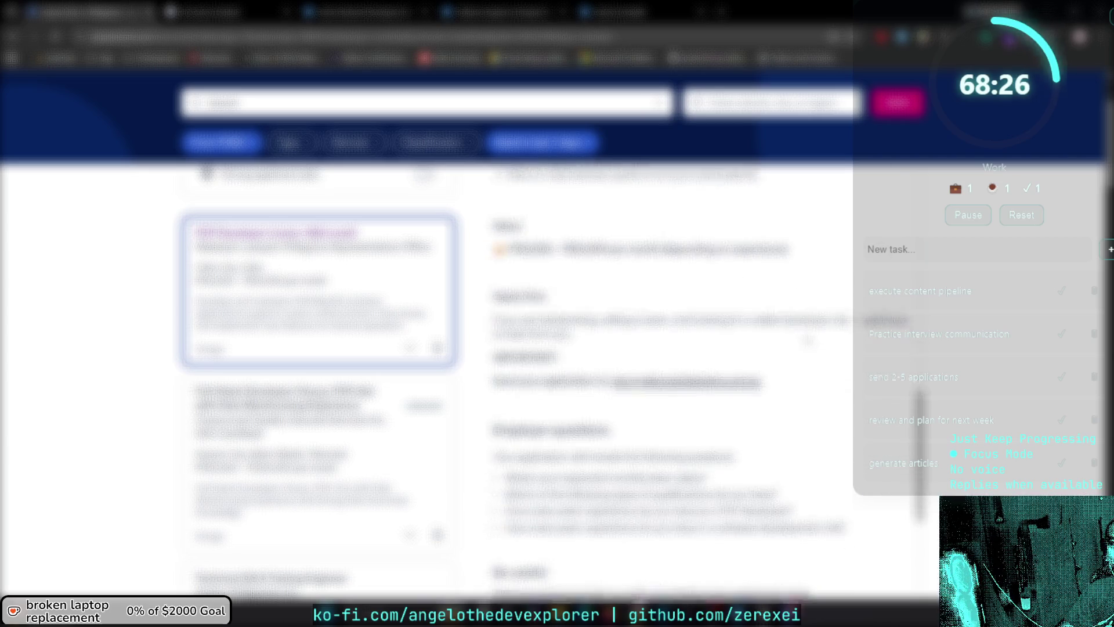
pyautogui.scroll(-6, 807, 338)
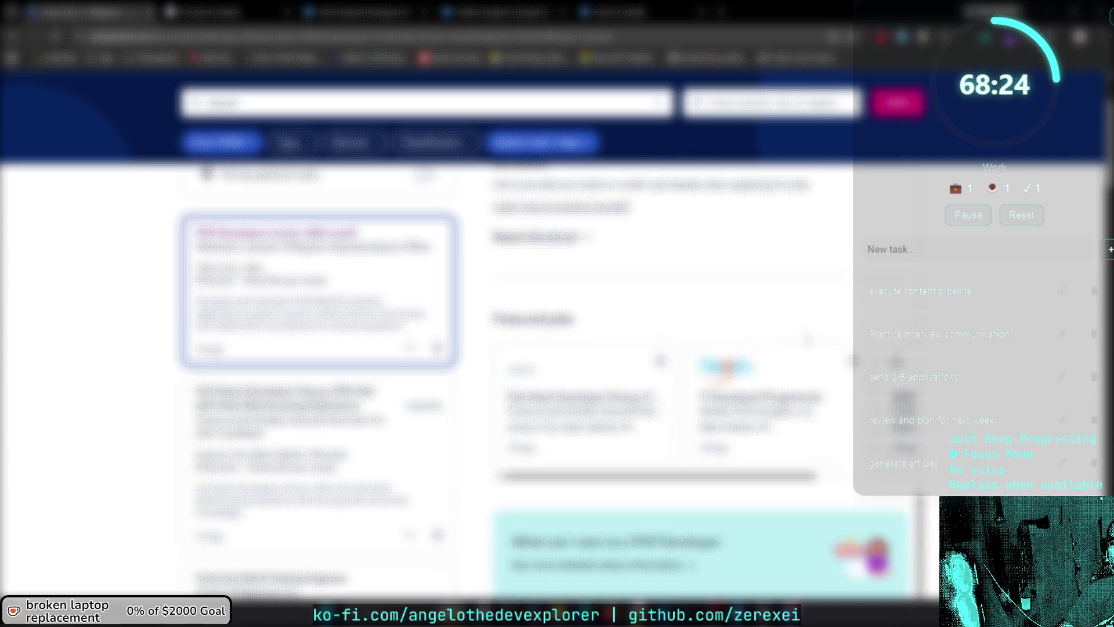
pyautogui.scroll(8, 808, 339)
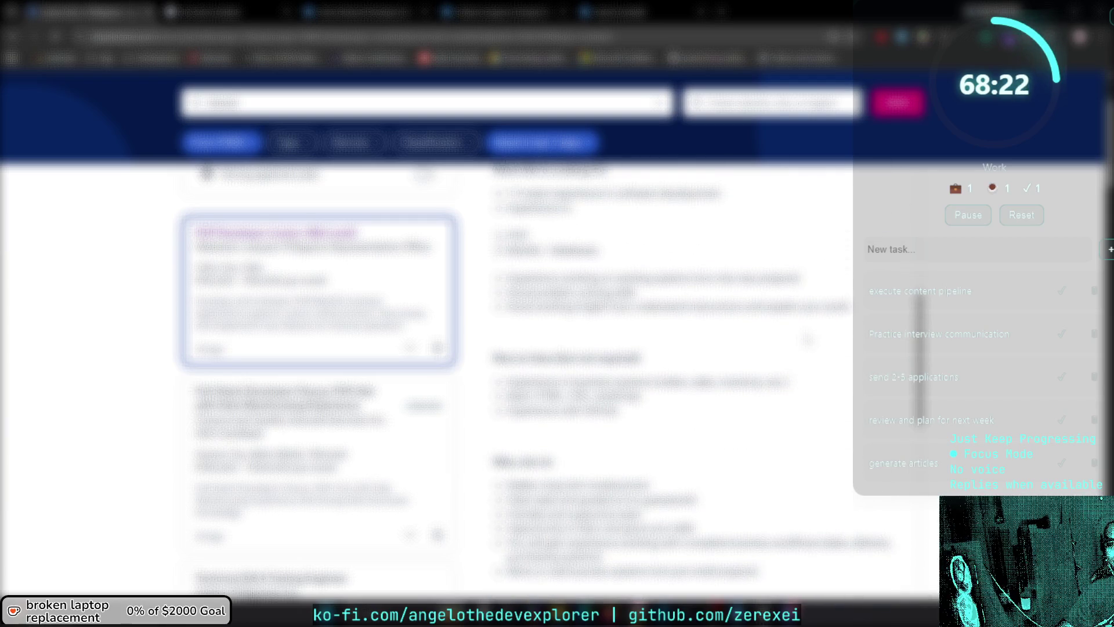
pyautogui.scroll(-3, 722, 351)
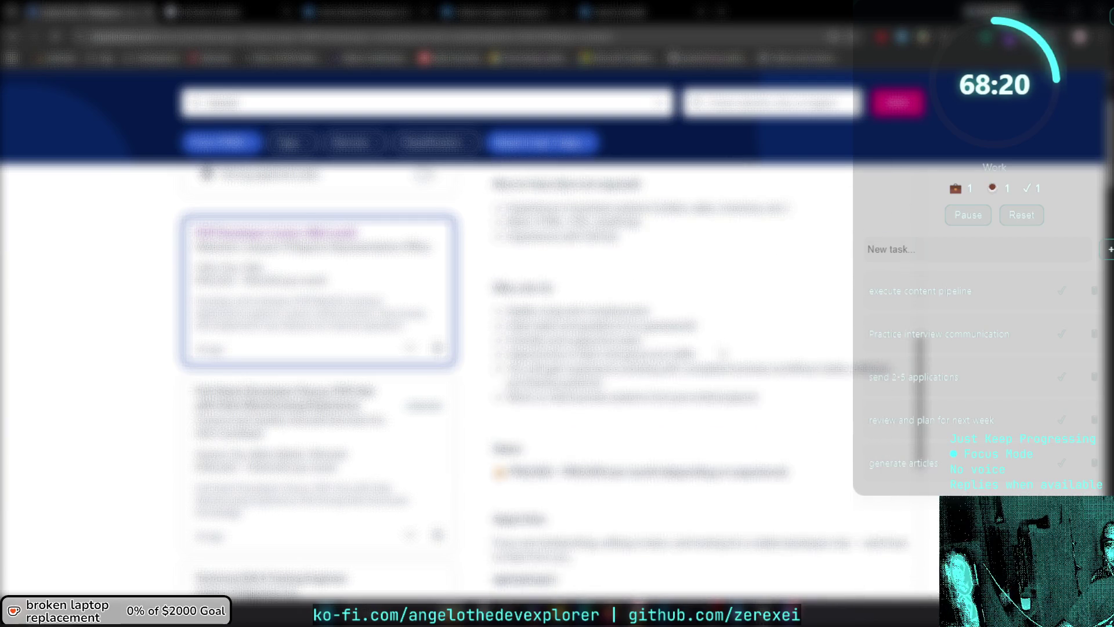
pyautogui.scroll(-1, 721, 352)
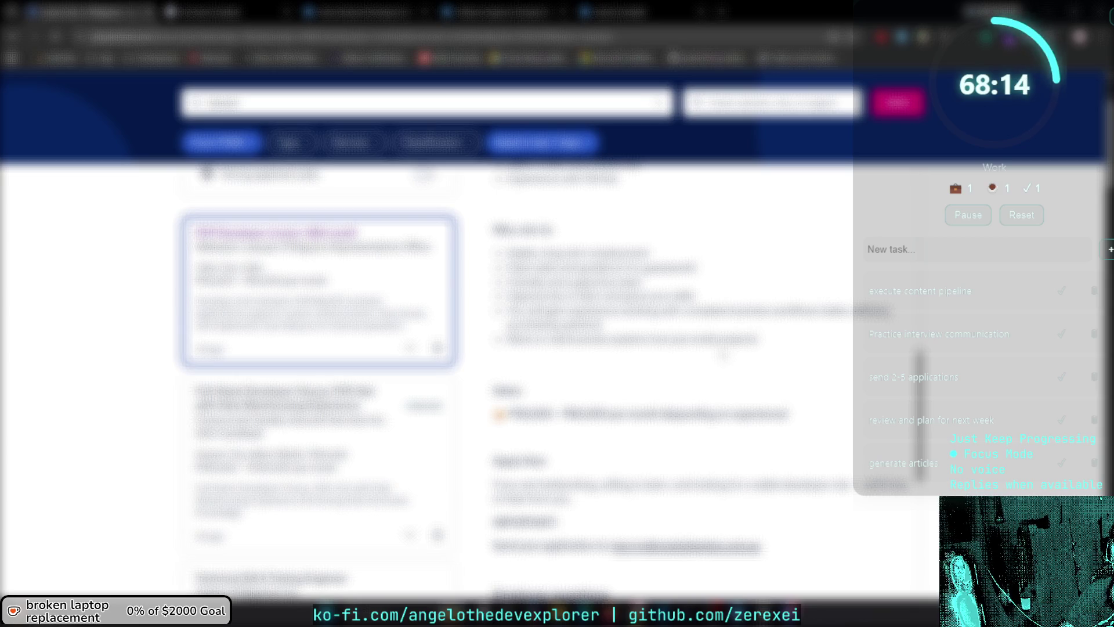
pyautogui.scroll(4, 721, 352)
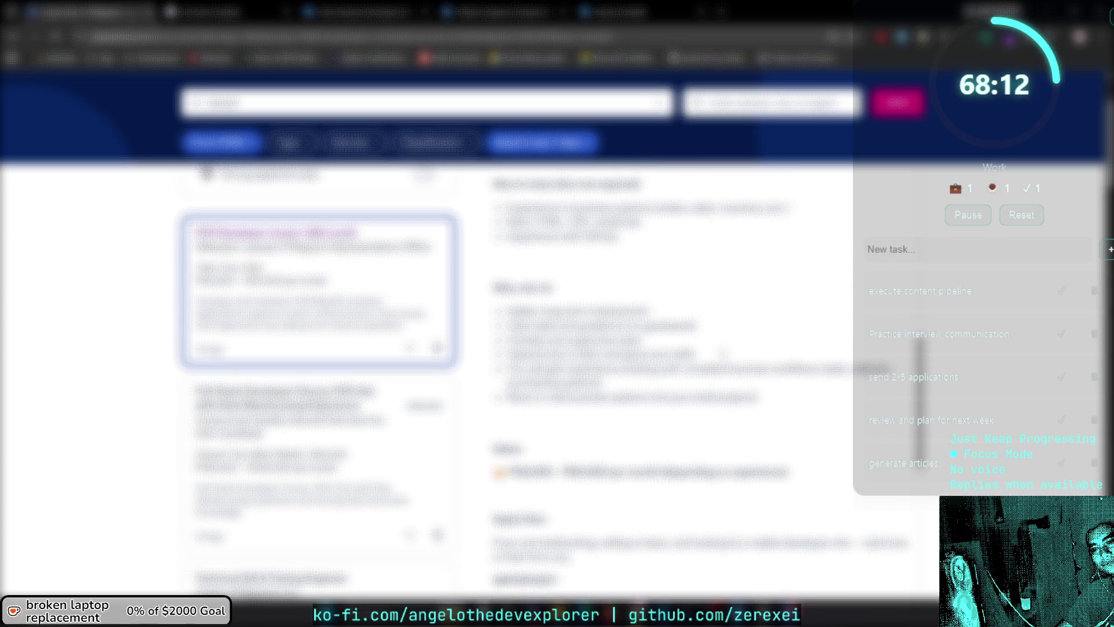
pyautogui.scroll(5, 721, 353)
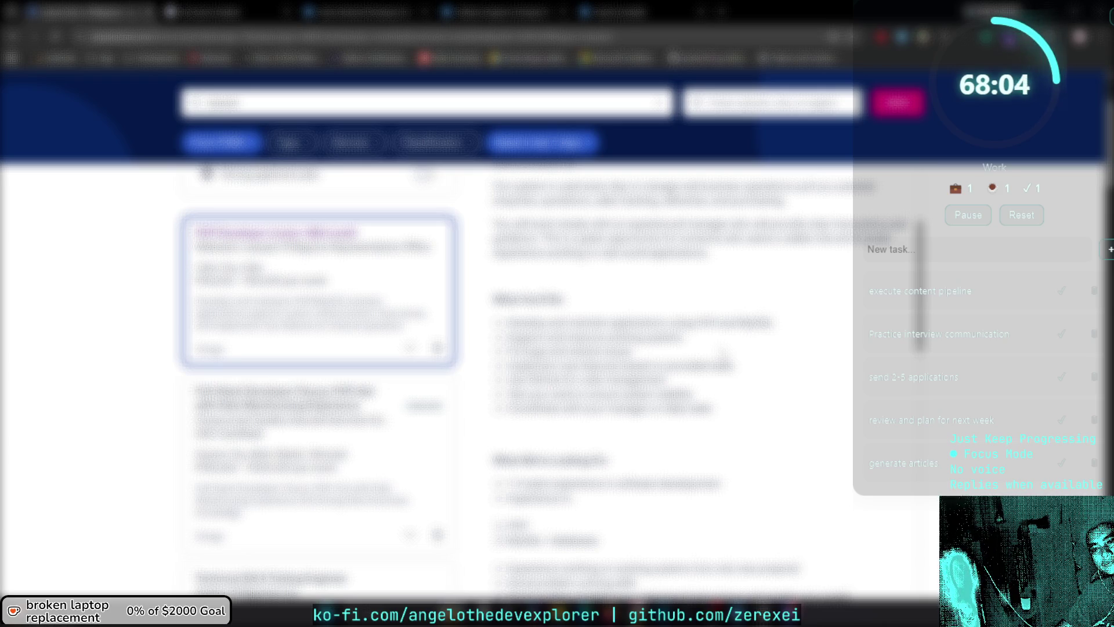
pyautogui.scroll(3, 722, 352)
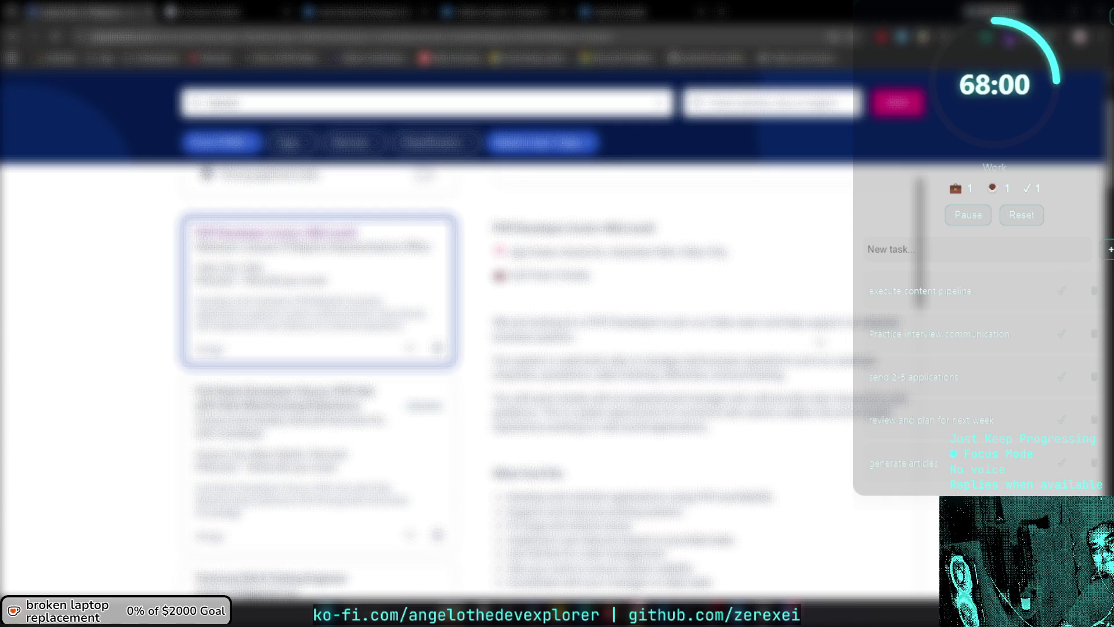
pyautogui.scroll(2, 799, 383)
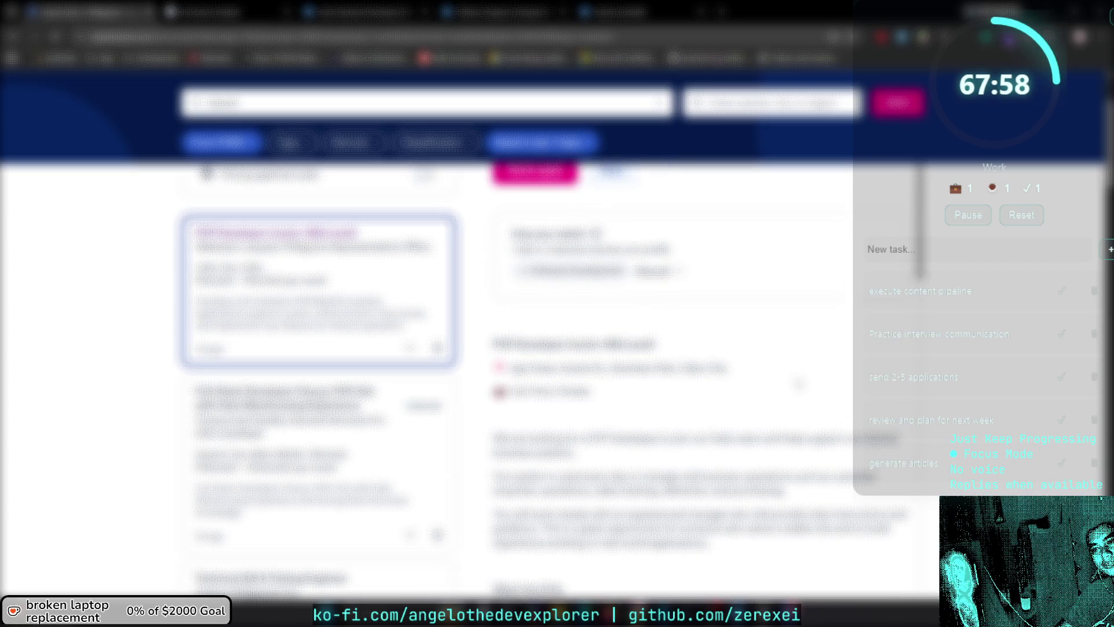
pyautogui.scroll(2, 801, 381)
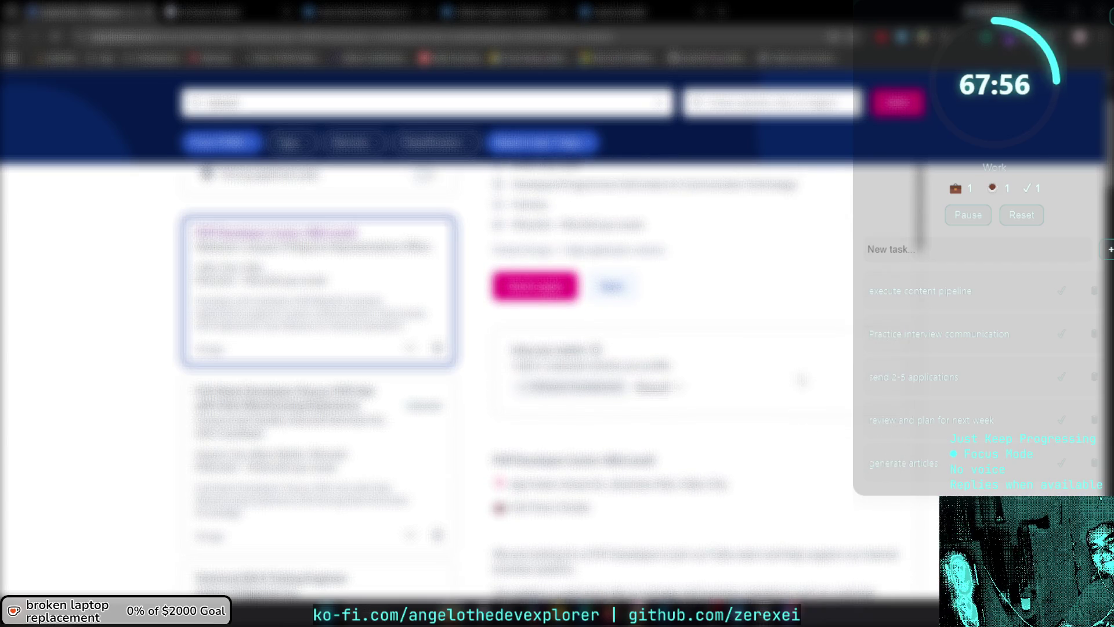
pyautogui.scroll(3, 830, 359)
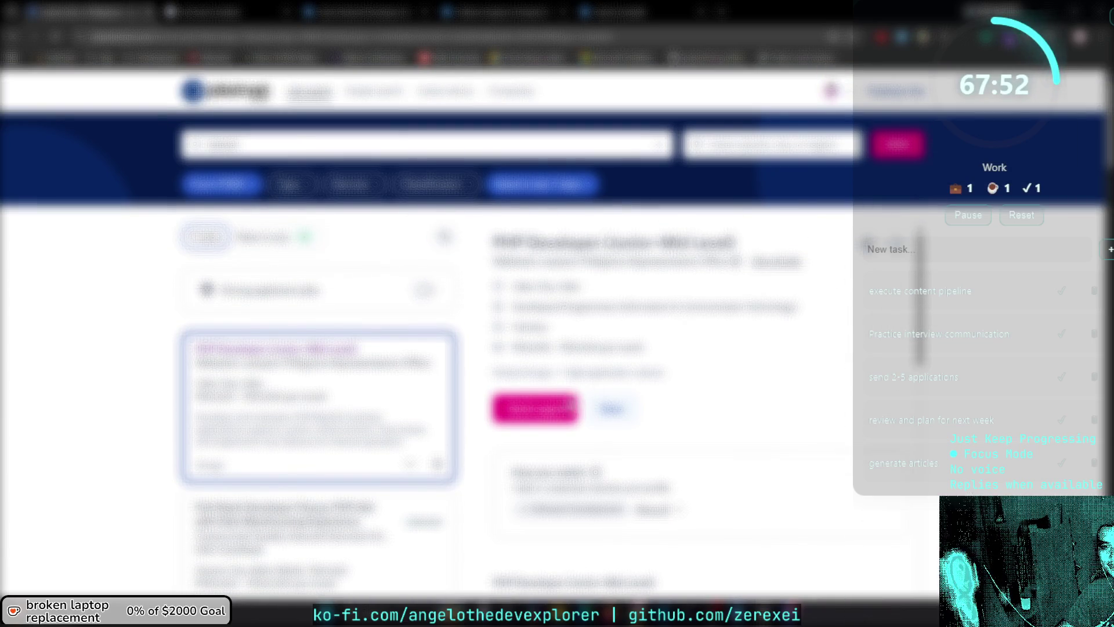
pyautogui.click(566, 409)
pyautogui.scroll(-5, 566, 408)
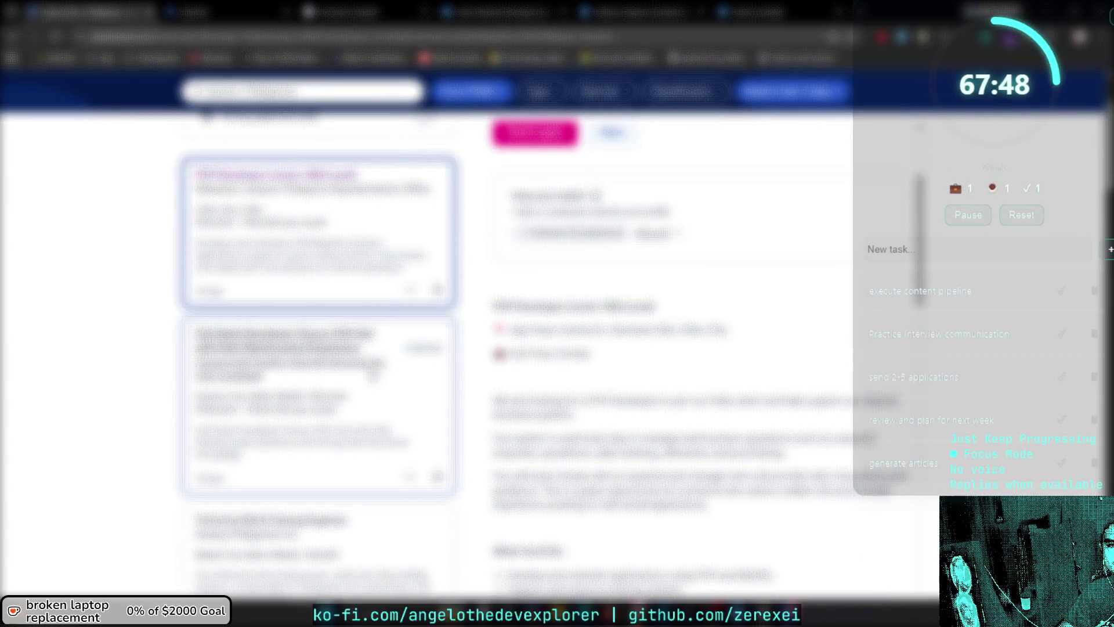
# Open the Full Stack Developer (Vue.js, PHP, Go) listing and read its responsibilities.
pyautogui.click(373, 390)
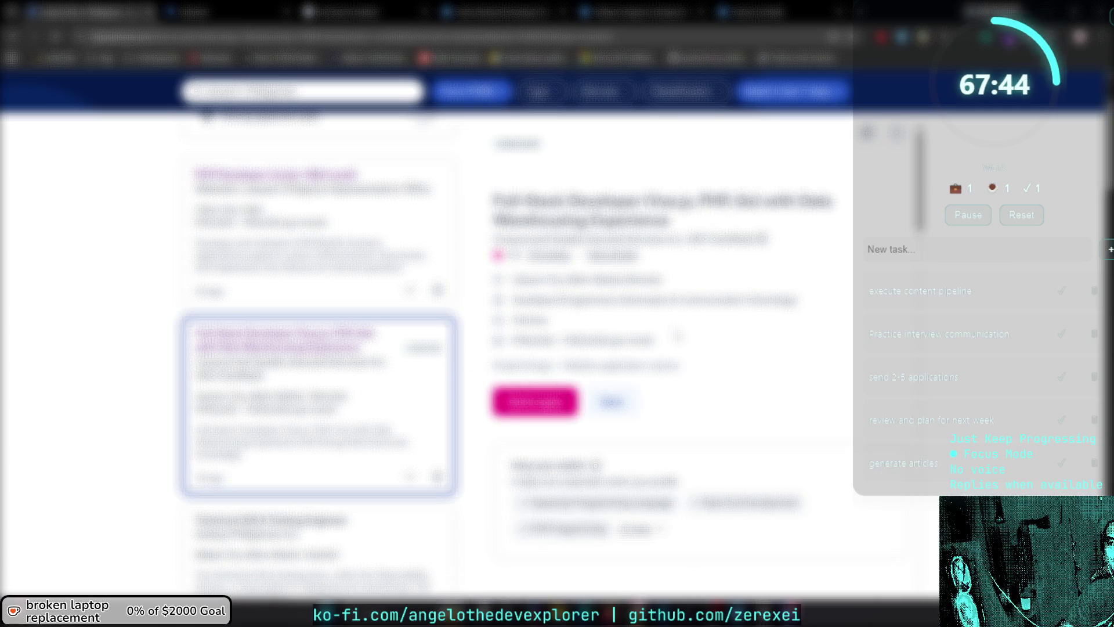
pyautogui.scroll(-2, 673, 336)
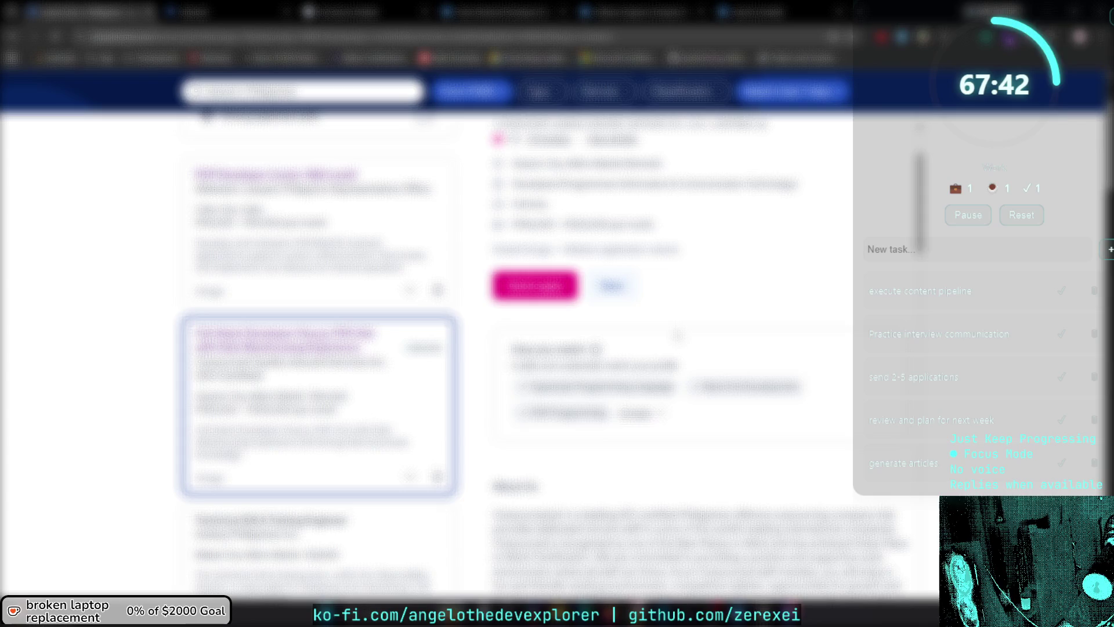
pyautogui.scroll(-3, 677, 334)
pyautogui.scroll(-5, 673, 335)
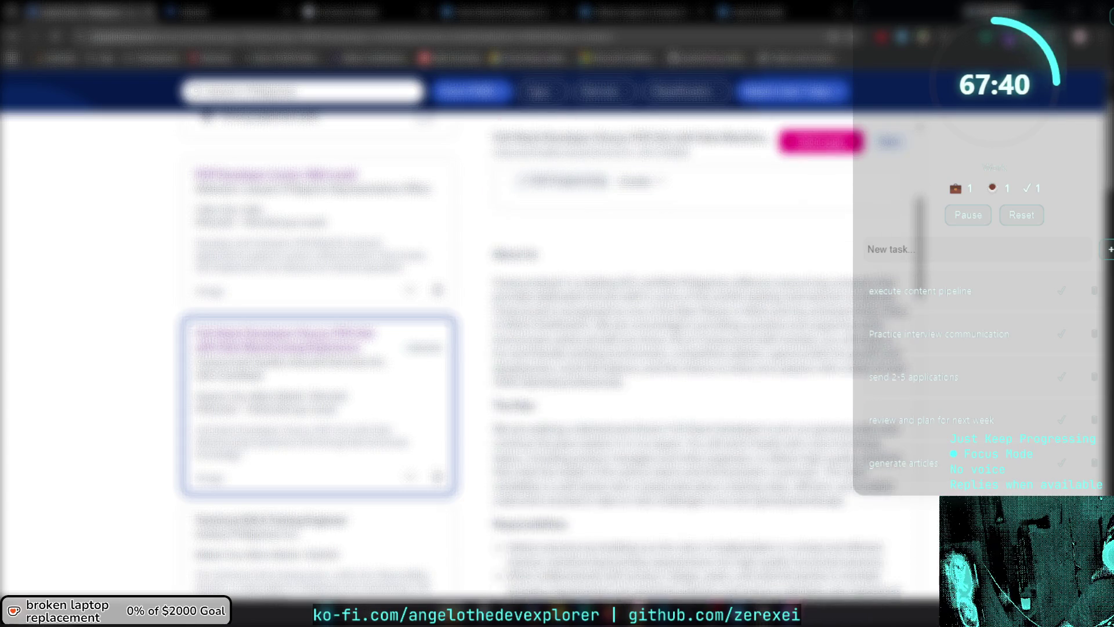
pyautogui.scroll(-2, 673, 335)
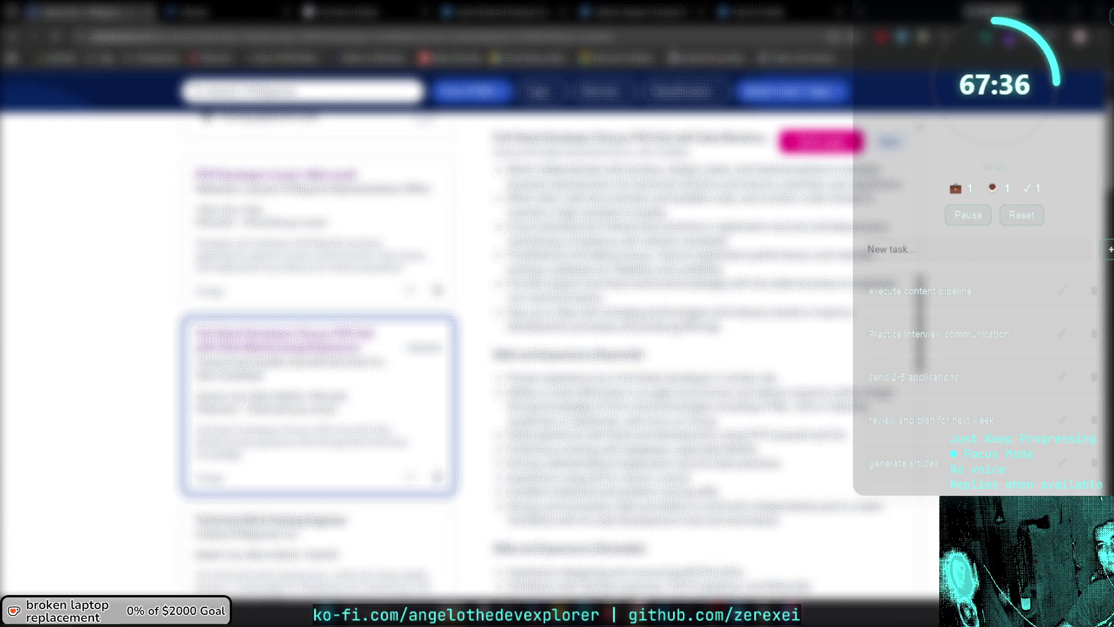
pyautogui.scroll(-1, 674, 336)
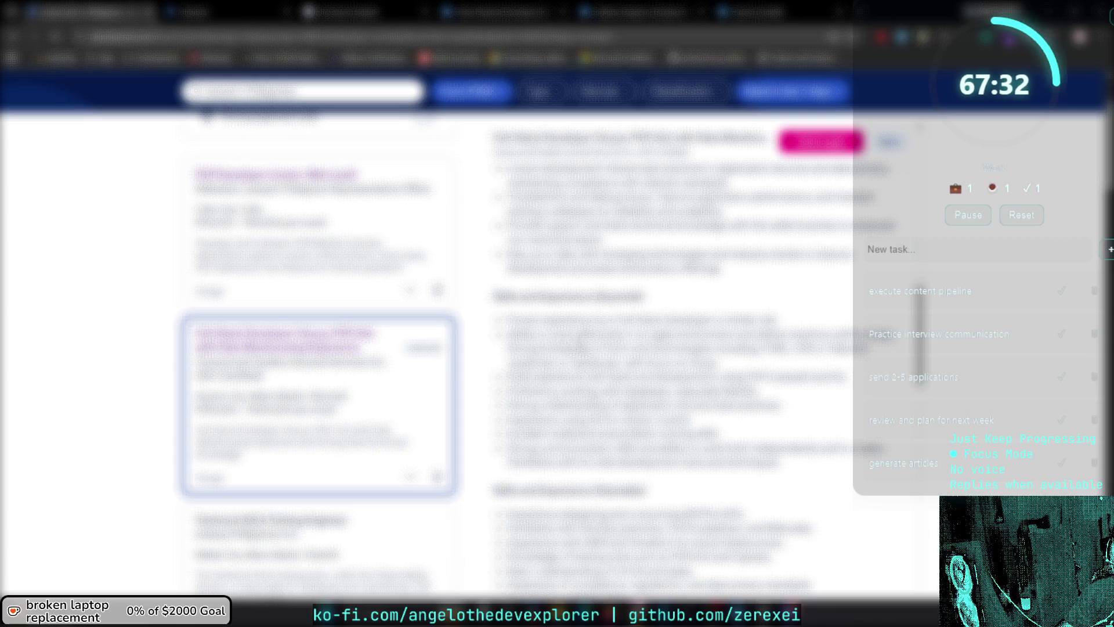
# Highlight lines in the Skills and Experience section while reading the rest of the listing.
pyautogui.moveTo(567, 347)
pyautogui.mouseDown()
pyautogui.moveTo(836, 349)
pyautogui.moveTo(670, 377)
pyautogui.moveTo(847, 377)
pyautogui.mouseUp()
pyautogui.click(735, 368)
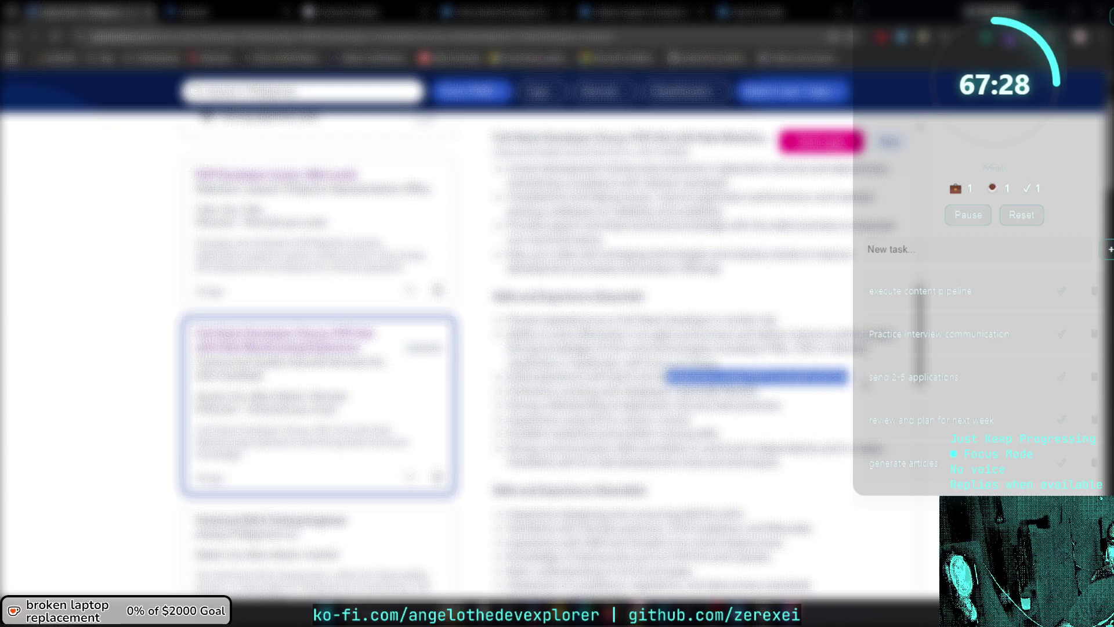
pyautogui.moveTo(596, 390)
pyautogui.mouseDown()
pyautogui.moveTo(755, 392)
pyautogui.moveTo(676, 404)
pyautogui.moveTo(781, 404)
pyautogui.mouseUp()
pyautogui.moveTo(560, 418); pyautogui.dragTo(691, 417)
pyautogui.moveTo(508, 448); pyautogui.dragTo(882, 448)
pyautogui.scroll(-3, 697, 377)
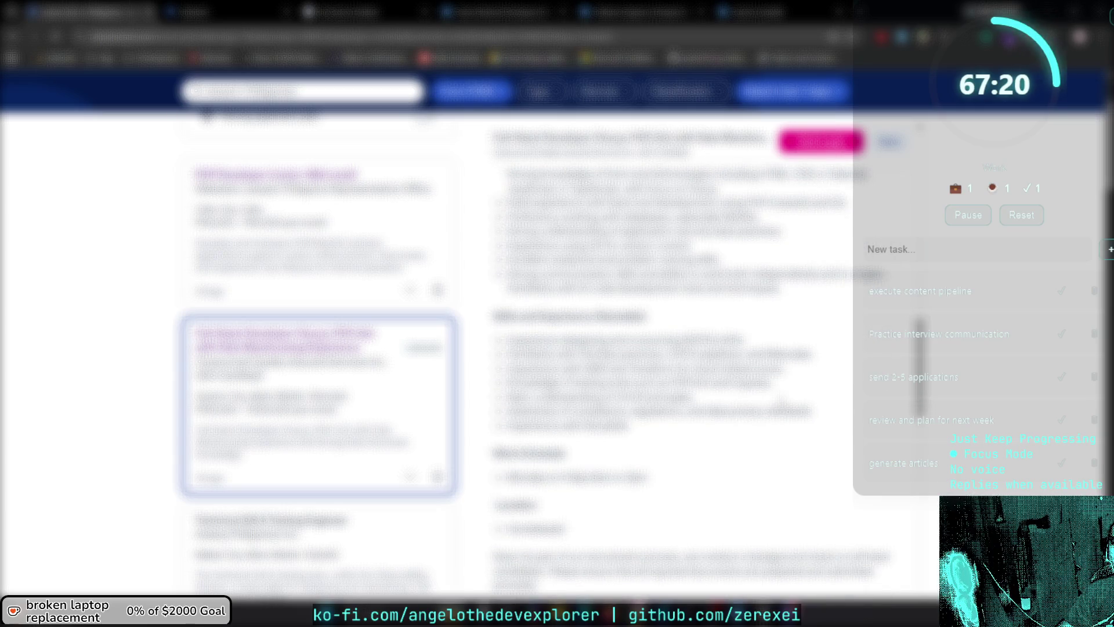
pyautogui.scroll(-8, 690, 377)
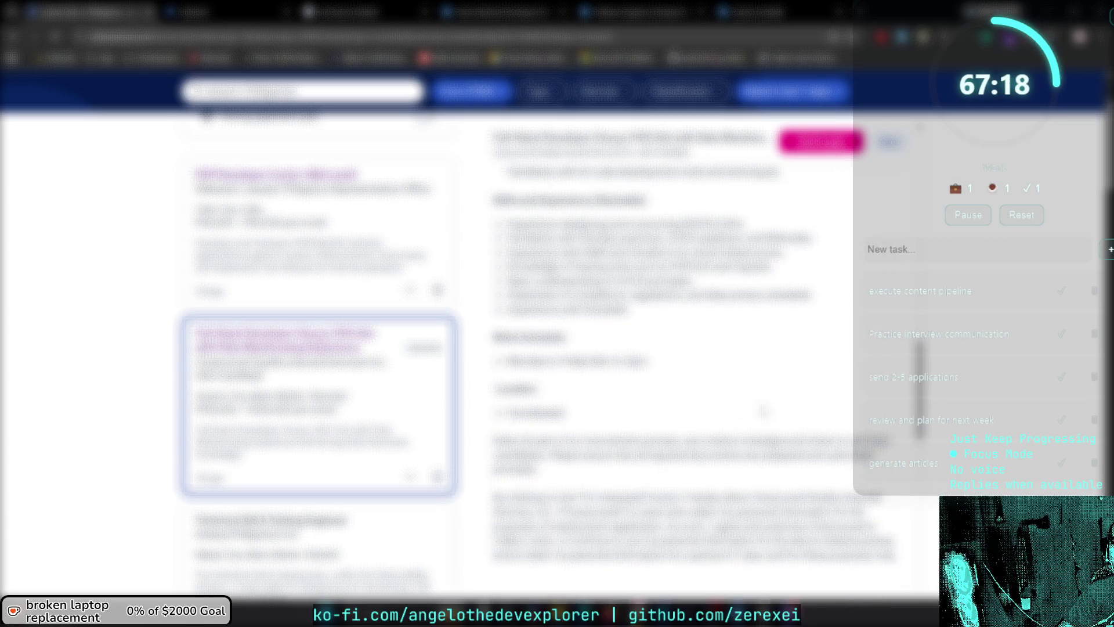
pyautogui.scroll(10, 769, 403)
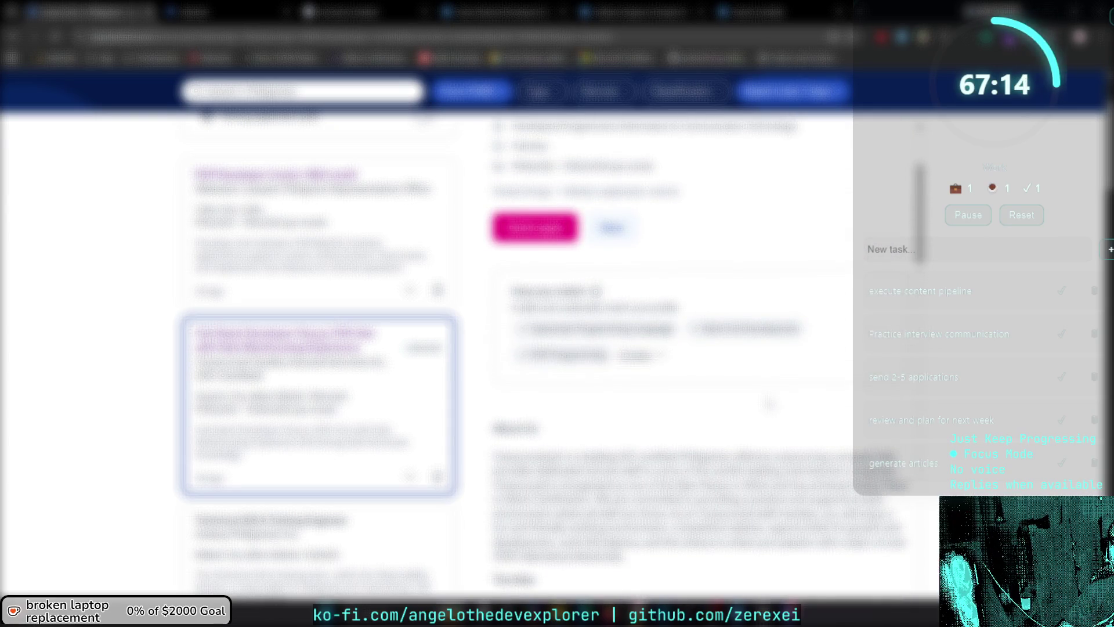
pyautogui.scroll(-5, 769, 403)
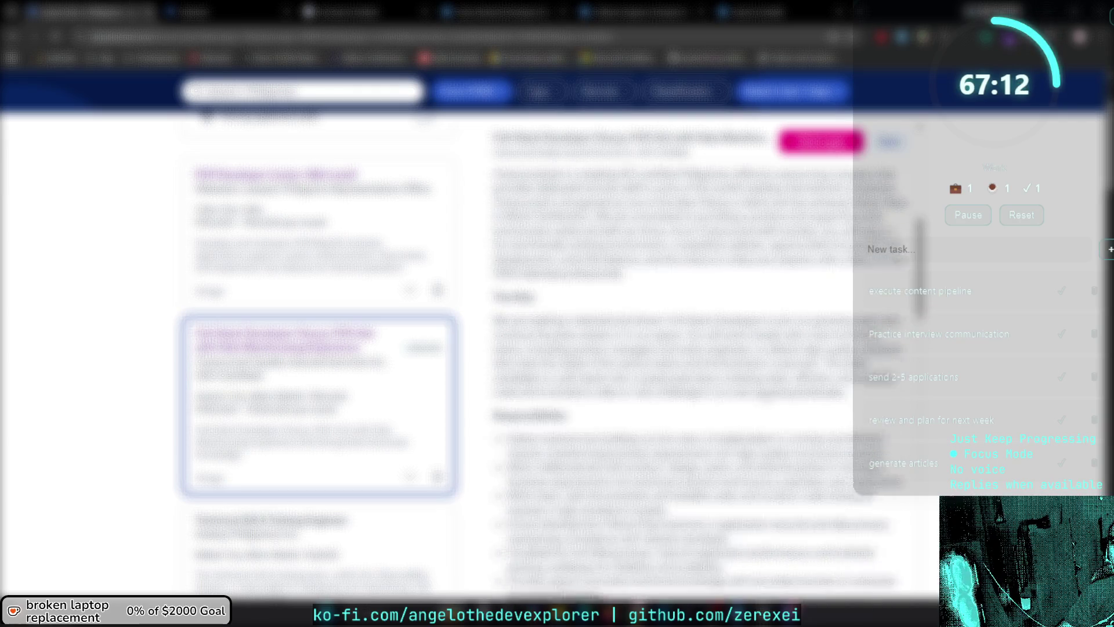
pyautogui.scroll(-2, 697, 383)
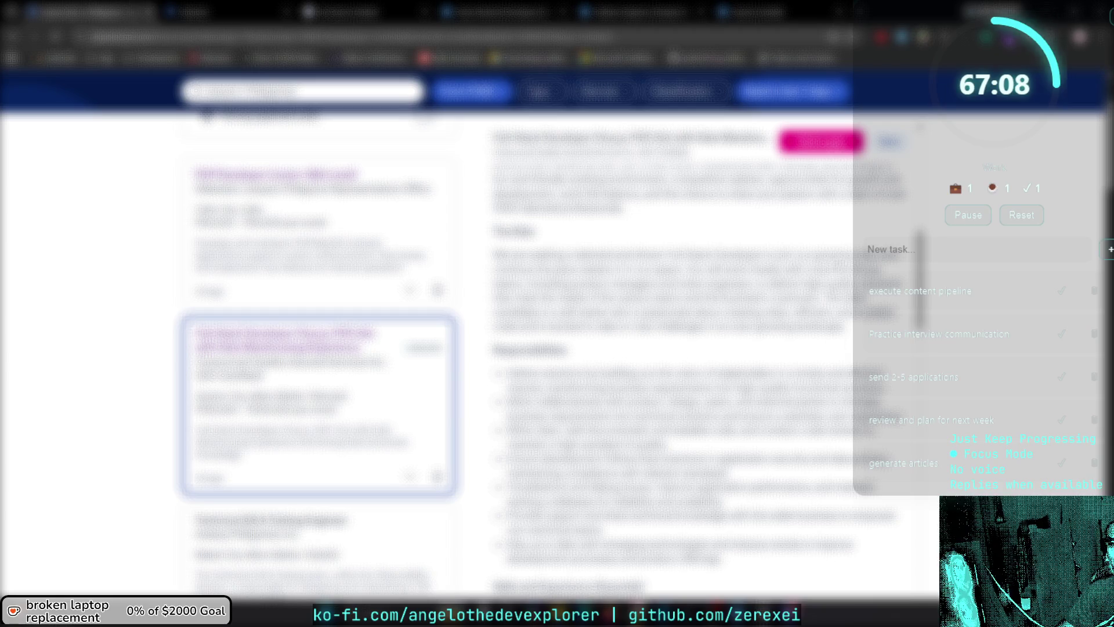
# Start a quick application, then go back to the job listings.
pyautogui.click(821, 145)
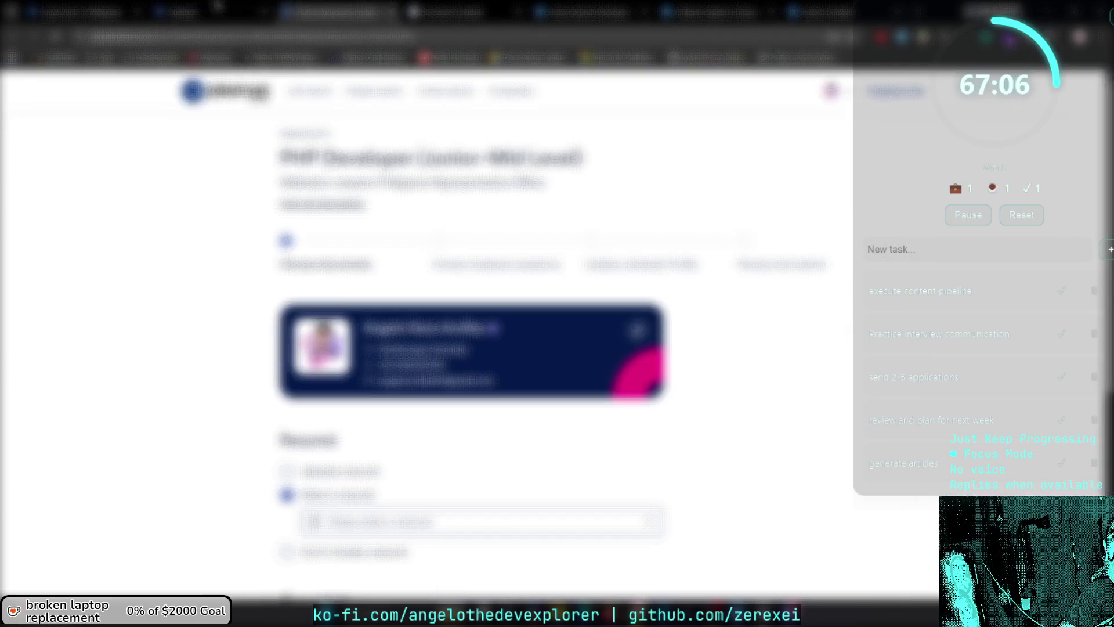
pyautogui.hotkey('alt', 'Left')
pyautogui.scroll(-2, 361, 376)
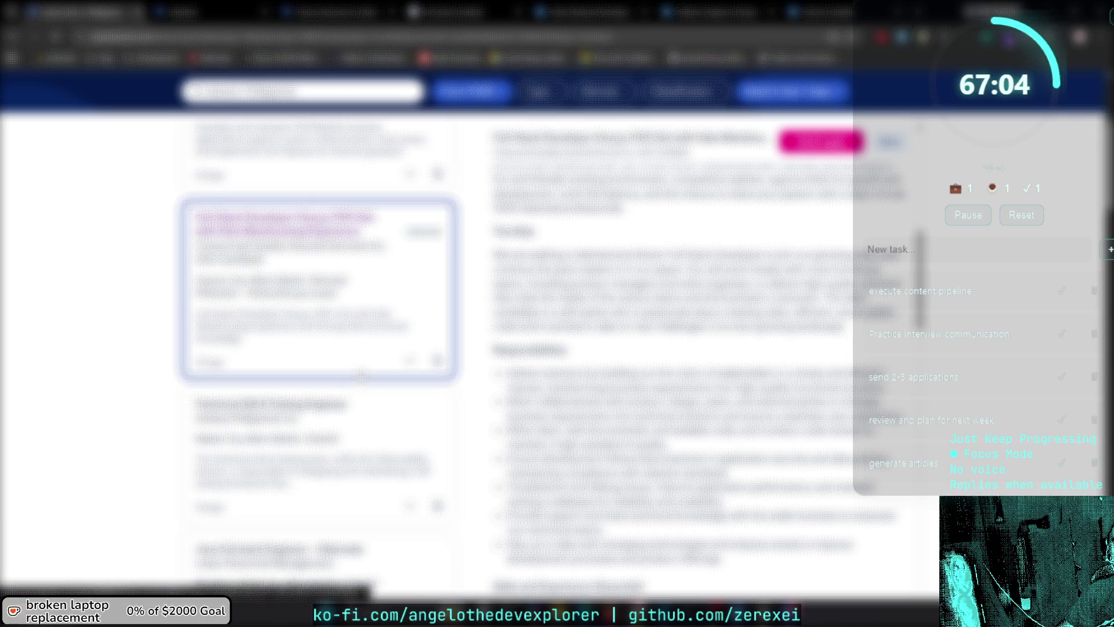
pyautogui.scroll(-4, 361, 376)
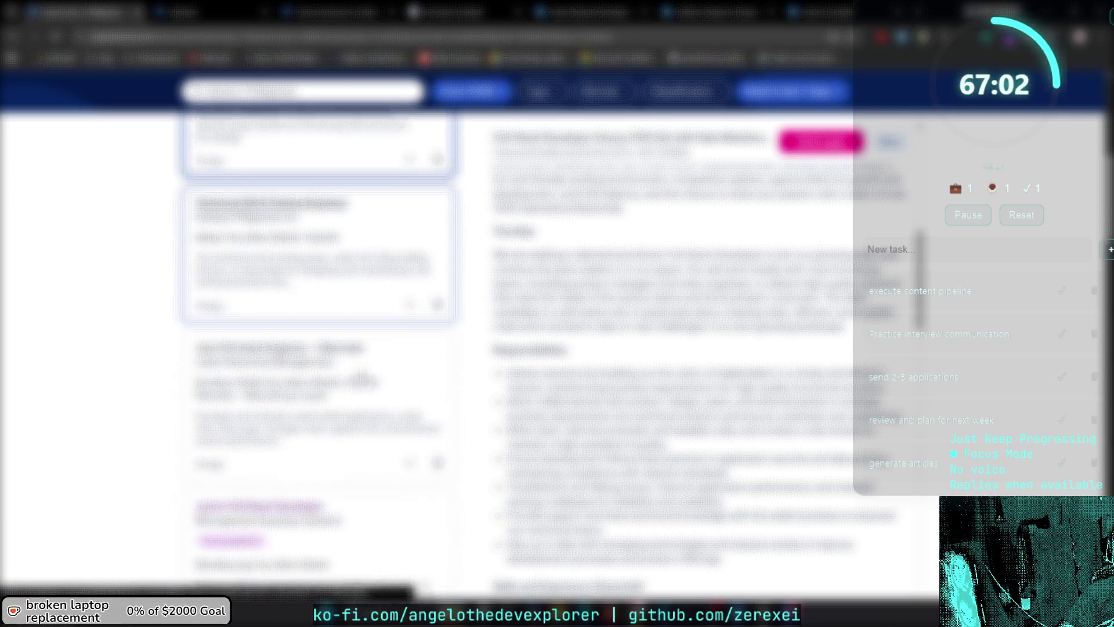
pyautogui.scroll(-2, 361, 377)
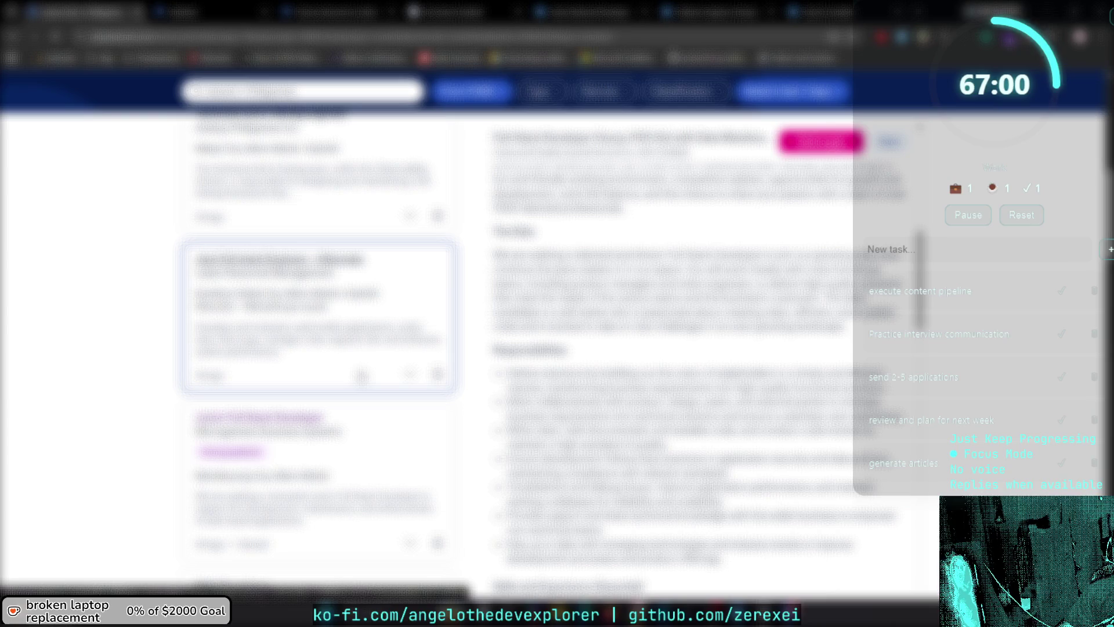
# Open the Java Full Stack Engineer listing and read through its details.
pyautogui.click(380, 321)
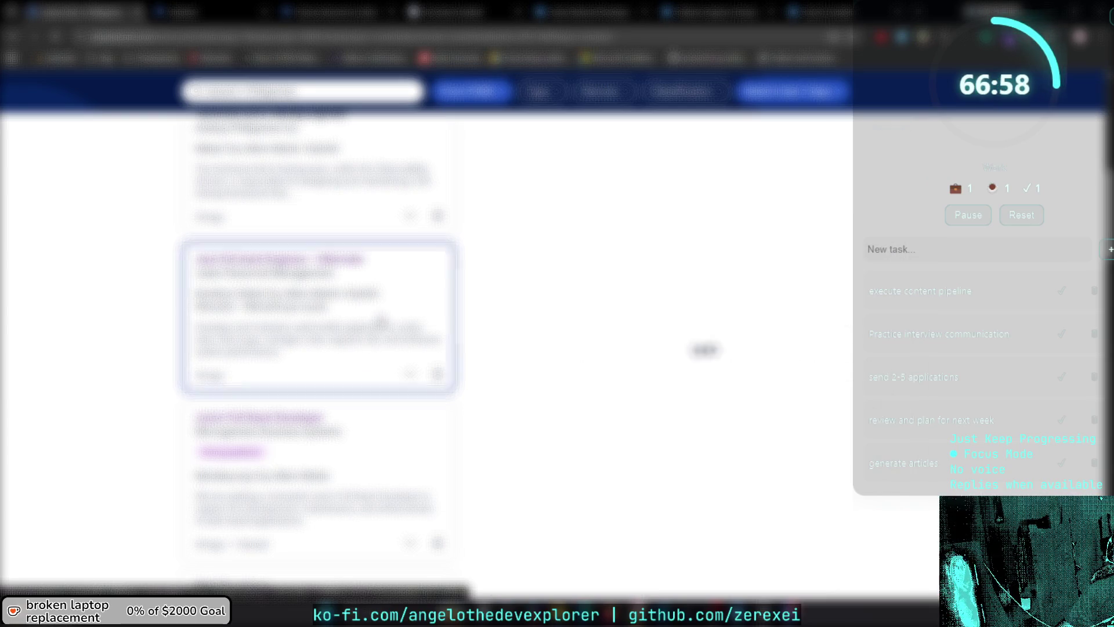
pyautogui.scroll(-2, 283, 359)
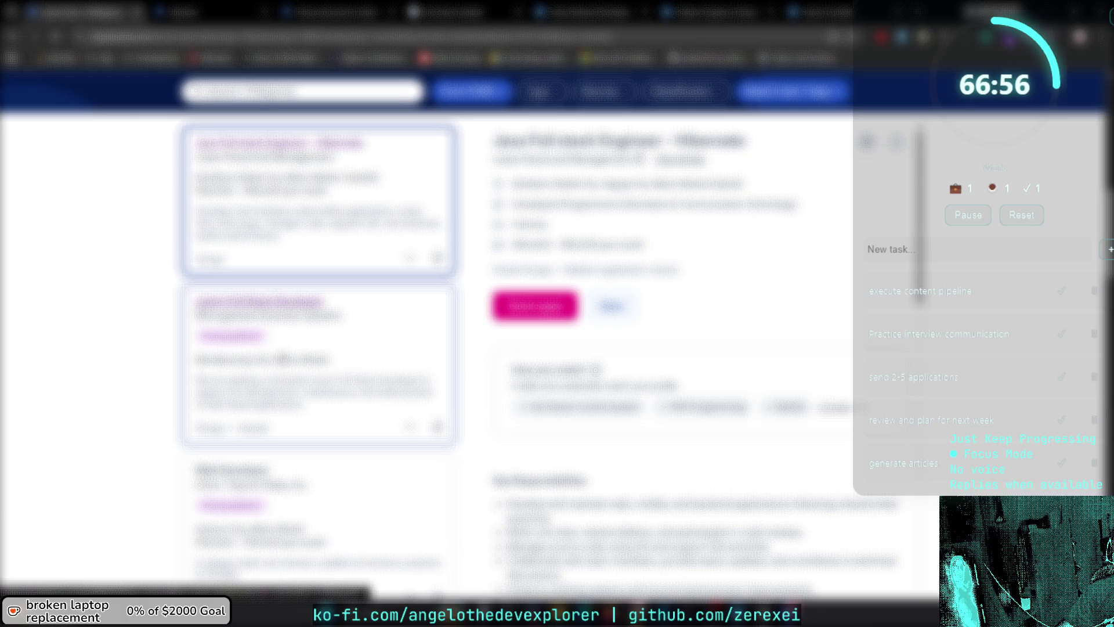
pyautogui.scroll(-1, 283, 358)
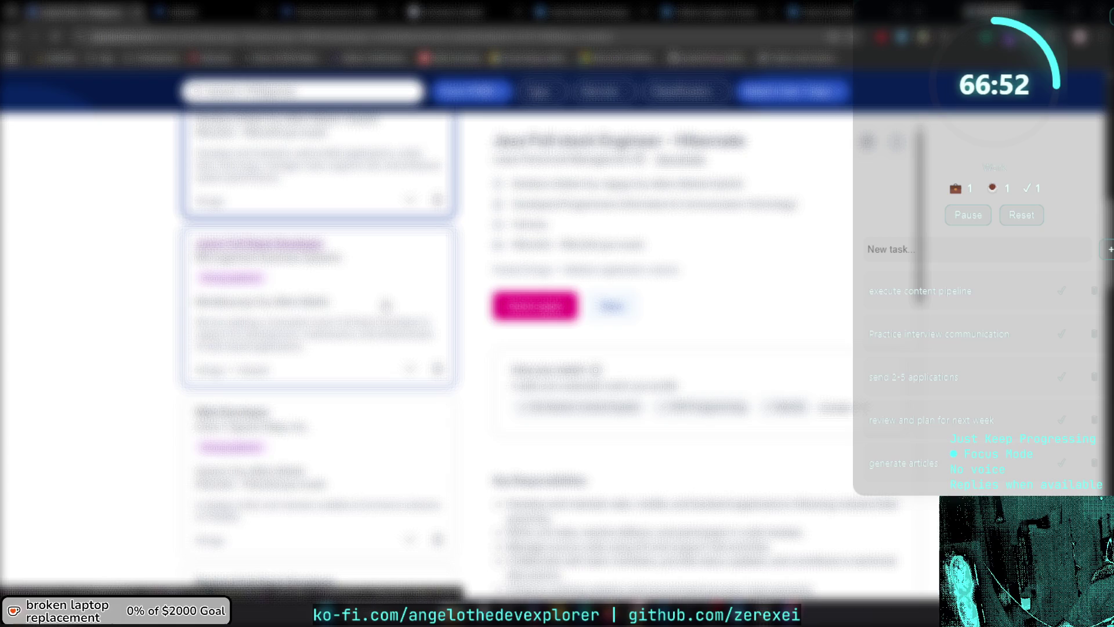
pyautogui.scroll(-5, 385, 305)
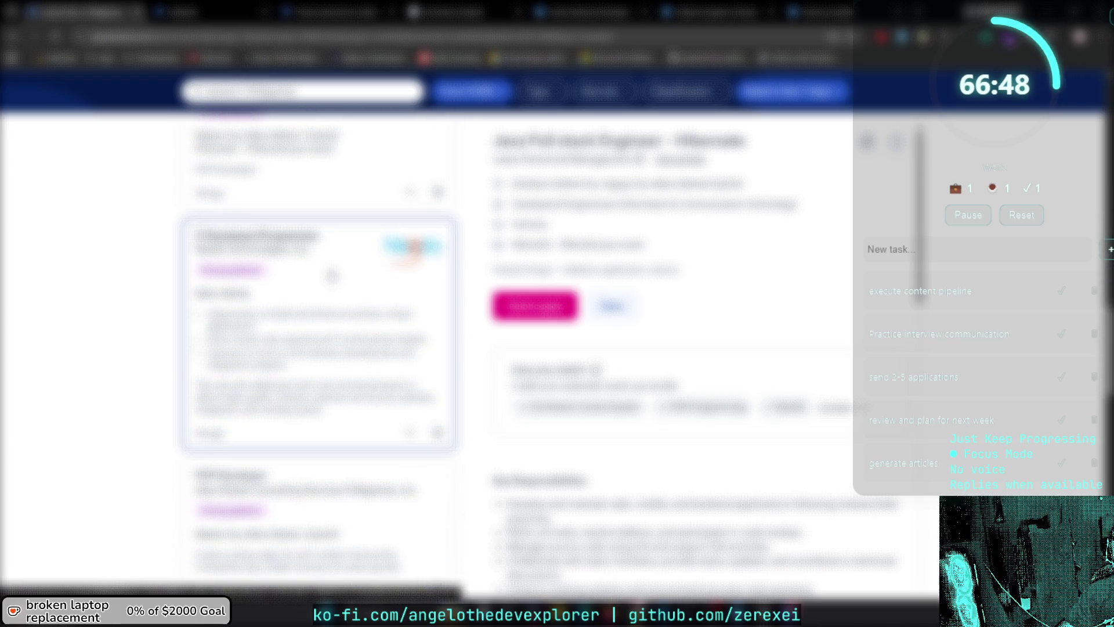
pyautogui.scroll(-2, 342, 280)
pyautogui.scroll(-4, 342, 278)
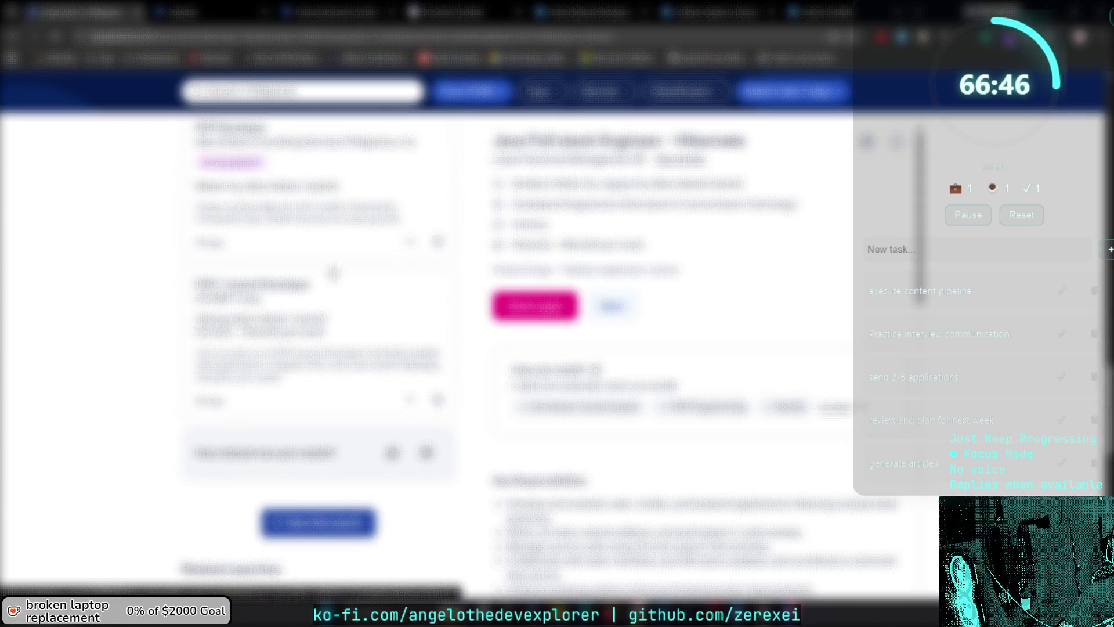
# Search for 'software engineer' jobs, then switch to the next tab.
pyautogui.click(302, 92)
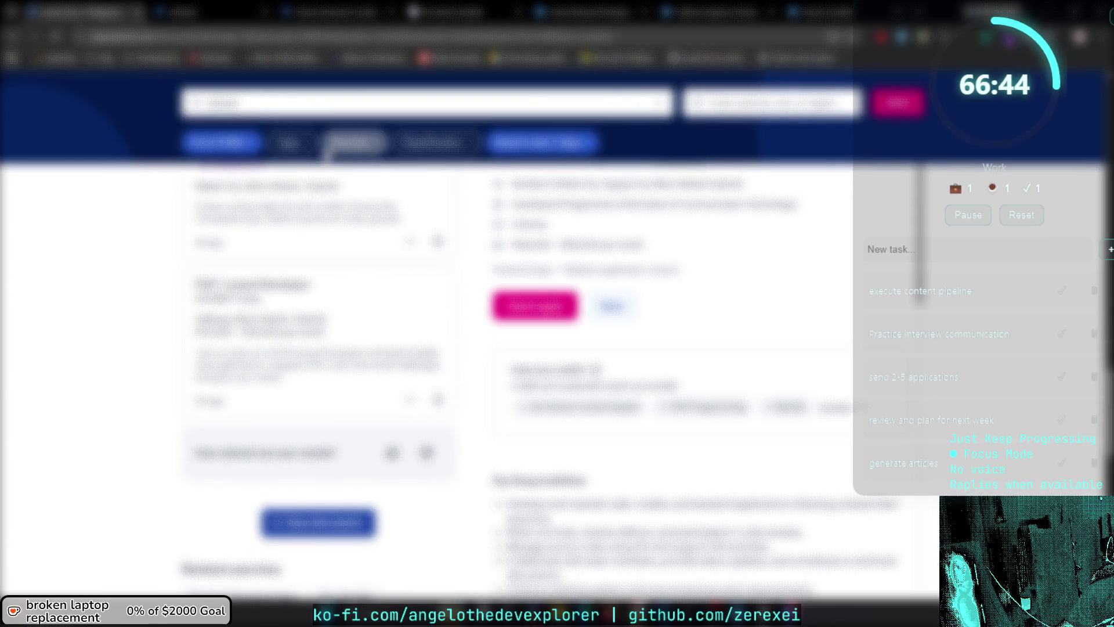
pyautogui.write('software engineer')
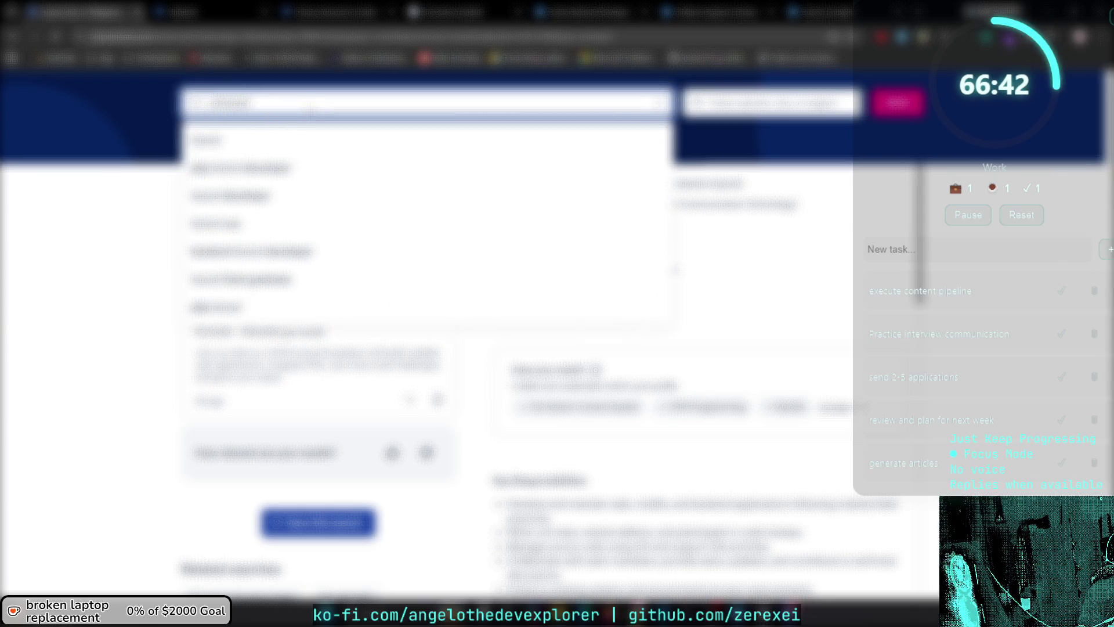
pyautogui.press('Return')
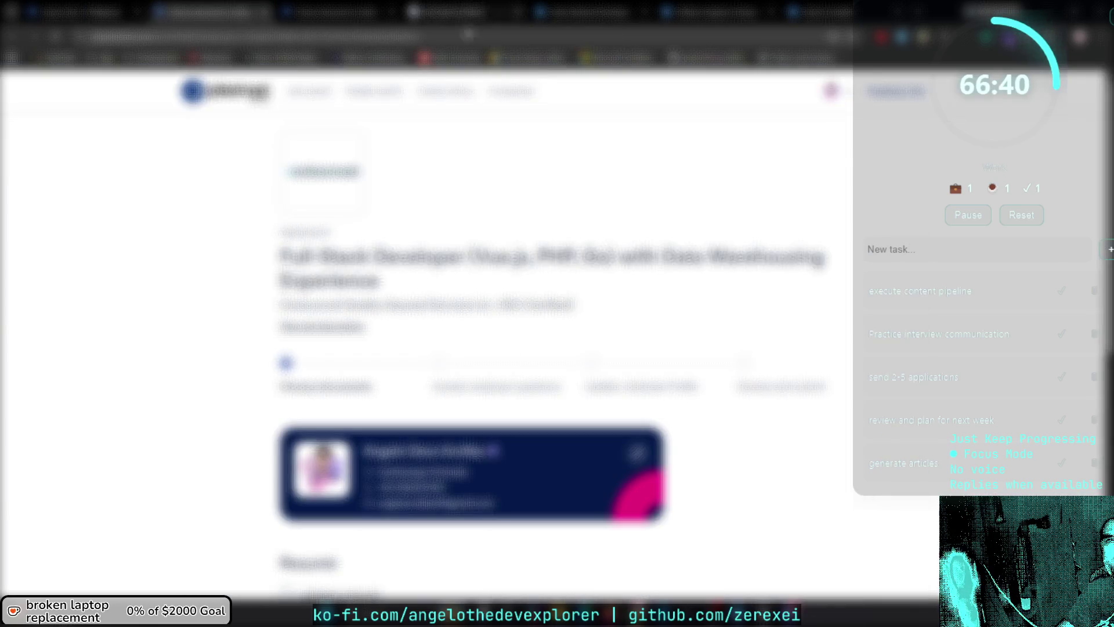
pyautogui.hotkey('ctrl', 'Tab')
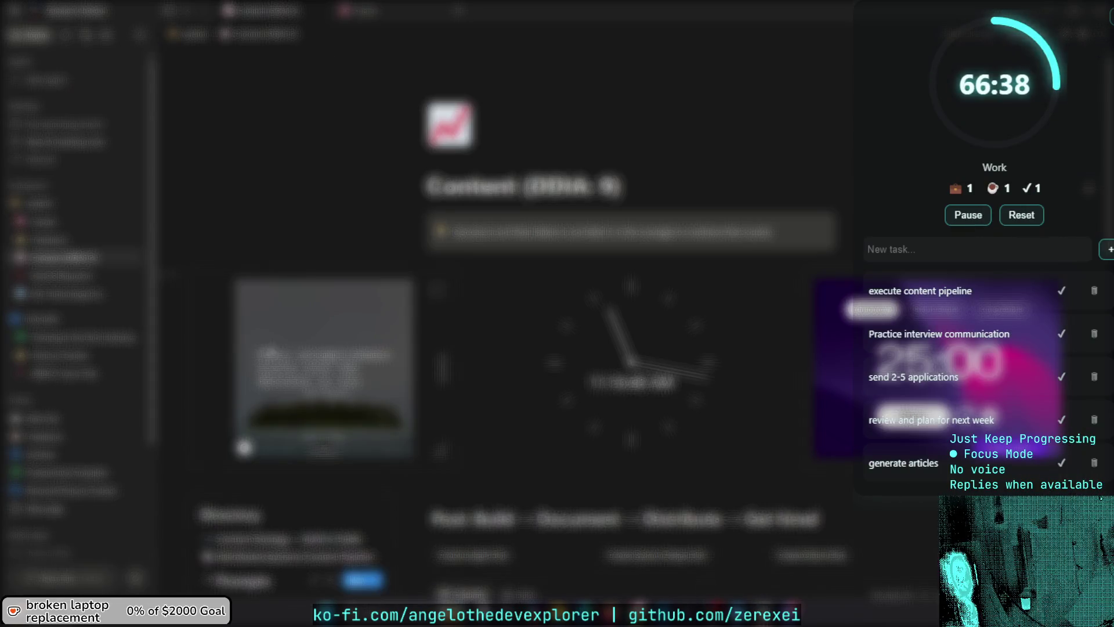
# Scroll through the Notion Content page, then return to the browser's job application.
pyautogui.scroll(-5, 522, 319)
pyautogui.scroll(-2, 524, 351)
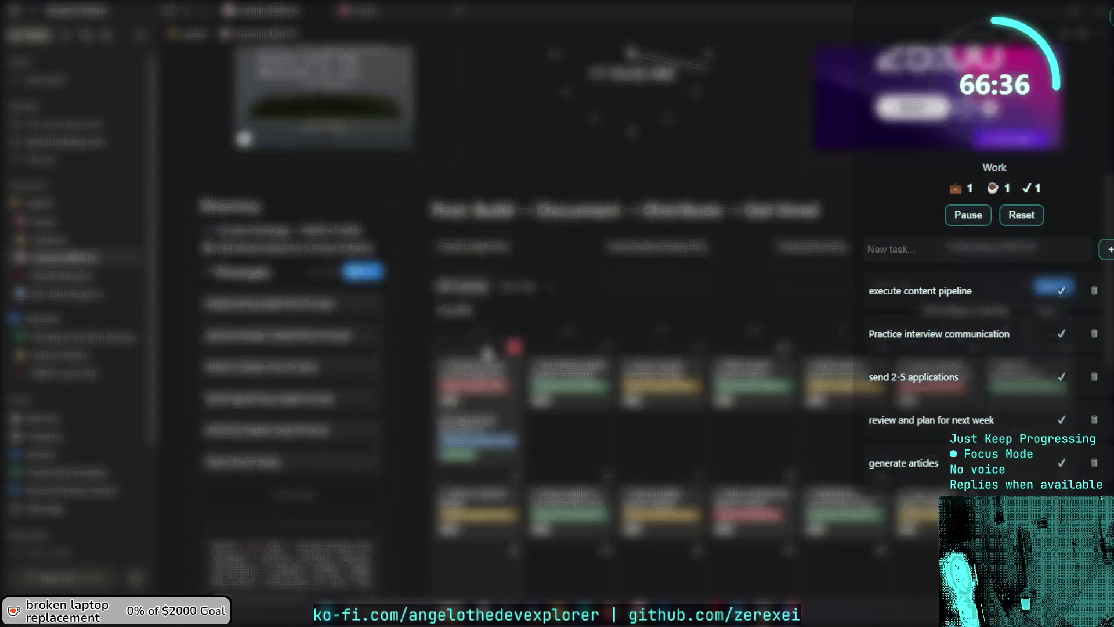
pyautogui.hotkey('alt', 'Tab')
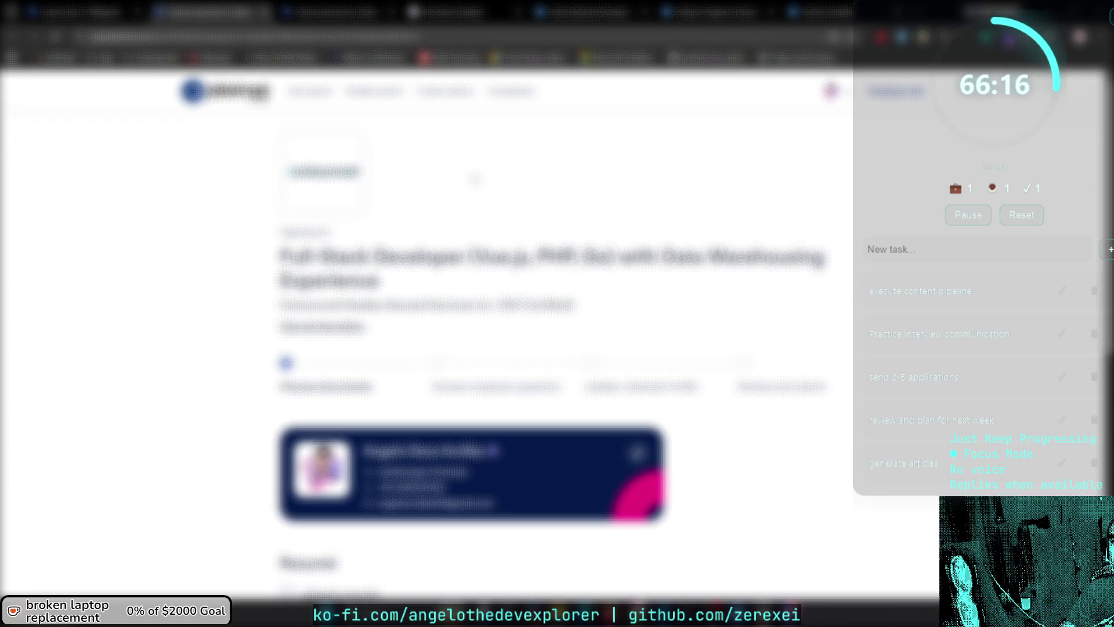
# On the Documents step, attach the first saved resumé and choose no cover letter.
pyautogui.scroll(-5, 348, 168)
pyautogui.scroll(-2, 369, 181)
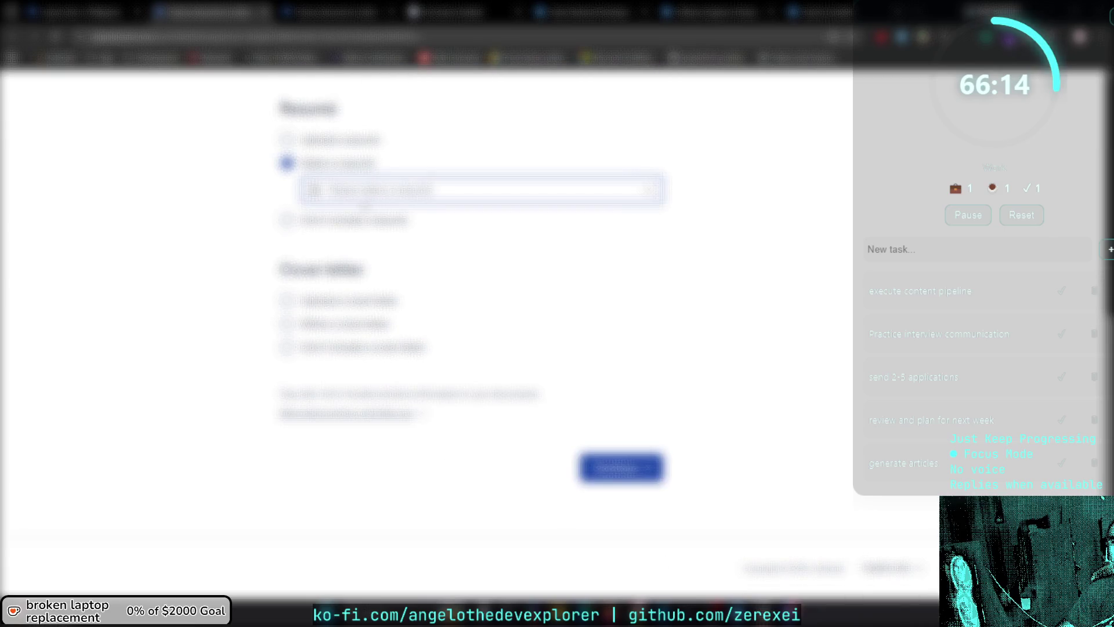
pyautogui.click(374, 185)
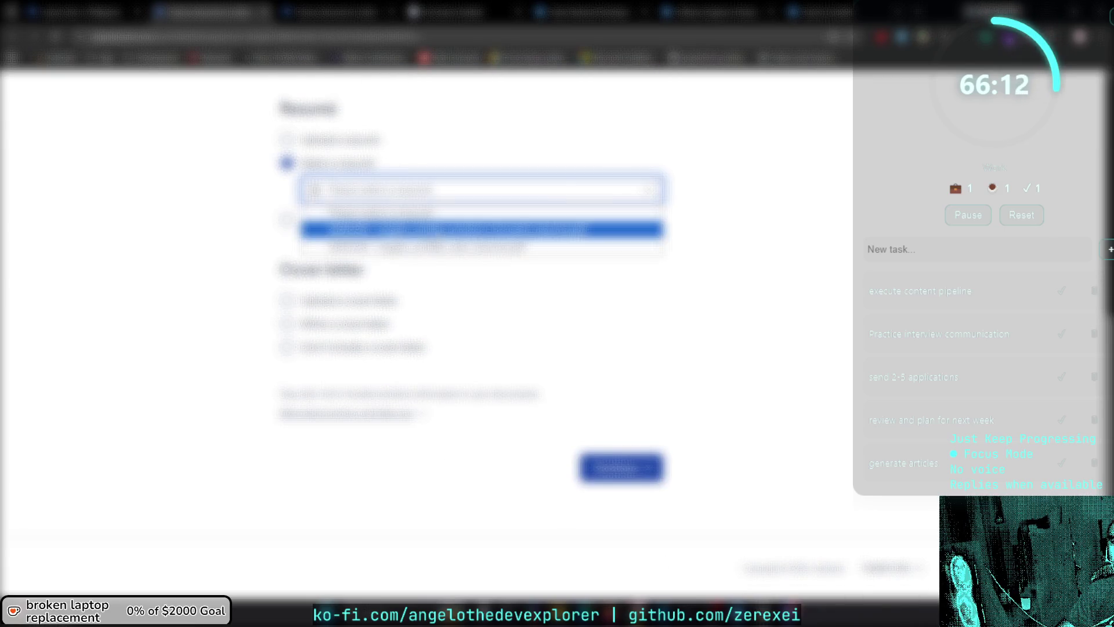
pyautogui.click(429, 231)
pyautogui.click(347, 360)
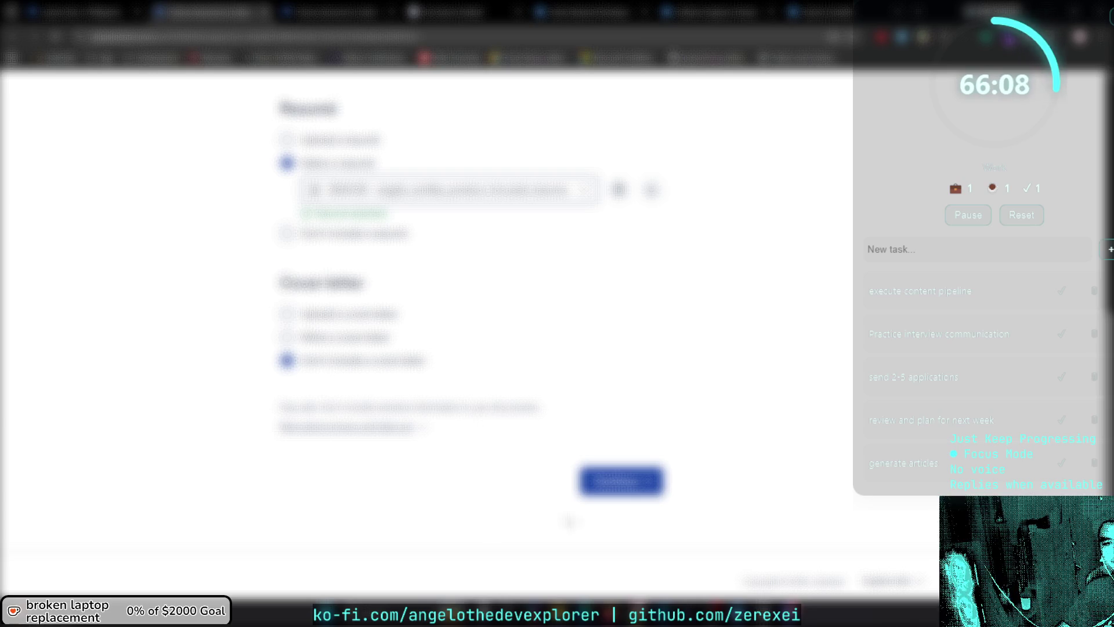
# Continue to the employer questions step, checking the full job description panel before closing it.
pyautogui.click(604, 488)
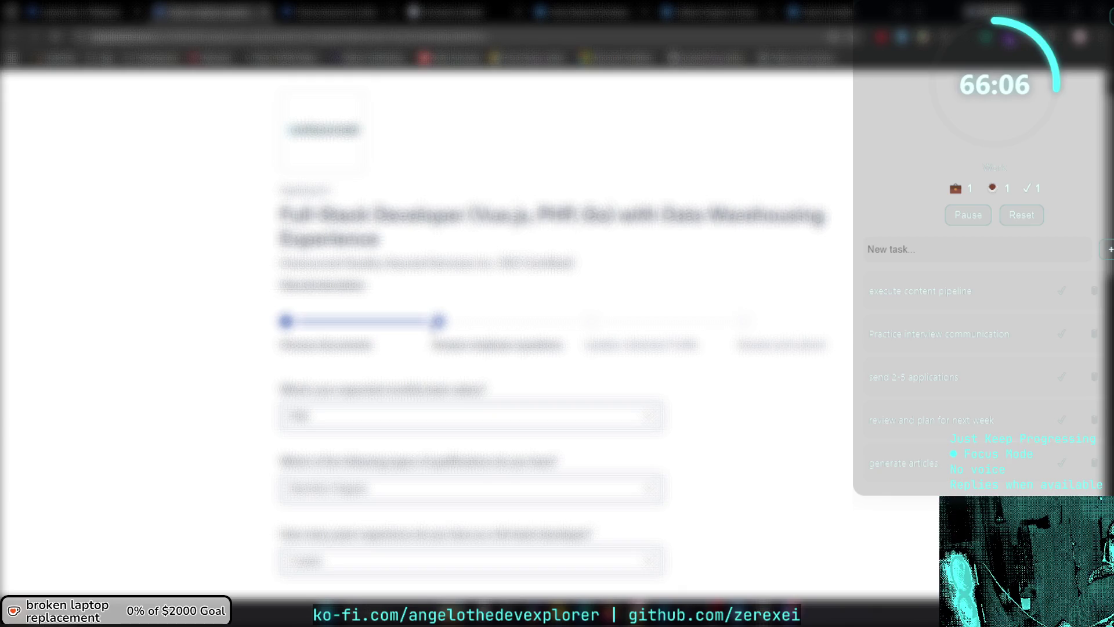
pyautogui.click(340, 290)
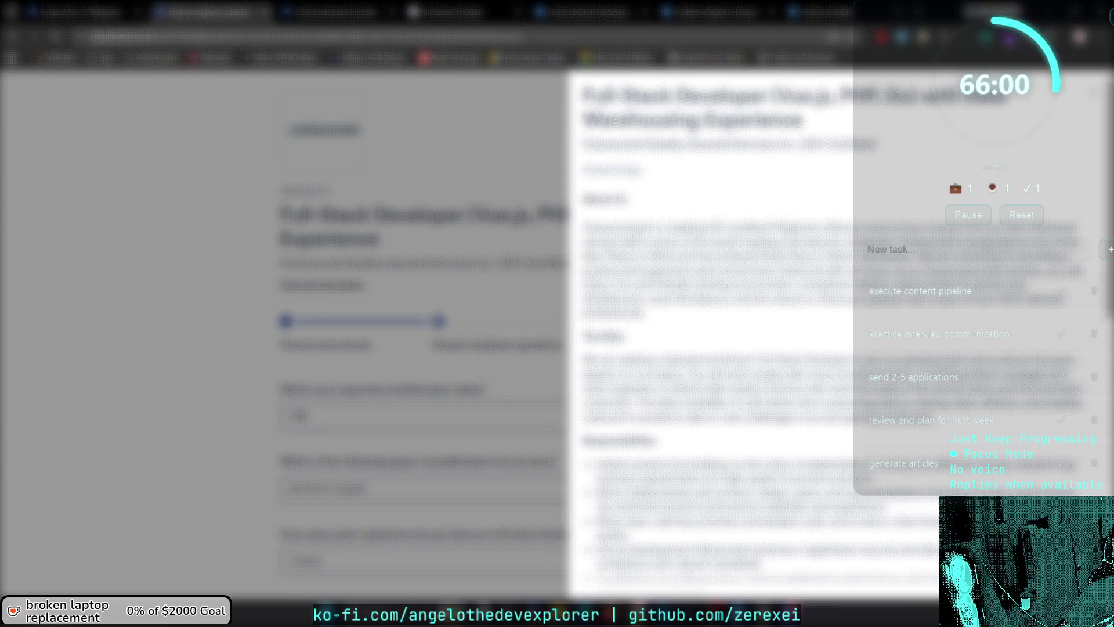
pyautogui.hotkey('ctrl', 'l')
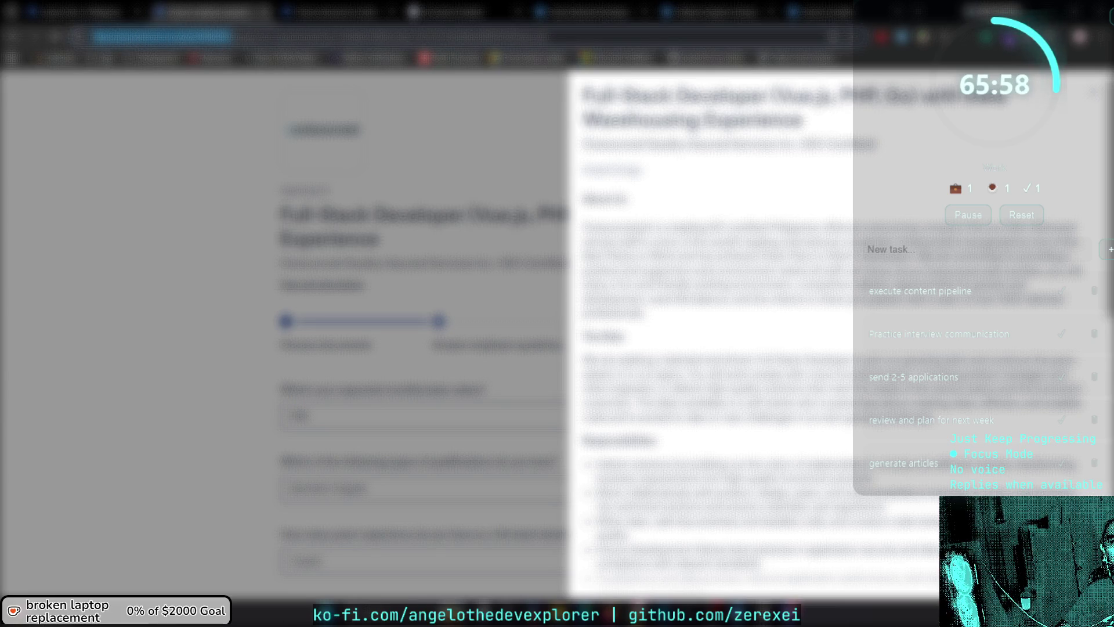
pyautogui.press('Escape')
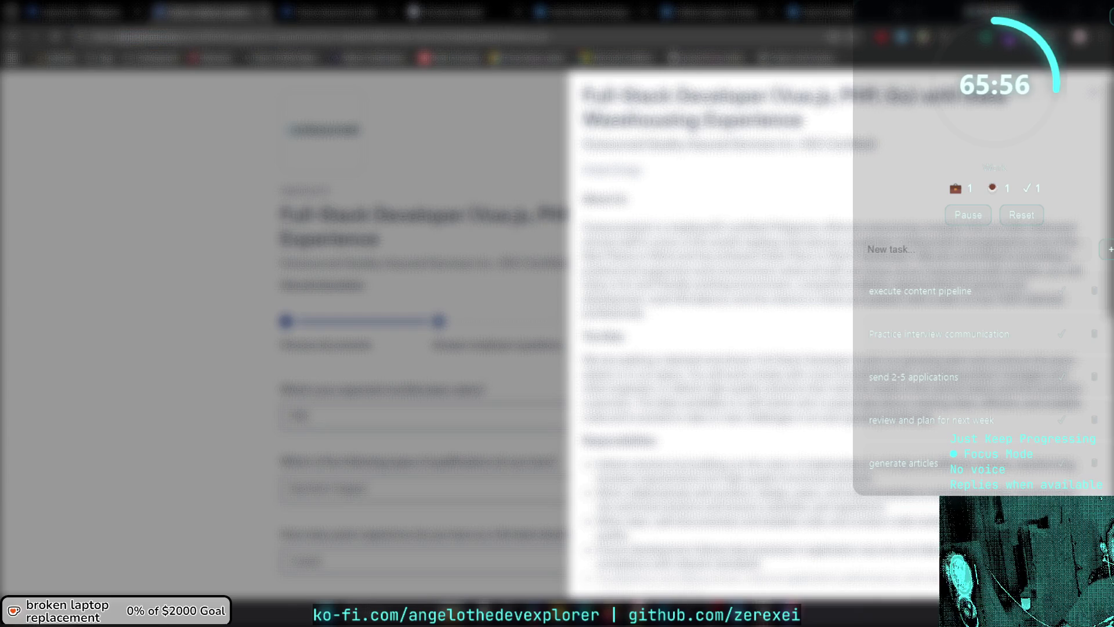
pyautogui.press('Escape')
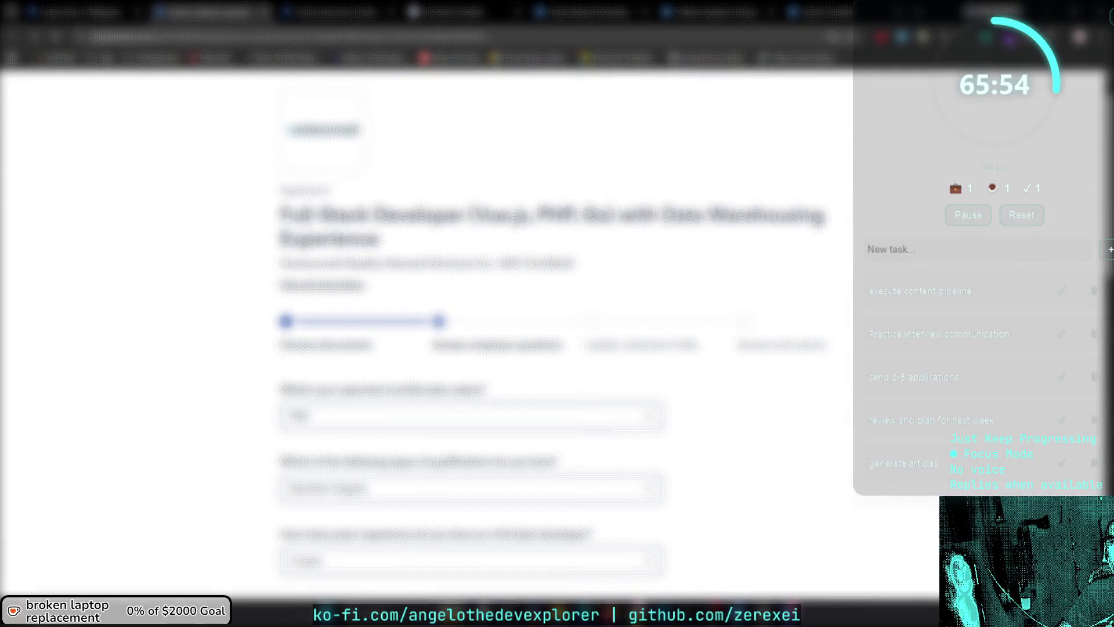
pyautogui.moveTo(281, 216)
pyautogui.mouseDown()
pyautogui.moveTo(614, 216)
pyautogui.moveTo(451, 216)
pyautogui.moveTo(464, 216)
pyautogui.mouseUp()
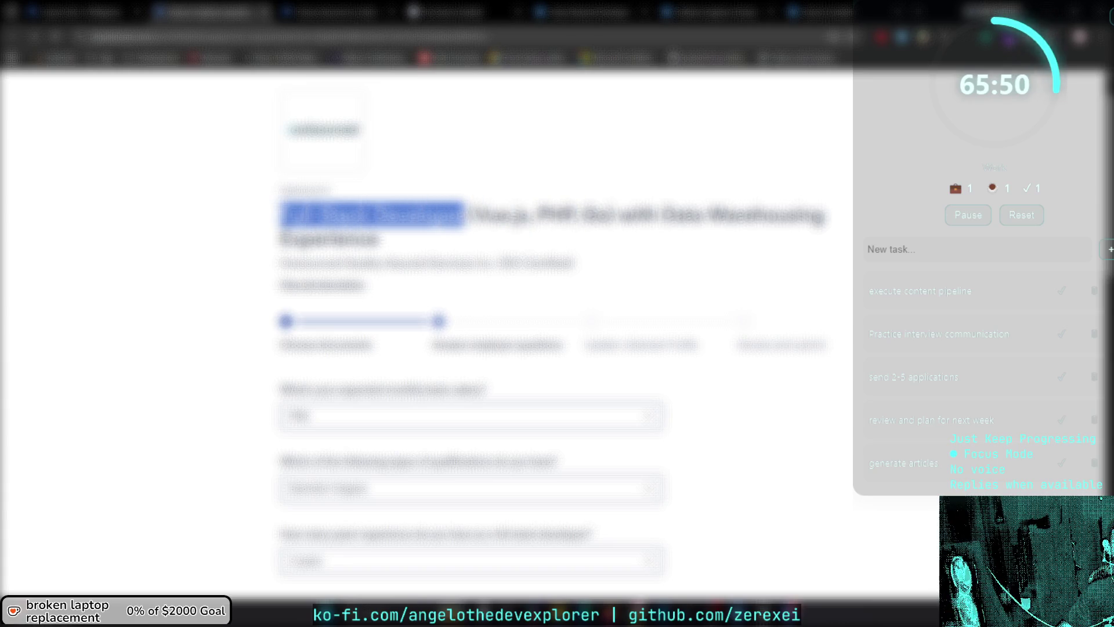
pyautogui.click(464, 216)
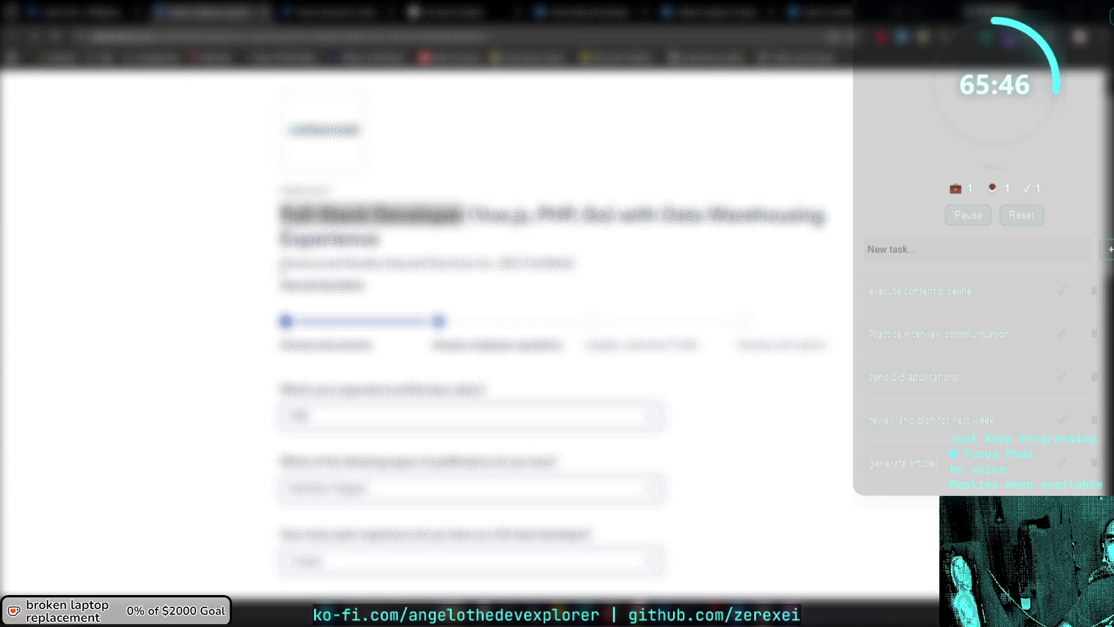
pyautogui.doubleClick(313, 263)
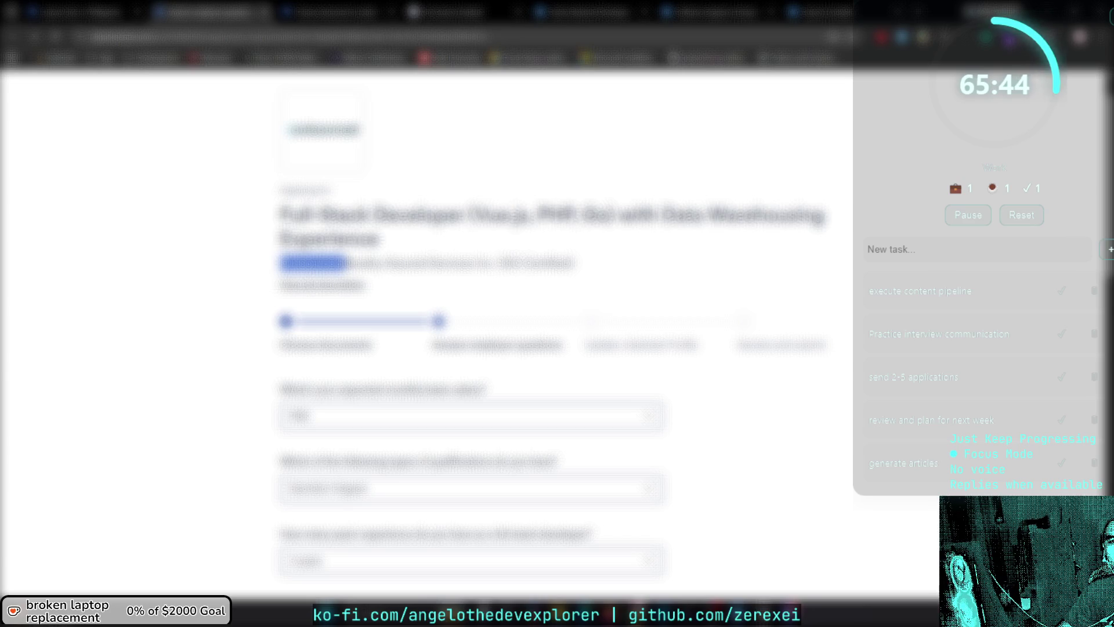
pyautogui.moveTo(343, 264); pyautogui.dragTo(498, 264)
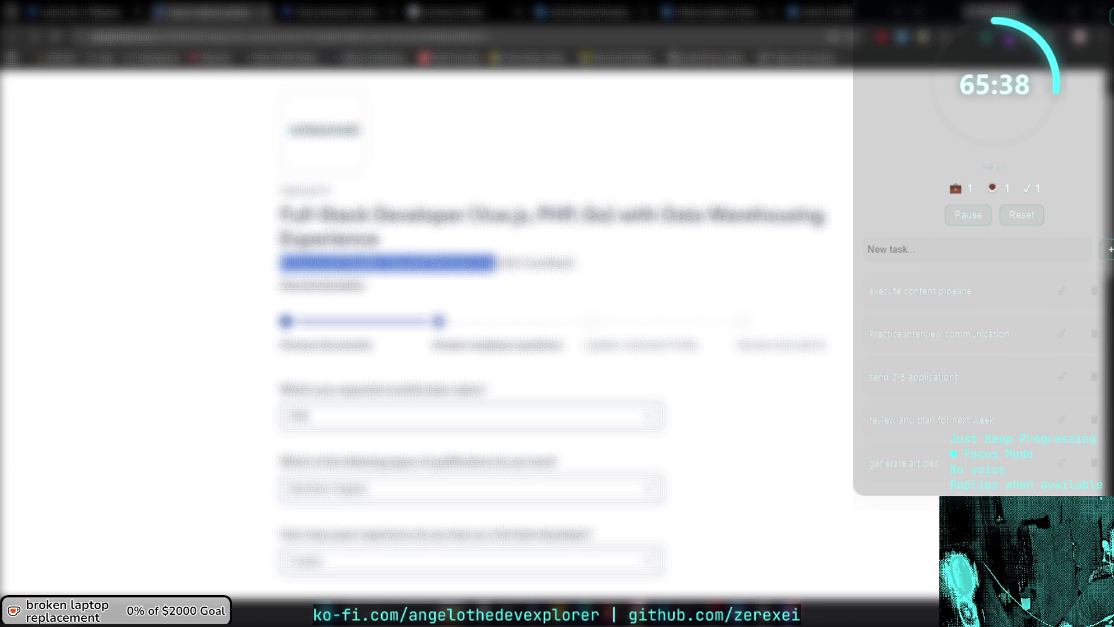
pyautogui.hotkey('alt', 'Tab')
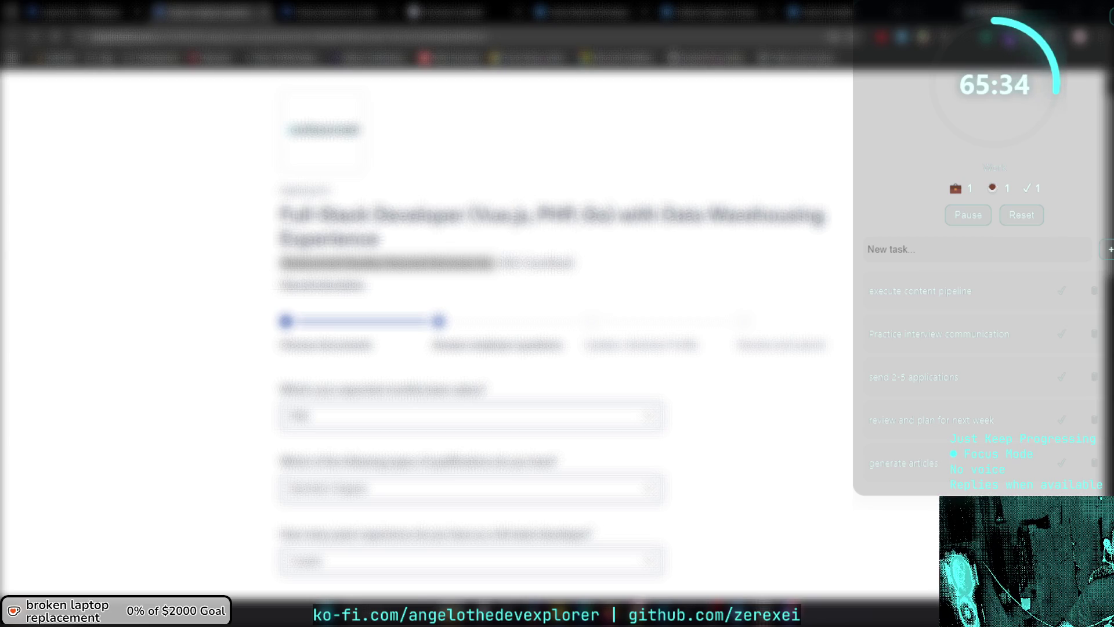
pyautogui.click(194, 240)
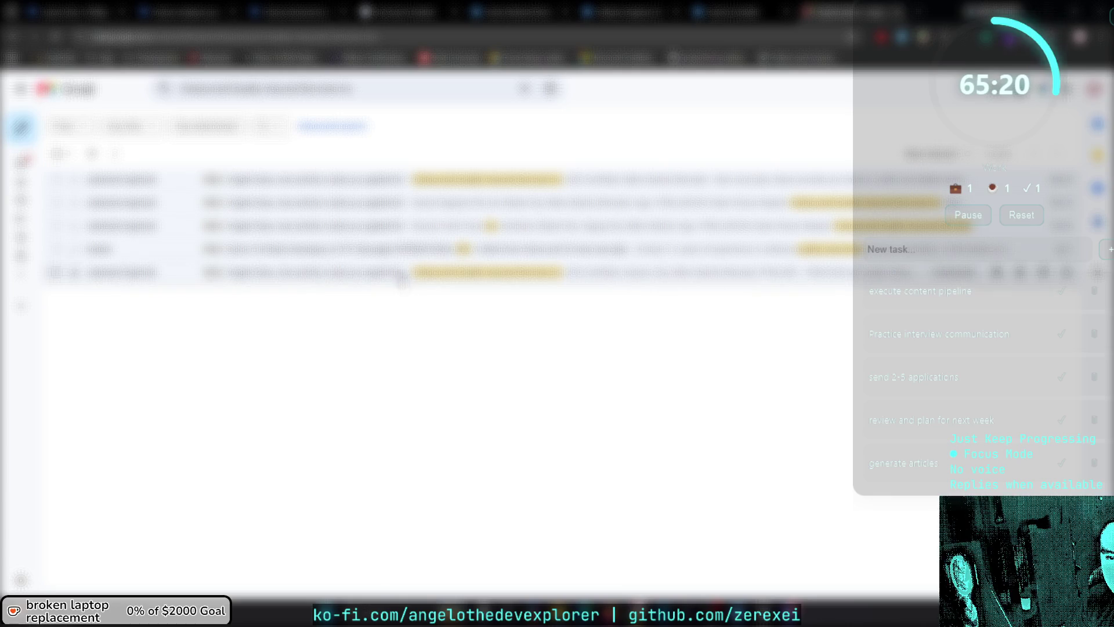
# Read the fifth matching application email, then return to the search results.
pyautogui.click(431, 273)
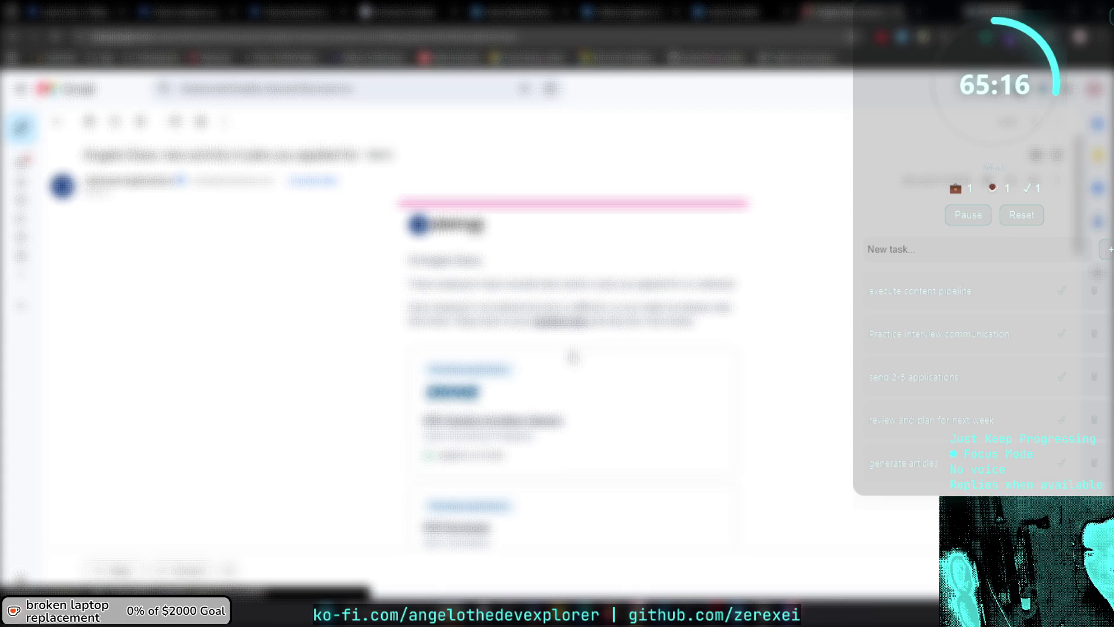
pyautogui.scroll(-3, 733, 415)
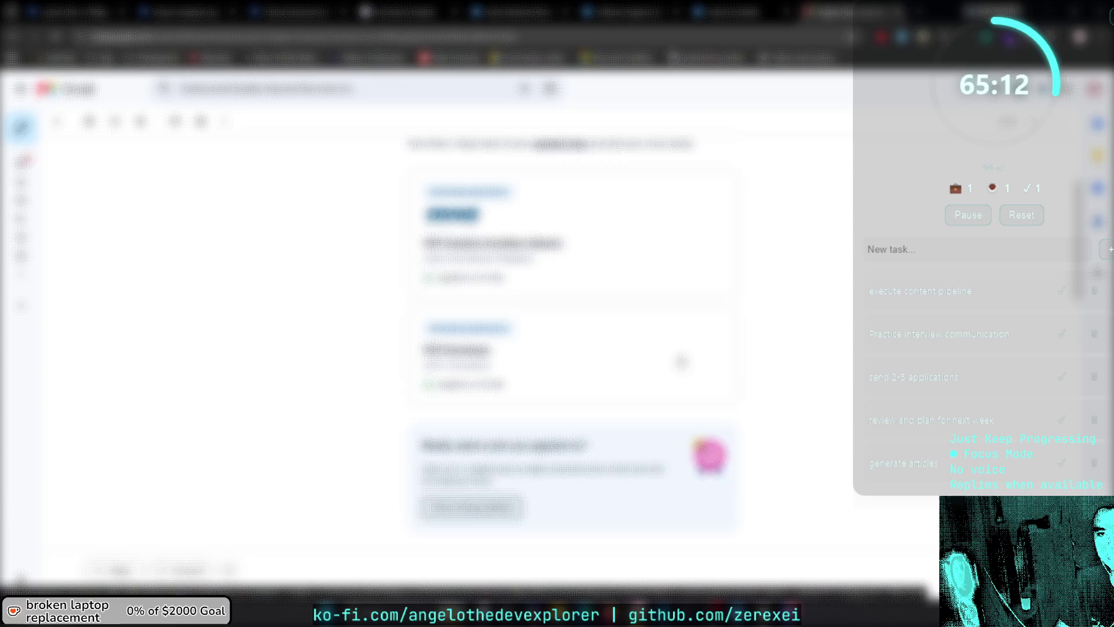
pyautogui.scroll(-5, 681, 362)
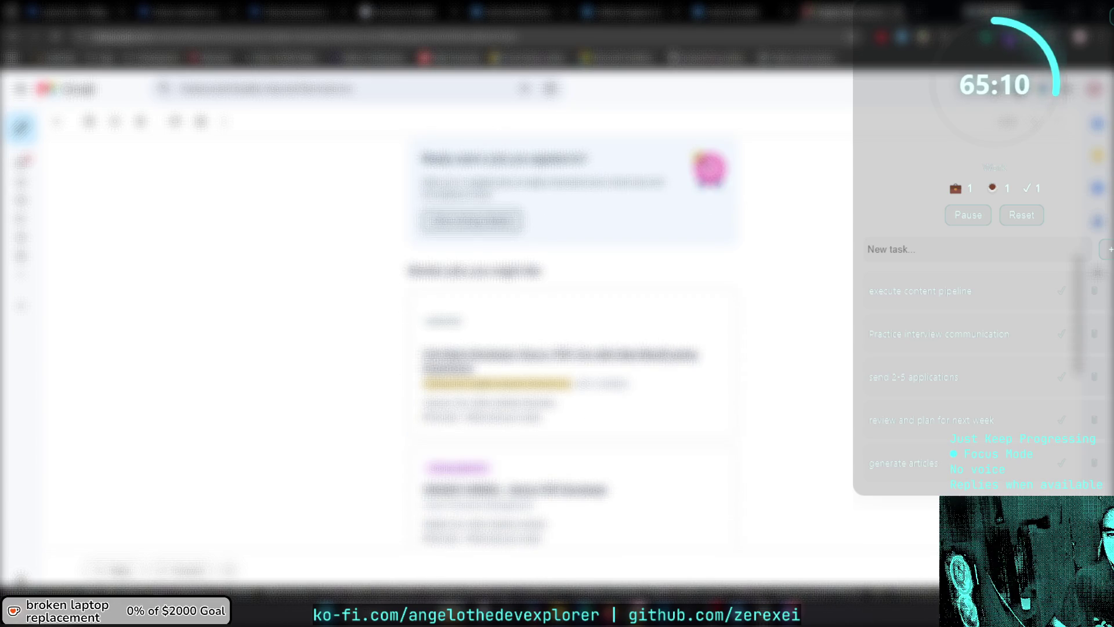
pyautogui.press('u')
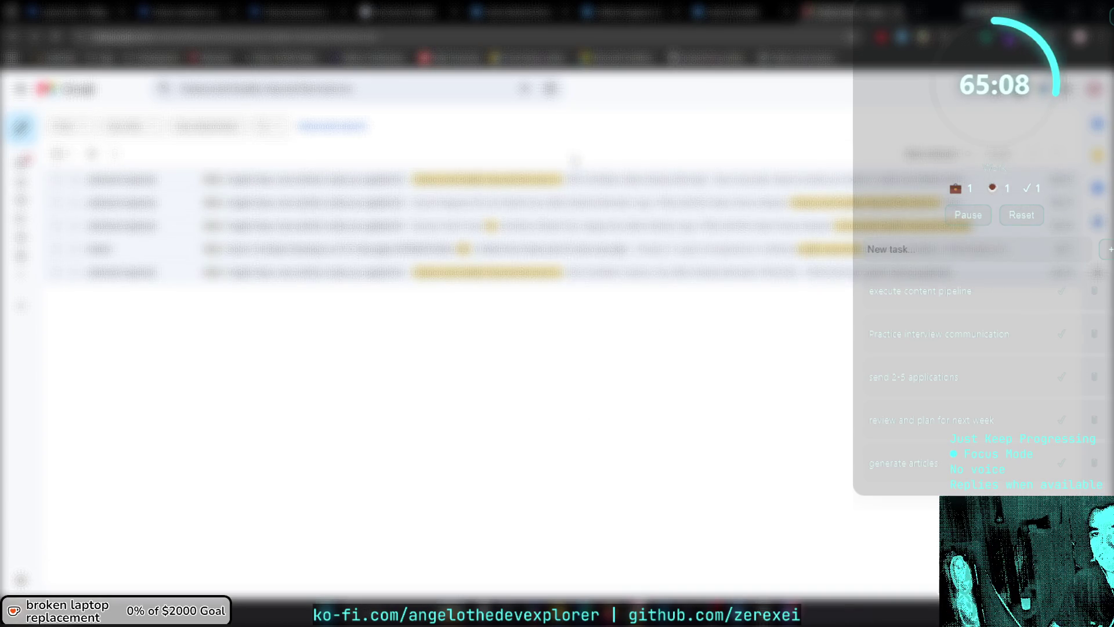
# Check the job-alert email, go back, and close the Gmail tab.
pyautogui.click(612, 251)
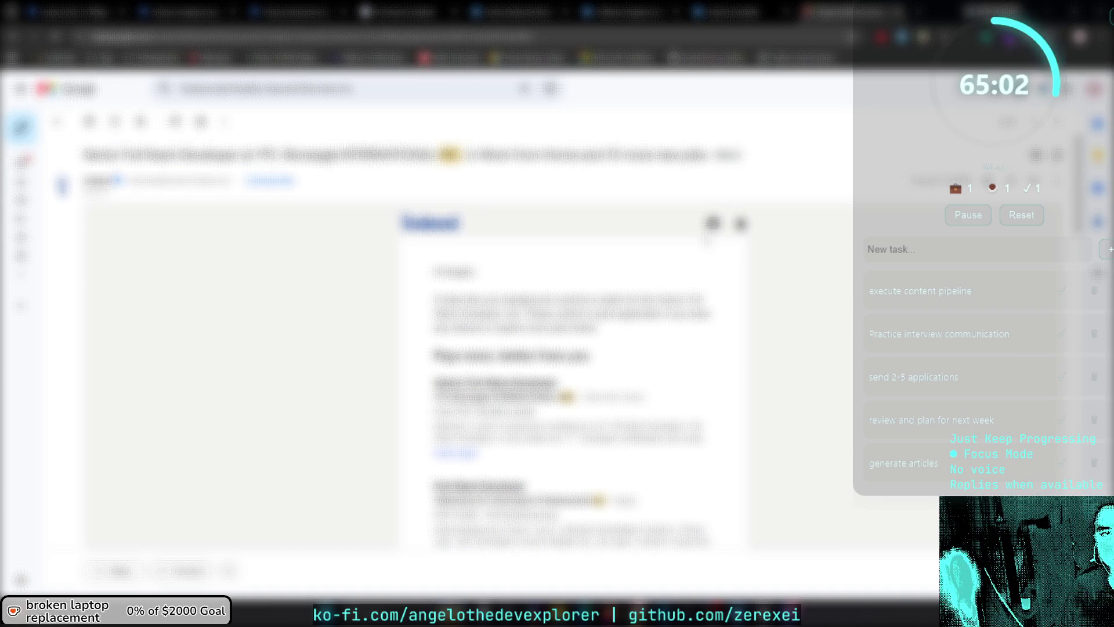
pyautogui.press('u')
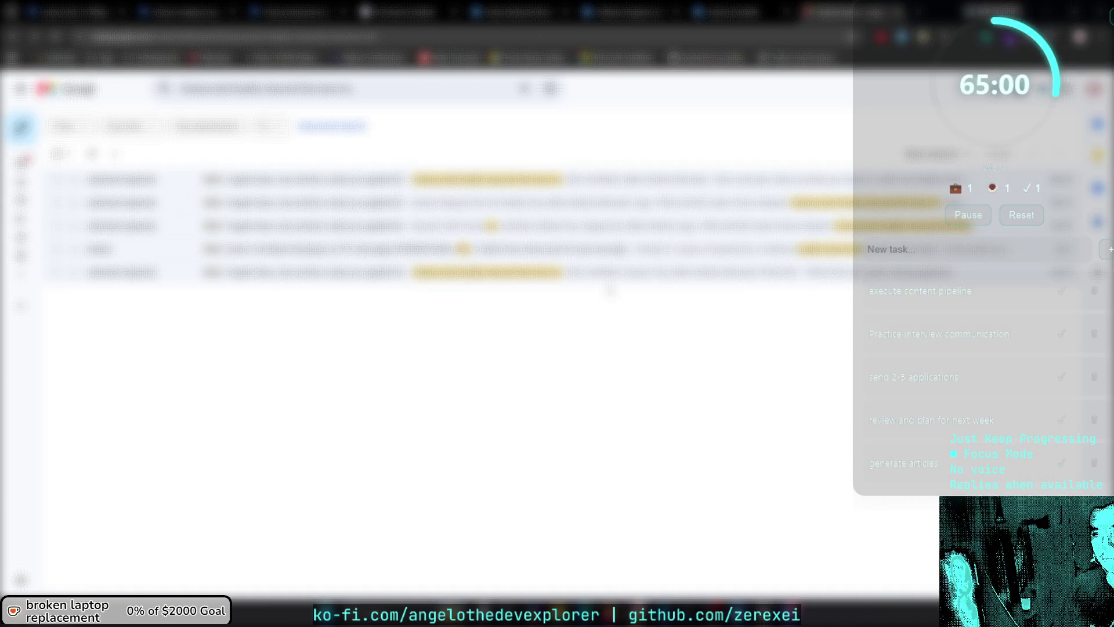
pyautogui.hotkey('ctrl', 'w')
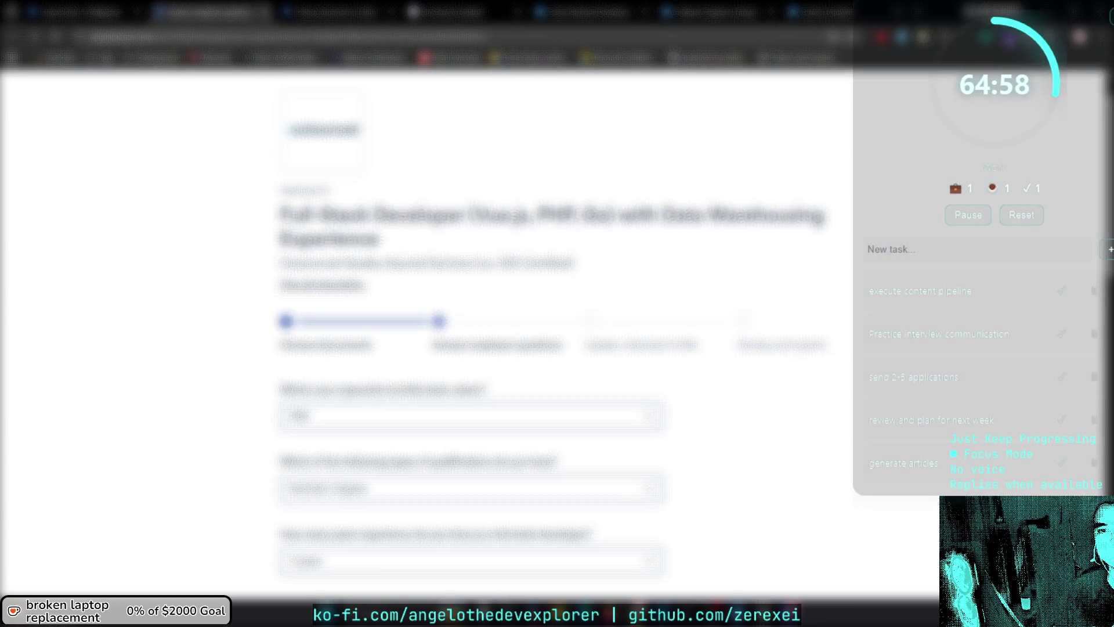
pyautogui.scroll(-4, 551, 296)
pyautogui.scroll(2, 551, 296)
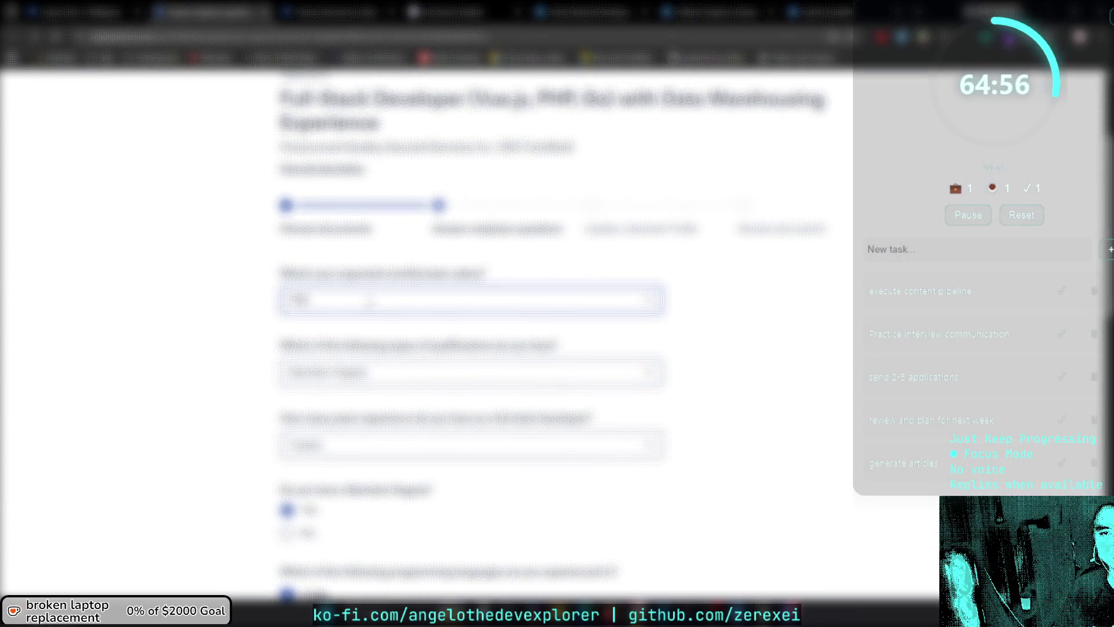
pyautogui.scroll(1, 366, 302)
pyautogui.scroll(1, 551, 296)
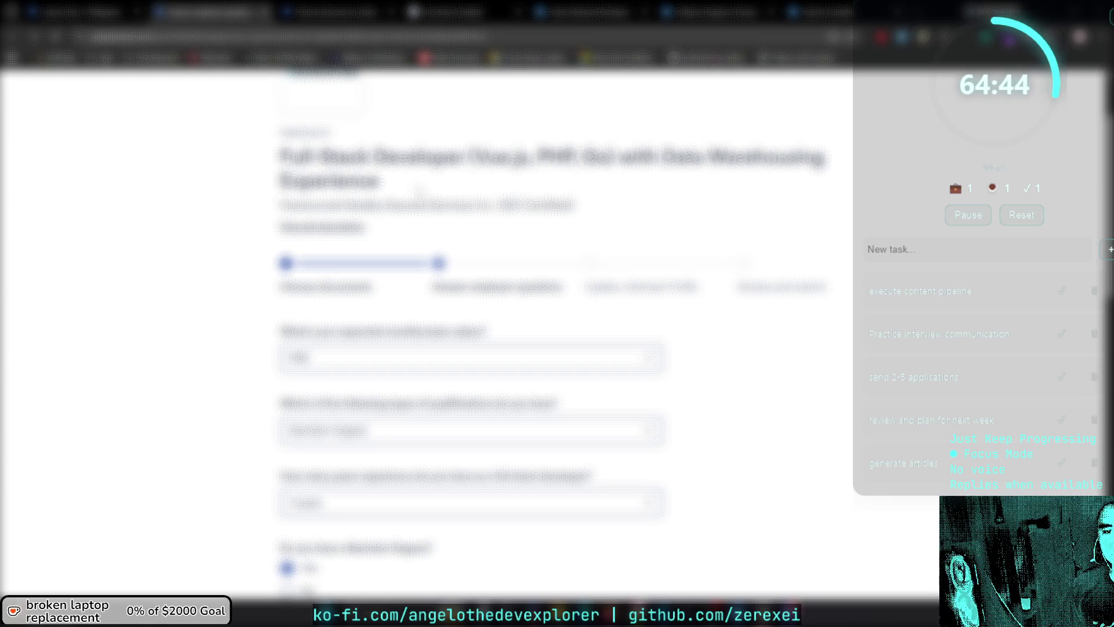
pyautogui.click(351, 230)
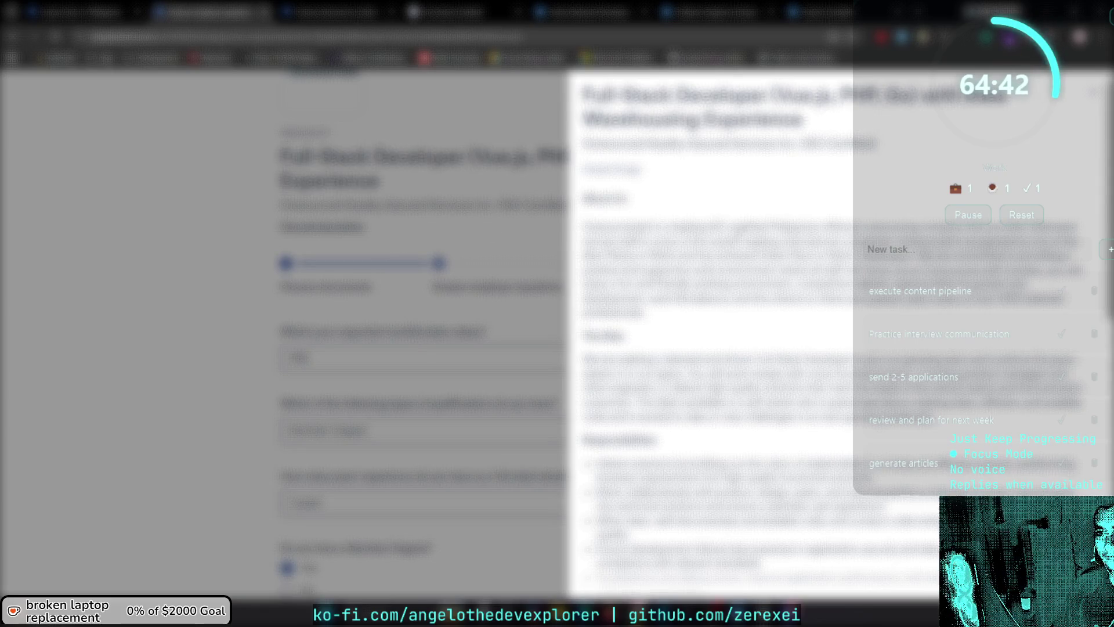
pyautogui.scroll(-10, 754, 331)
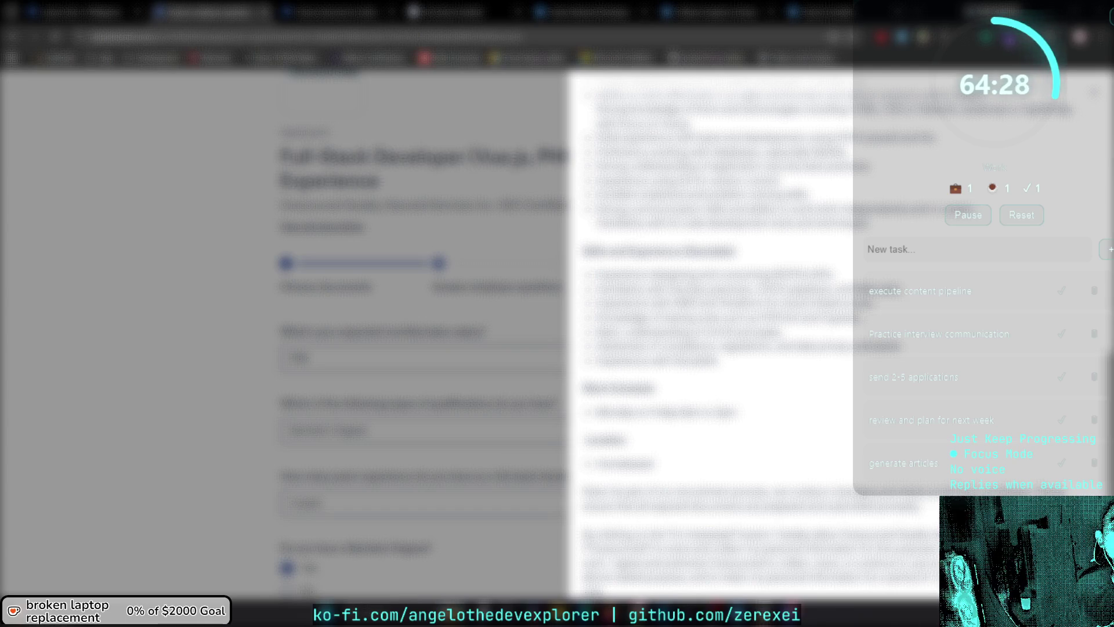
# Pick an expected monthly salary answer in the employer questions.
pyautogui.click(439, 132)
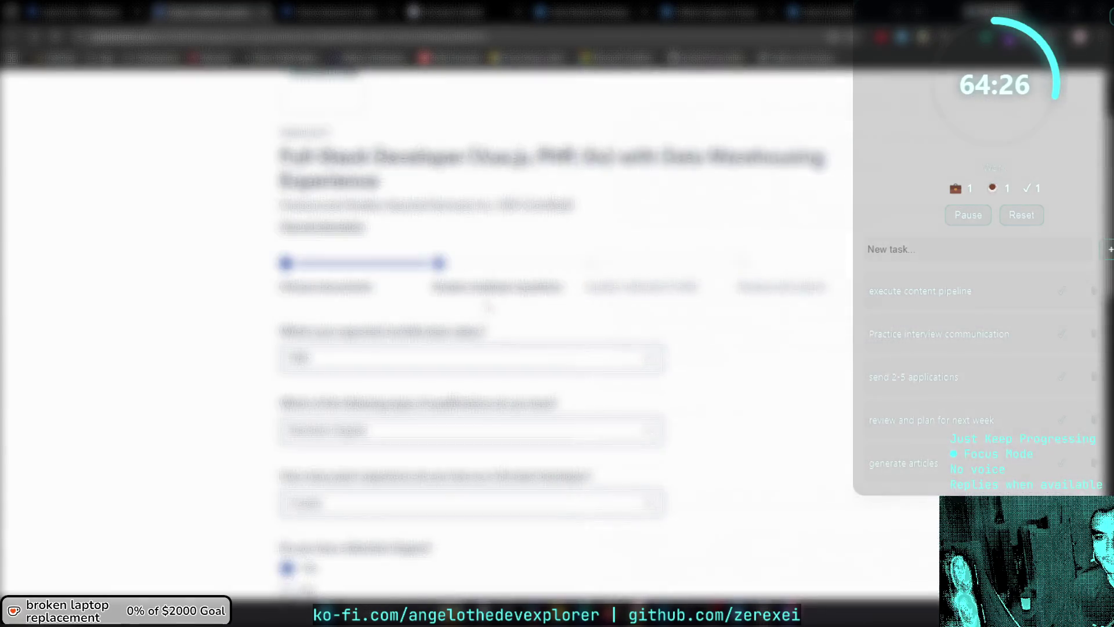
pyautogui.scroll(-4, 439, 134)
pyautogui.click(439, 132)
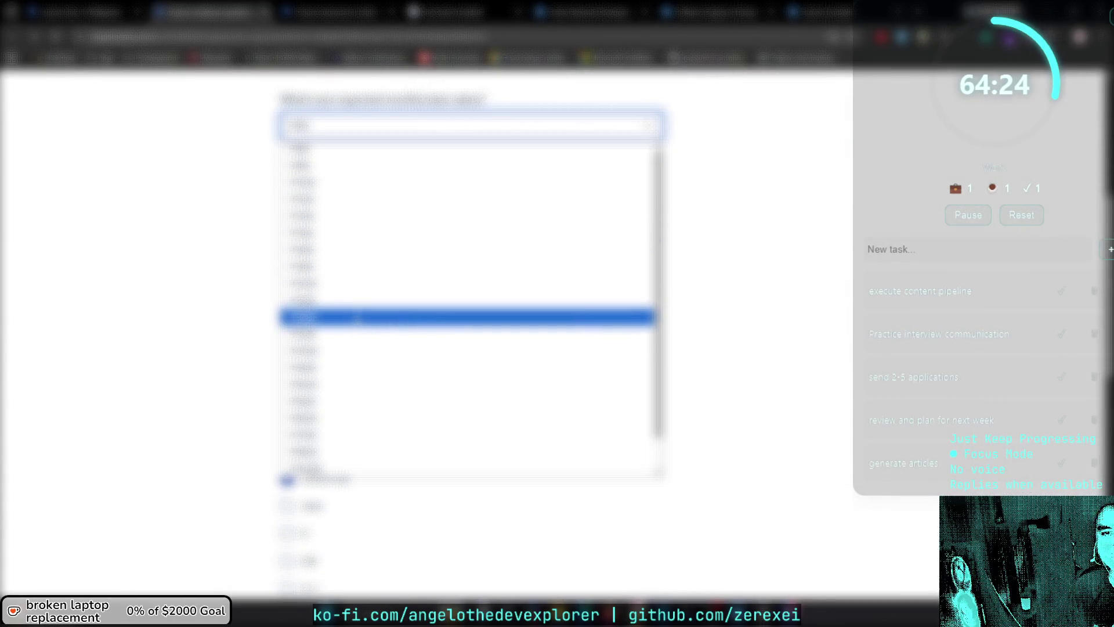
pyautogui.click(359, 319)
pyautogui.scroll(3, 601, 306)
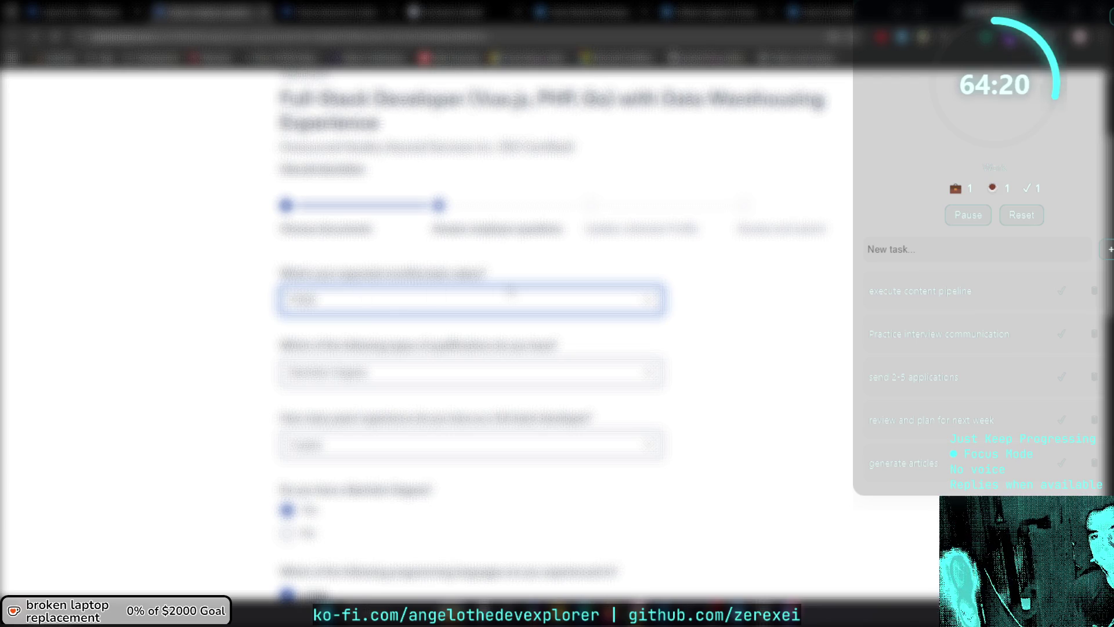
pyautogui.click(511, 292)
pyautogui.scroll(-1, 819, 343)
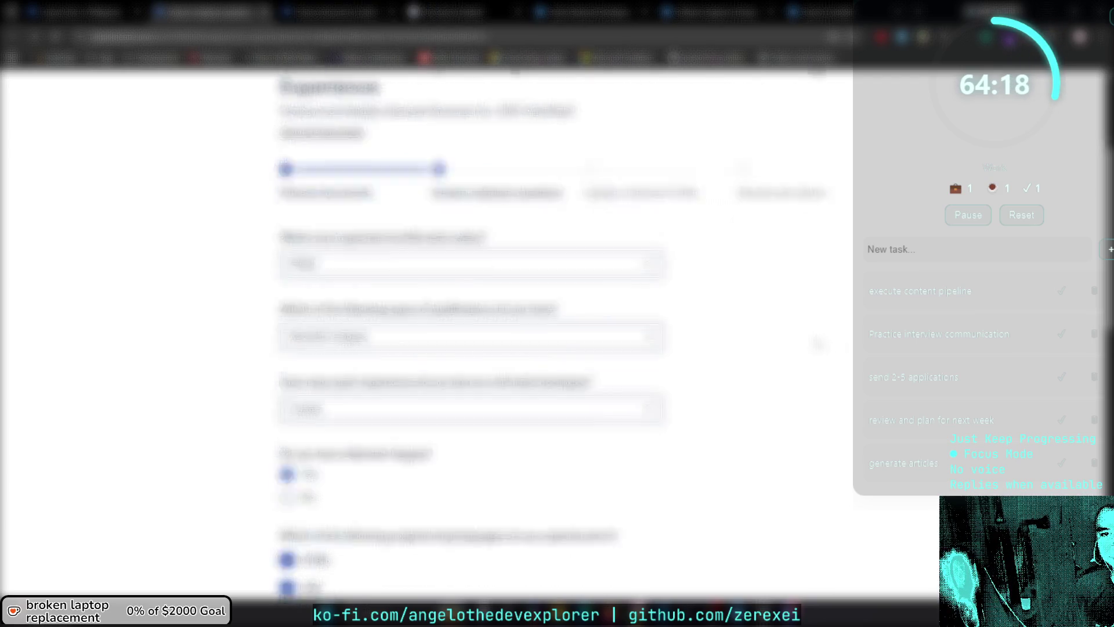
pyautogui.scroll(-3, 818, 344)
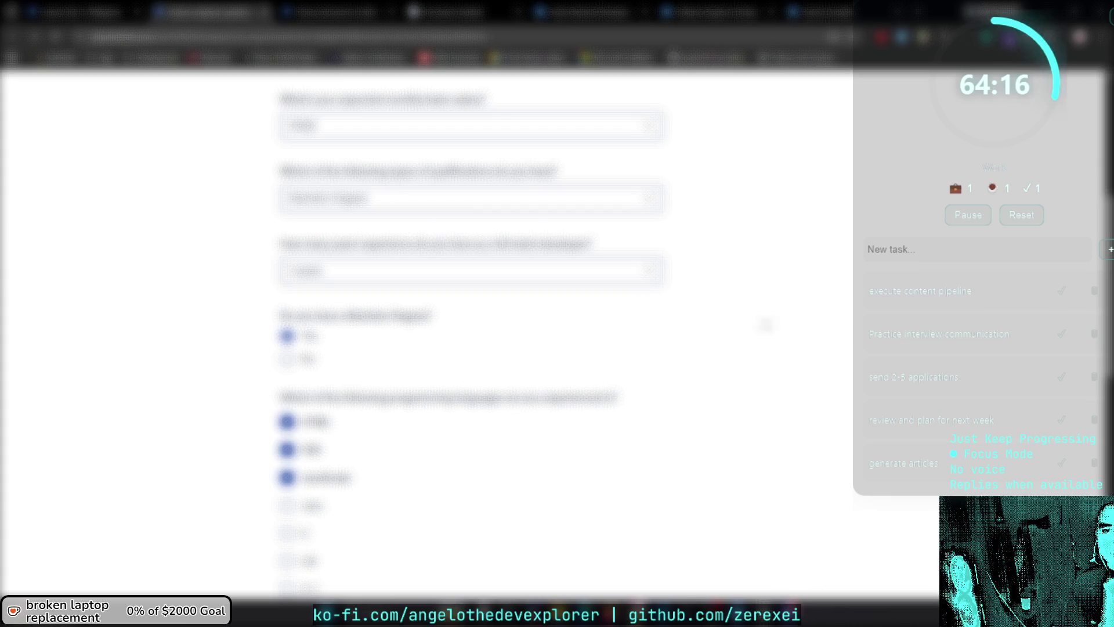
# Review the qualification and years-of-experience answers, then continue past the employer questions.
pyautogui.click(494, 201)
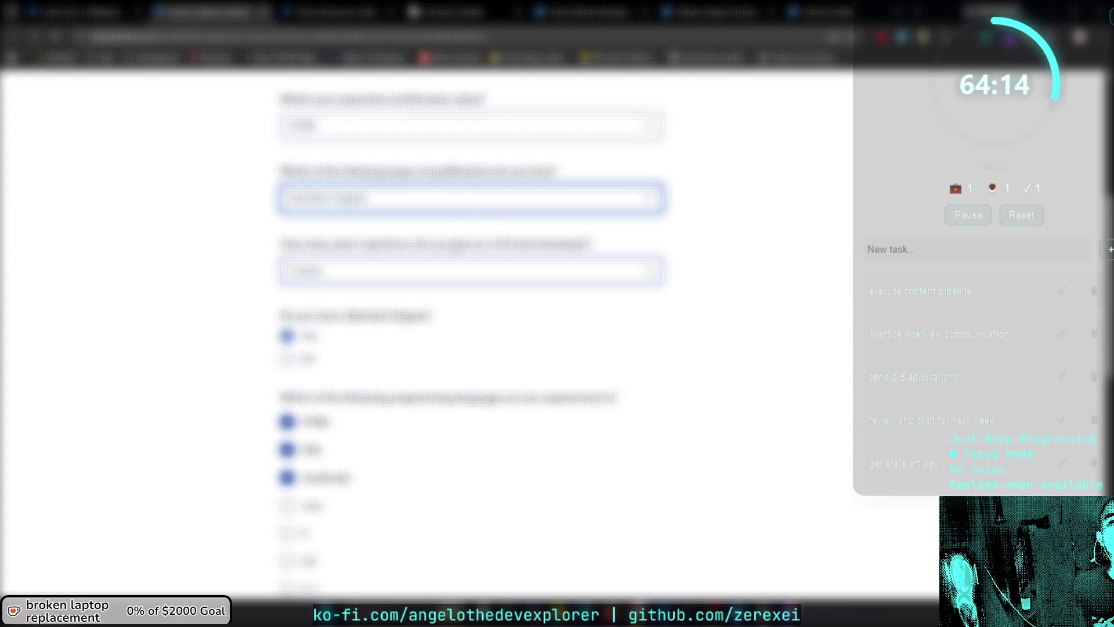
pyautogui.click(455, 272)
pyautogui.click(821, 355)
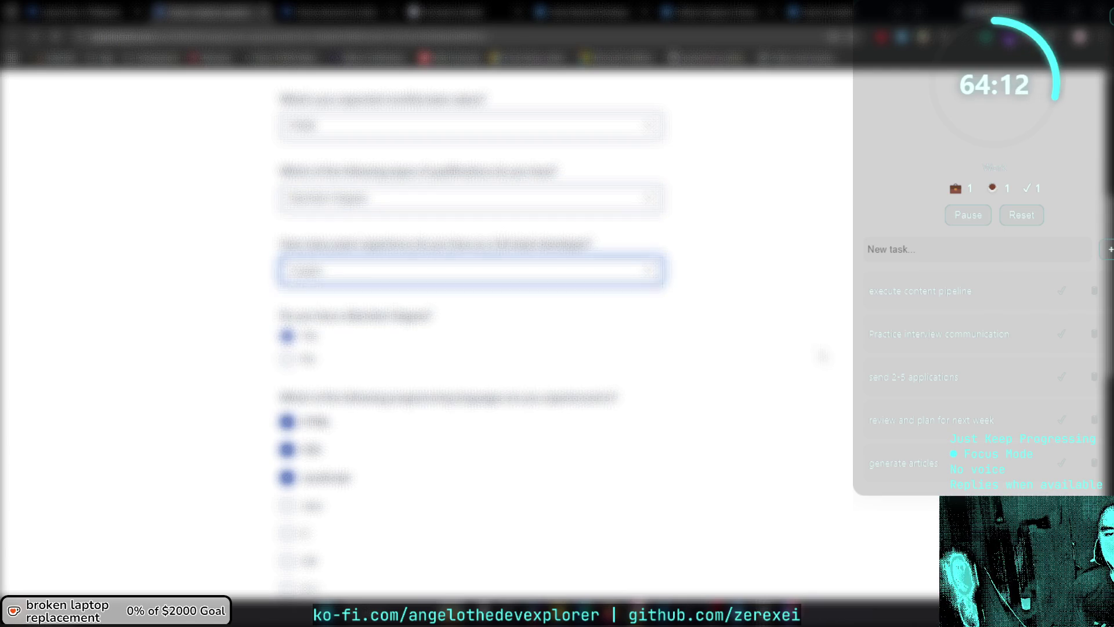
pyautogui.scroll(-1, 650, 315)
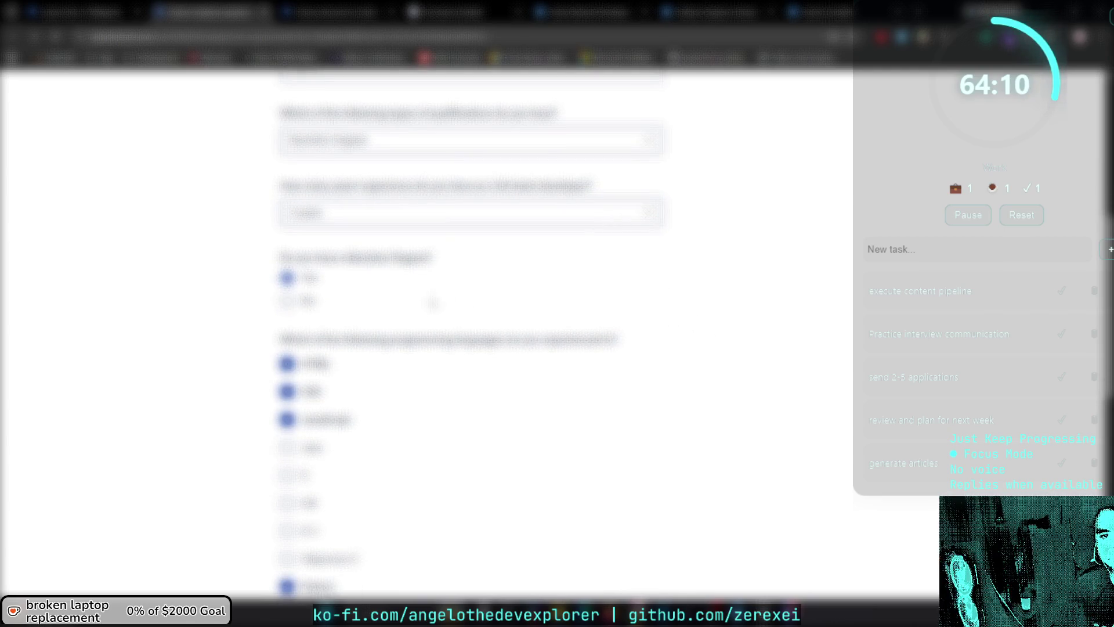
pyautogui.scroll(-1, 429, 303)
pyautogui.scroll(1, 407, 304)
pyautogui.scroll(1, 408, 304)
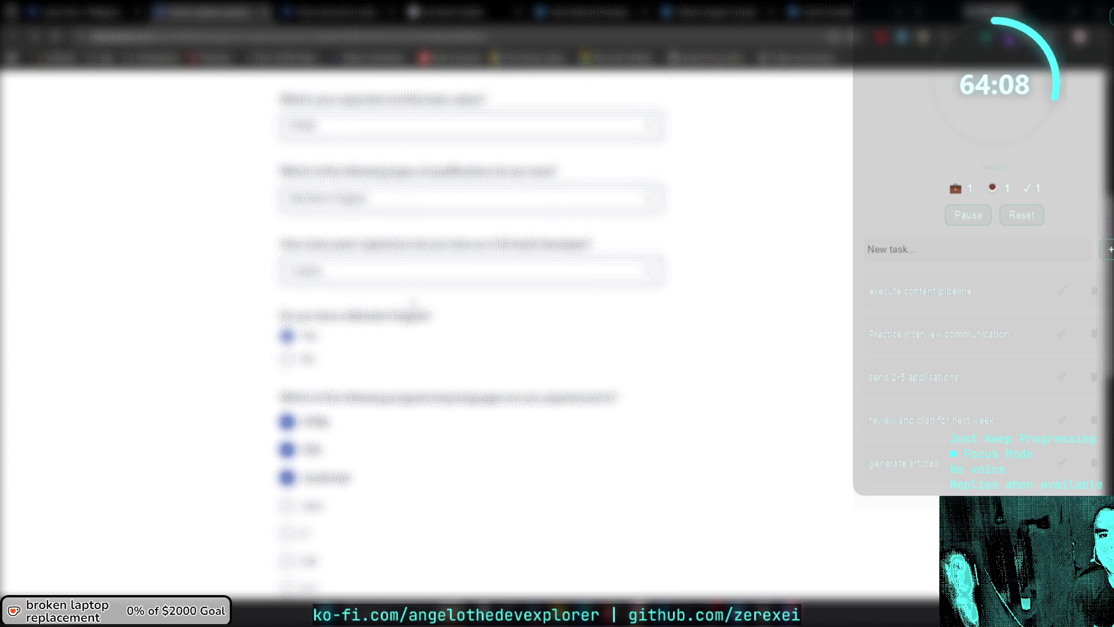
pyautogui.scroll(3, 209, 333)
pyautogui.scroll(-8, 209, 327)
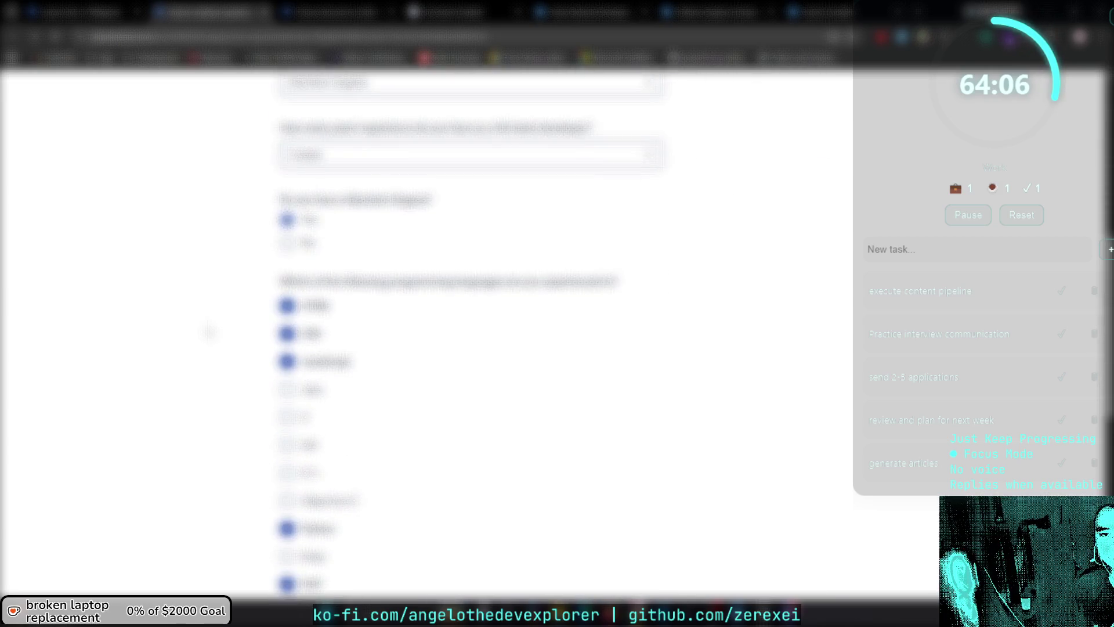
pyautogui.scroll(-5, 371, 313)
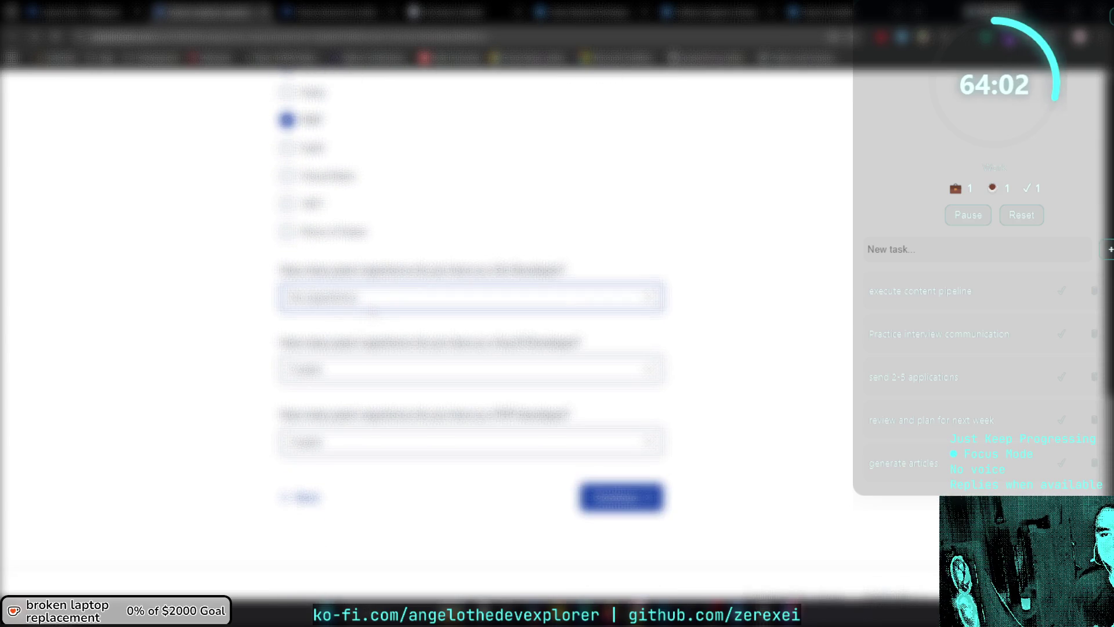
pyautogui.scroll(-1, 372, 312)
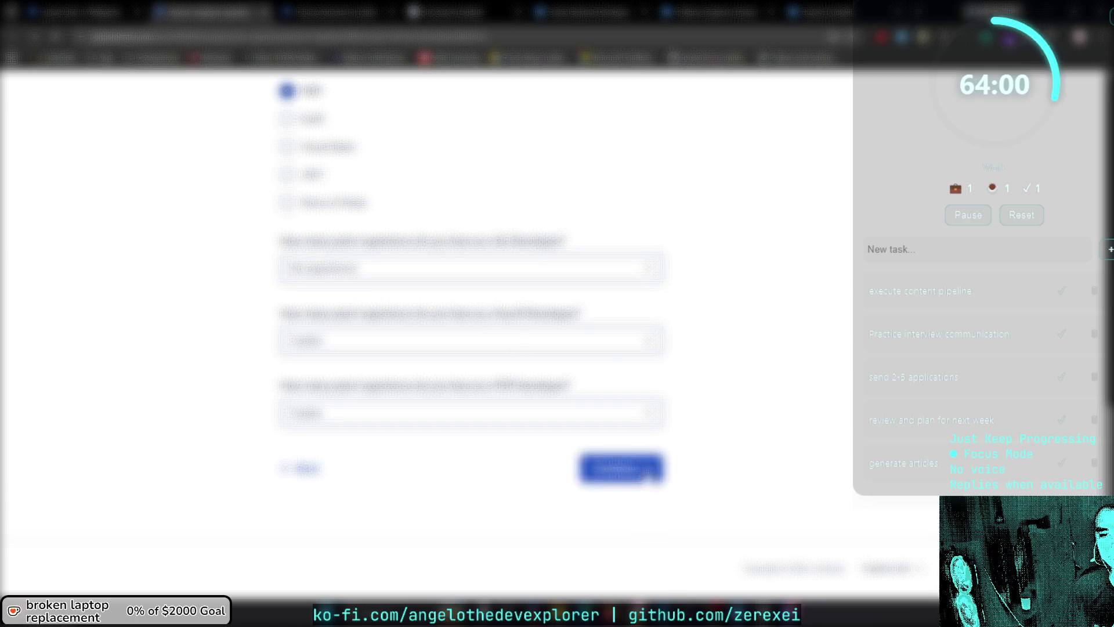
pyautogui.click(649, 477)
# Continue past the profile update step to the review page.
pyautogui.scroll(-4, 648, 477)
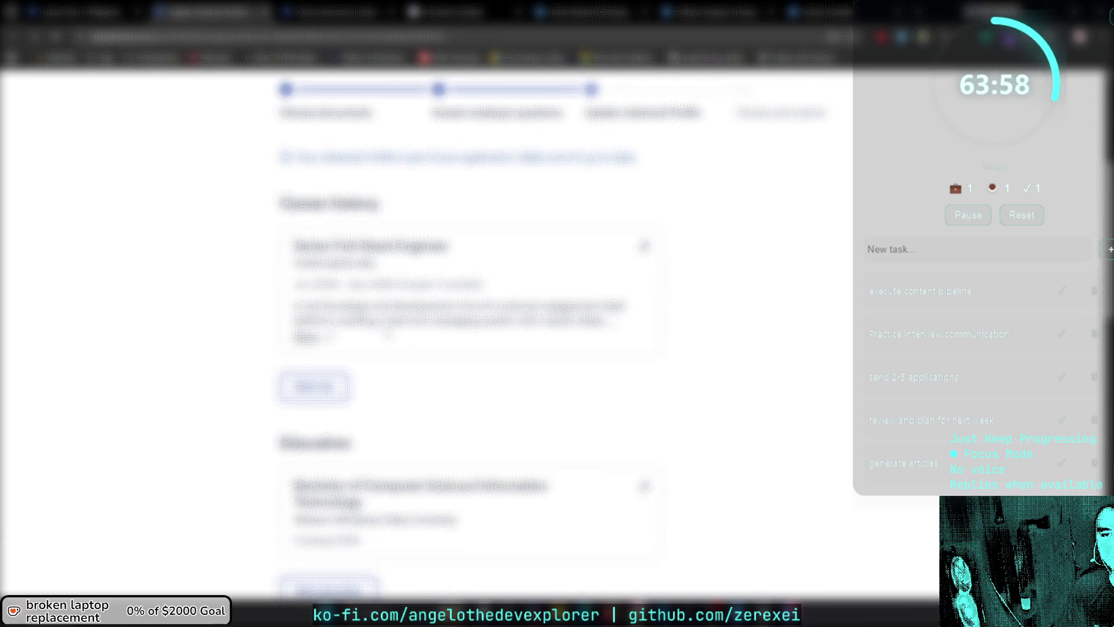
pyautogui.scroll(-12, 387, 336)
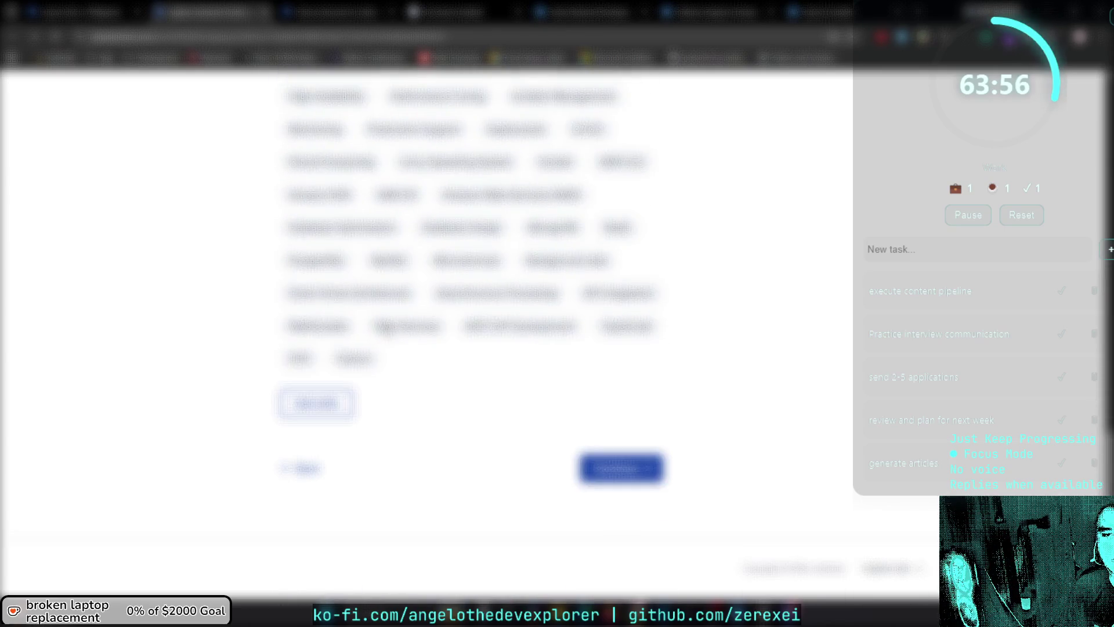
pyautogui.click(621, 468)
# Look over the review page and submit the Full Stack Developer application.
pyautogui.scroll(-4, 462, 352)
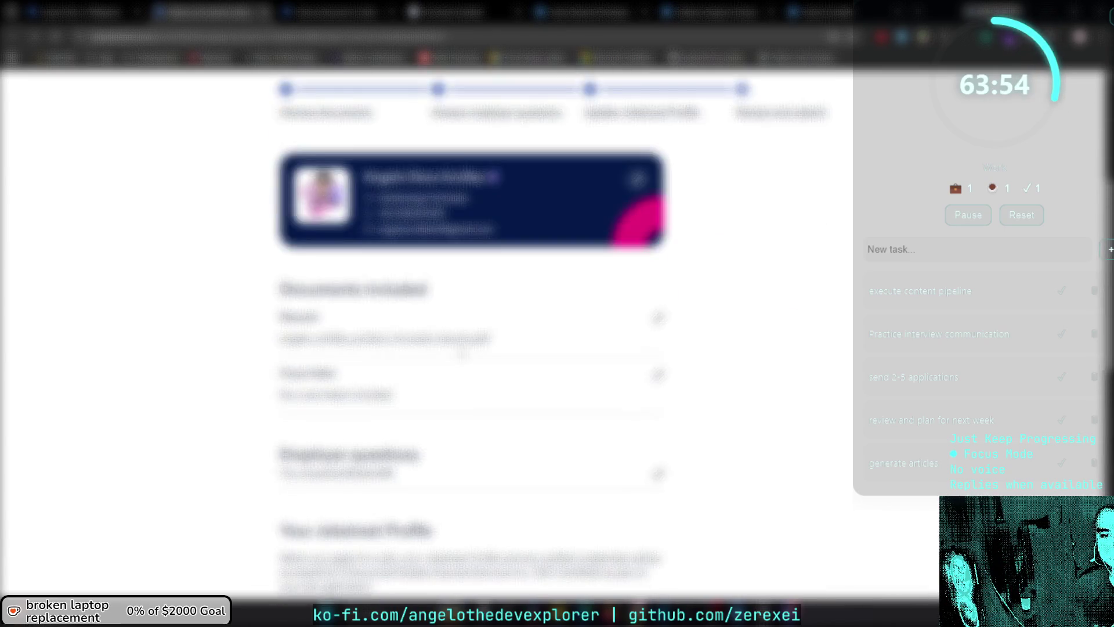
pyautogui.scroll(-8, 462, 352)
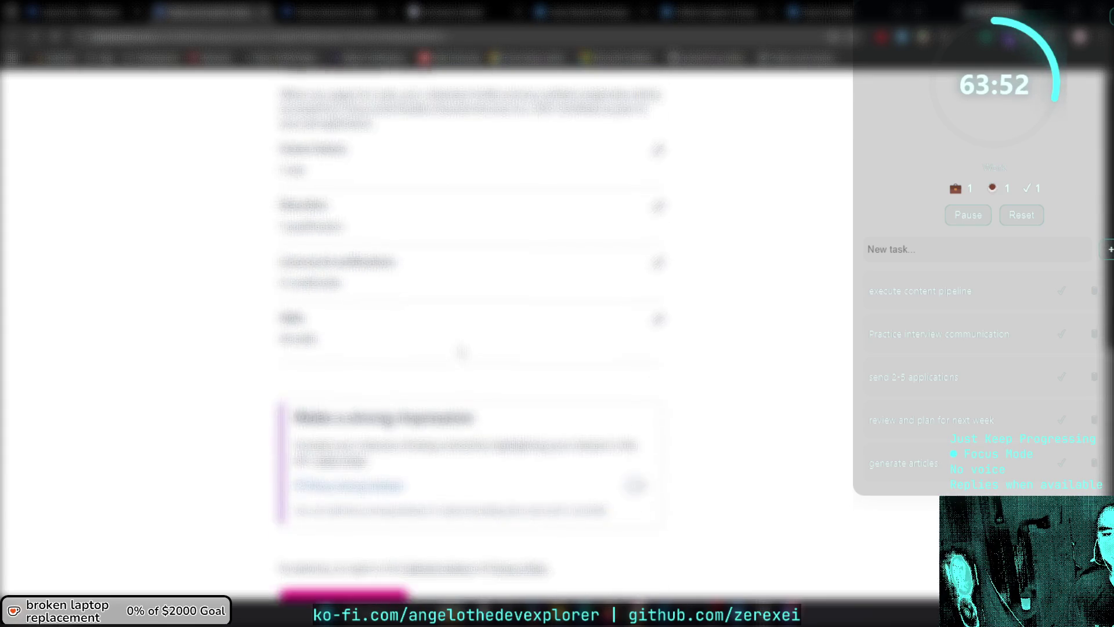
pyautogui.scroll(10, 463, 352)
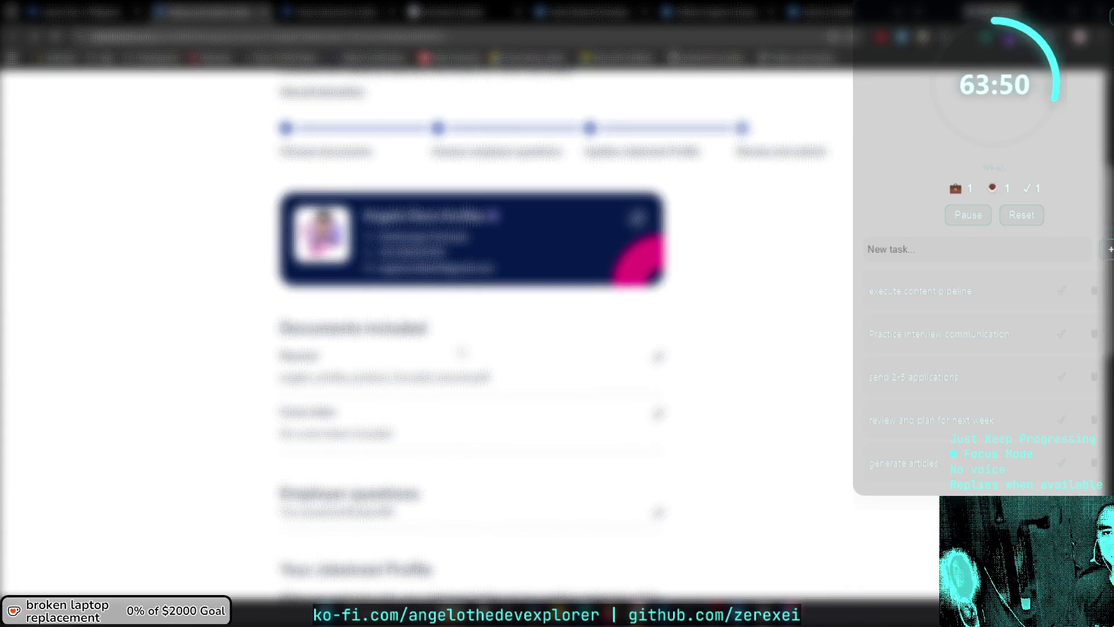
pyautogui.scroll(-10, 462, 352)
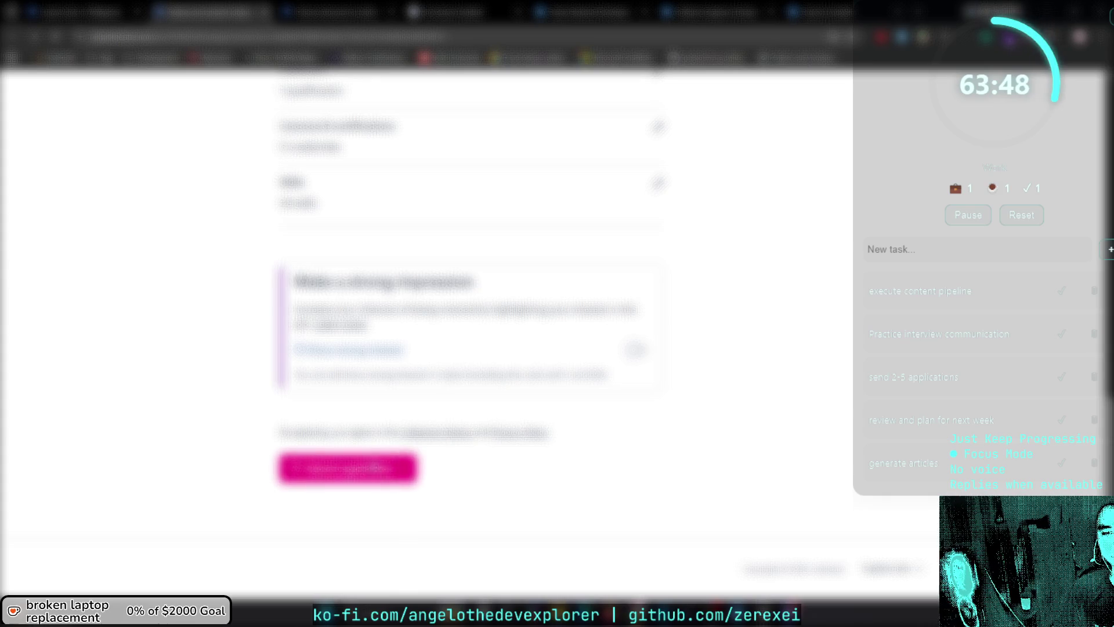
pyautogui.click(400, 467)
# Go back to the Full Stack Developer listing just applied for.
pyautogui.scroll(-3, 209, 411)
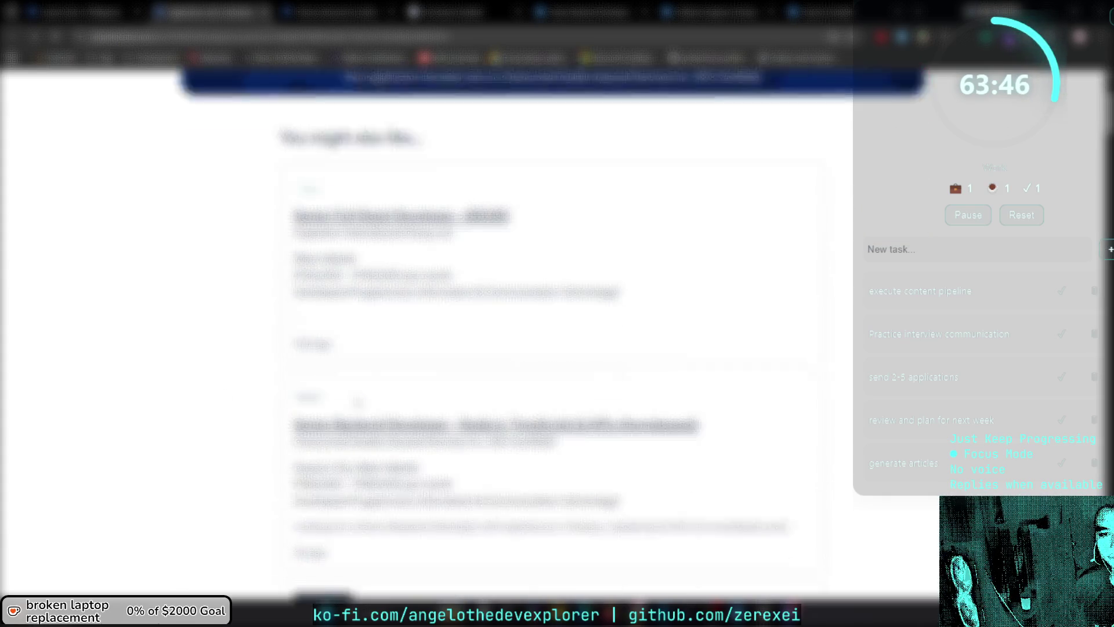
pyautogui.scroll(3, 551, 325)
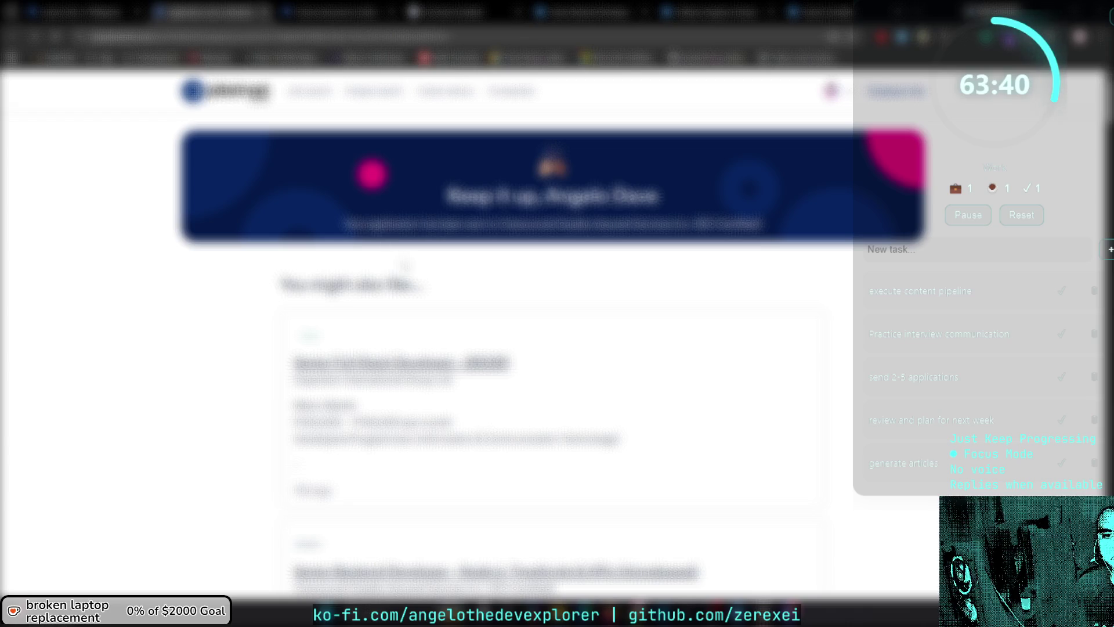
pyautogui.hotkey('ctrl', 'l')
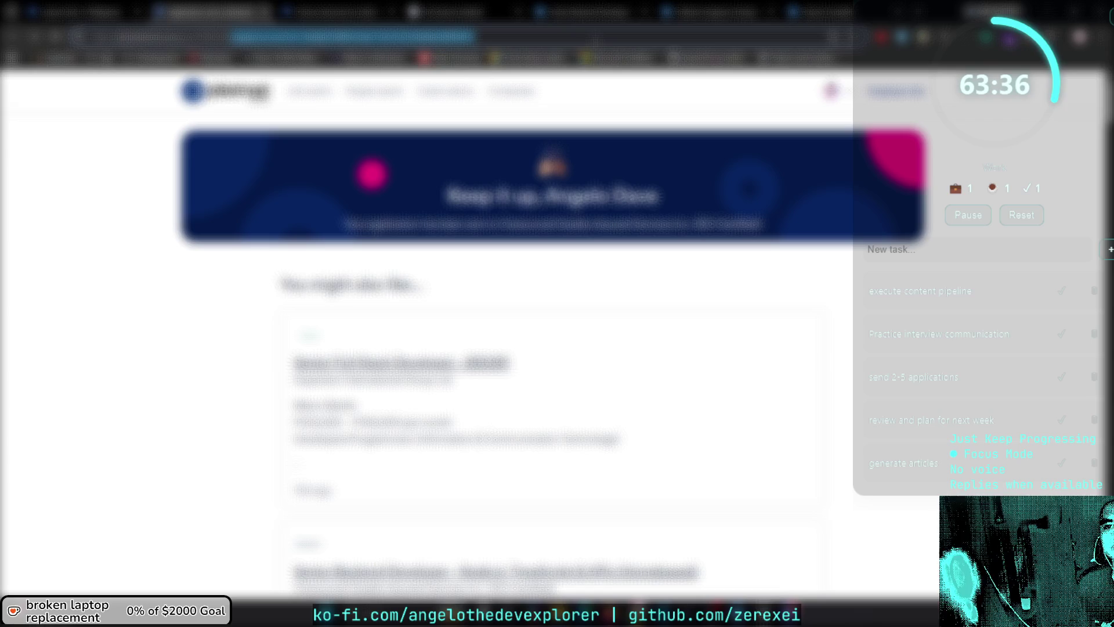
pyautogui.press('Escape')
pyautogui.hotkey('alt', 'Left')
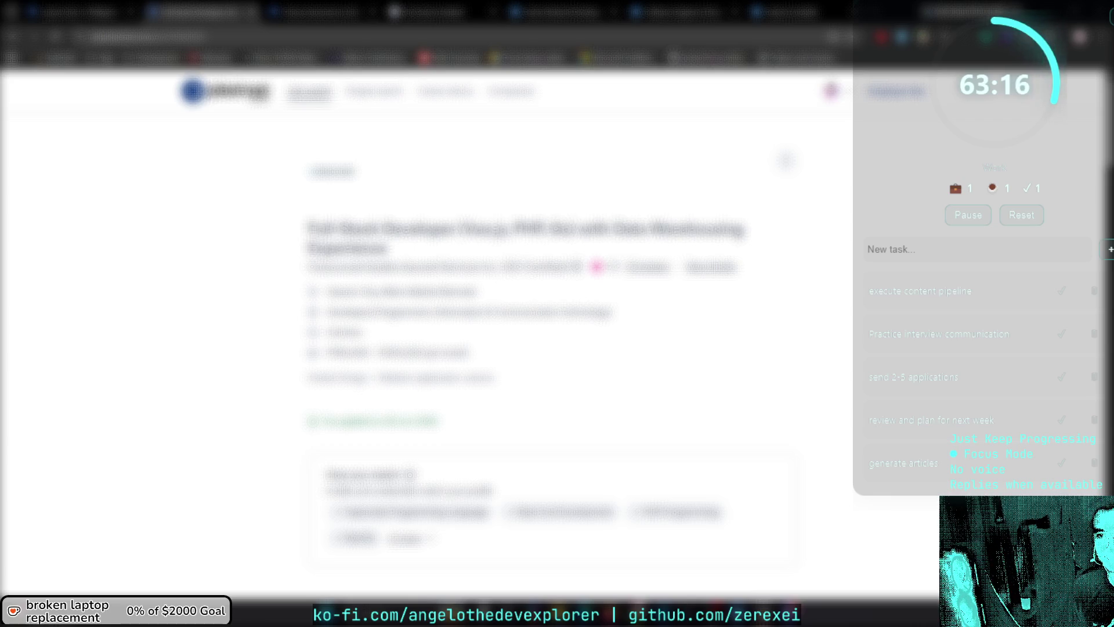
# Search the listing's description for 'react', then dismiss the Find bar.
pyautogui.scroll(-3, 694, 368)
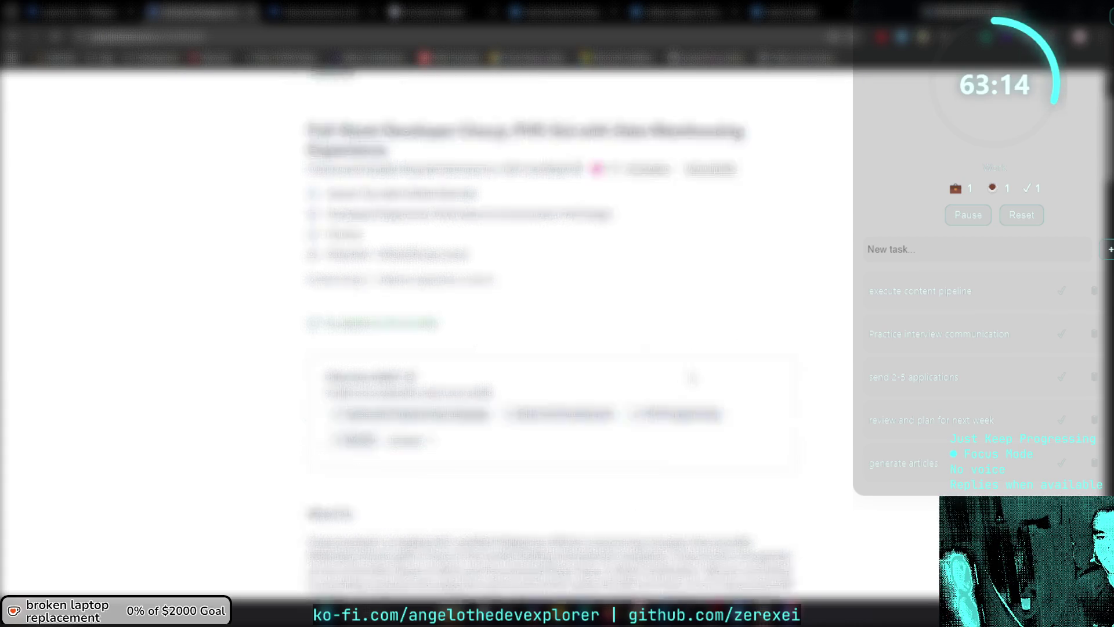
pyautogui.scroll(3, 694, 368)
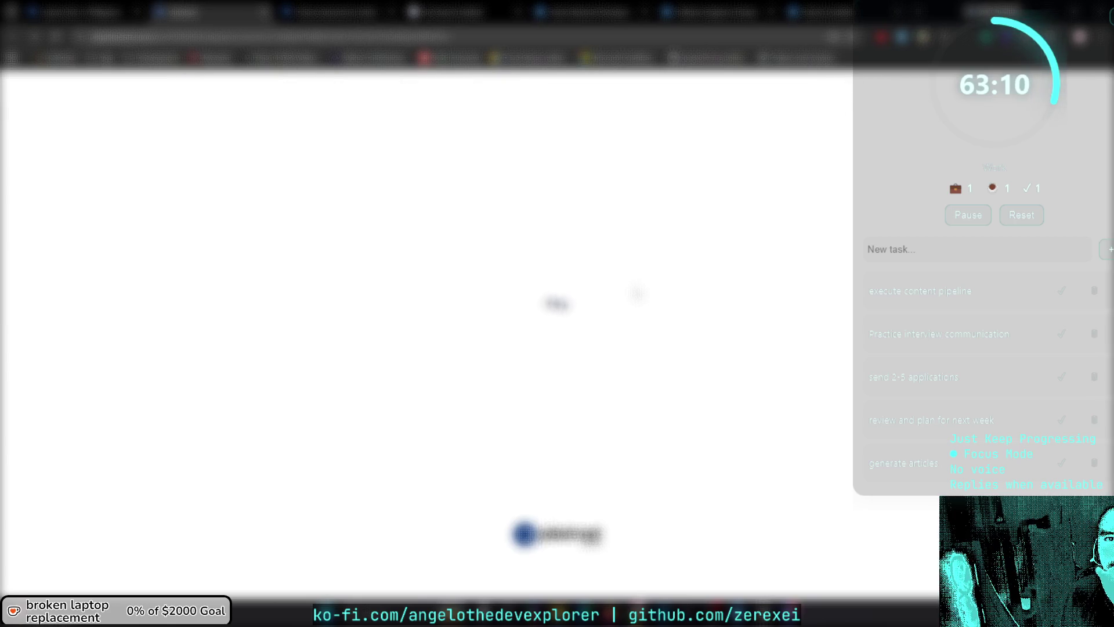
pyautogui.scroll(-4, 476, 365)
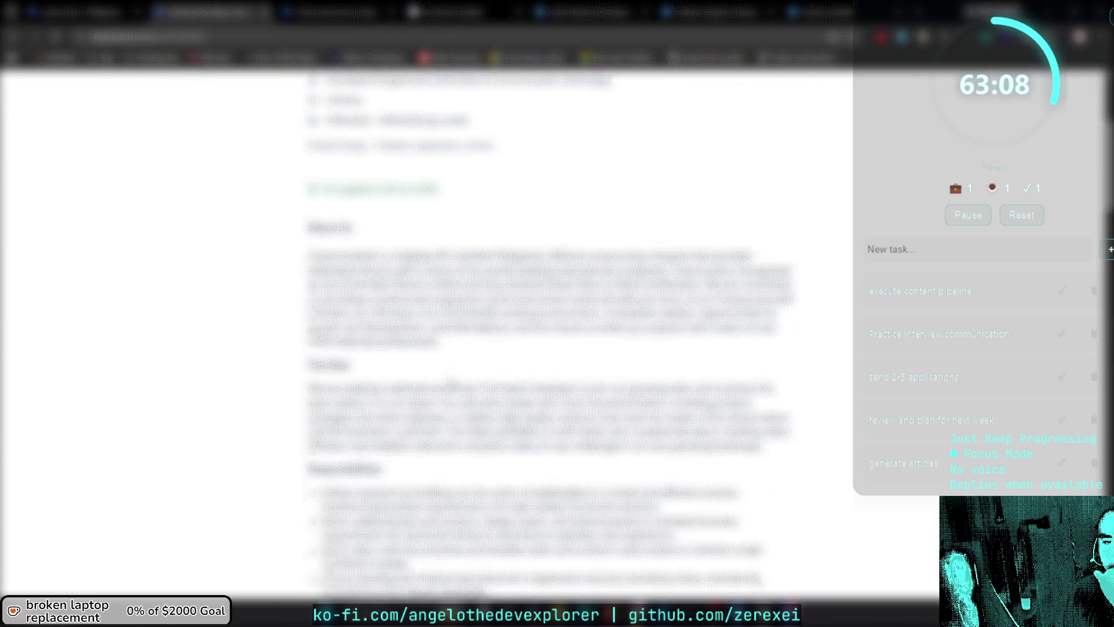
pyautogui.hotkey('ctrl', 'f')
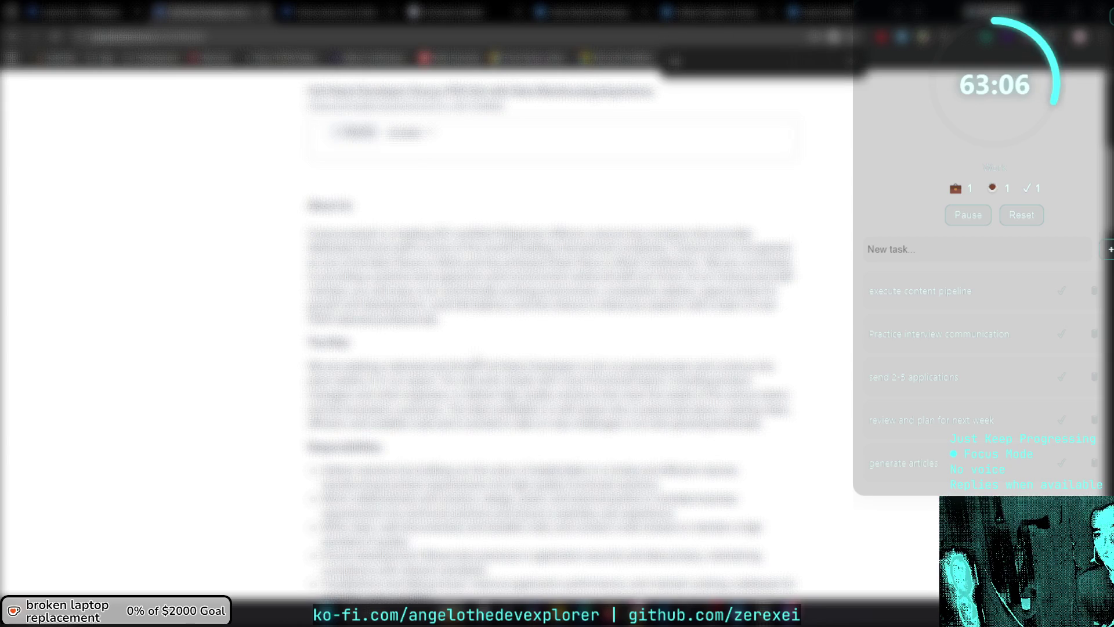
pyautogui.write('e')
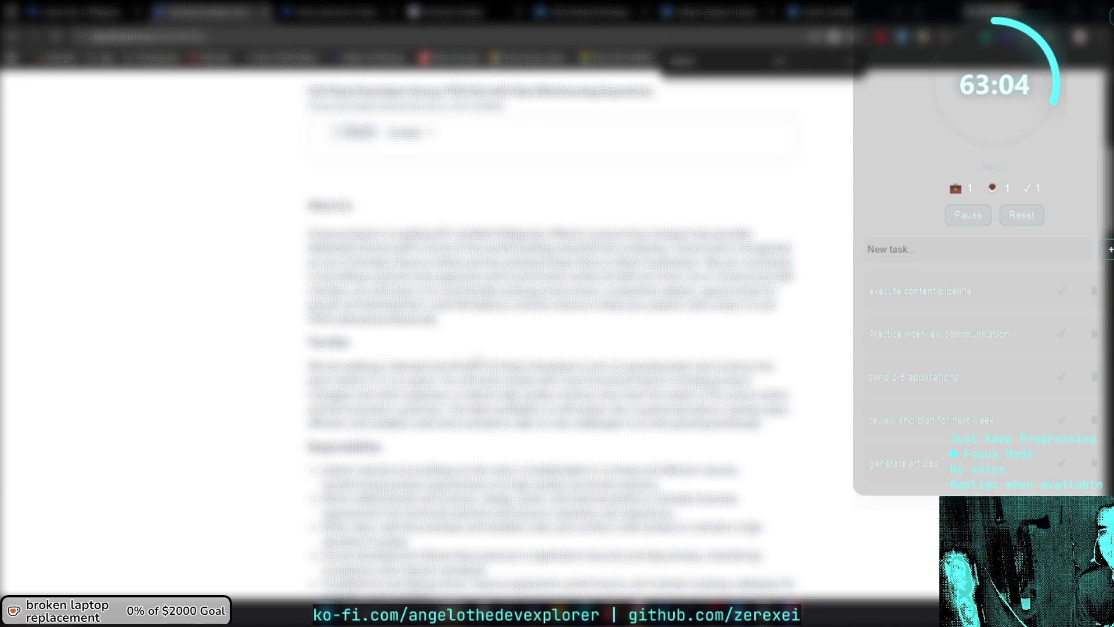
pyautogui.write('react')
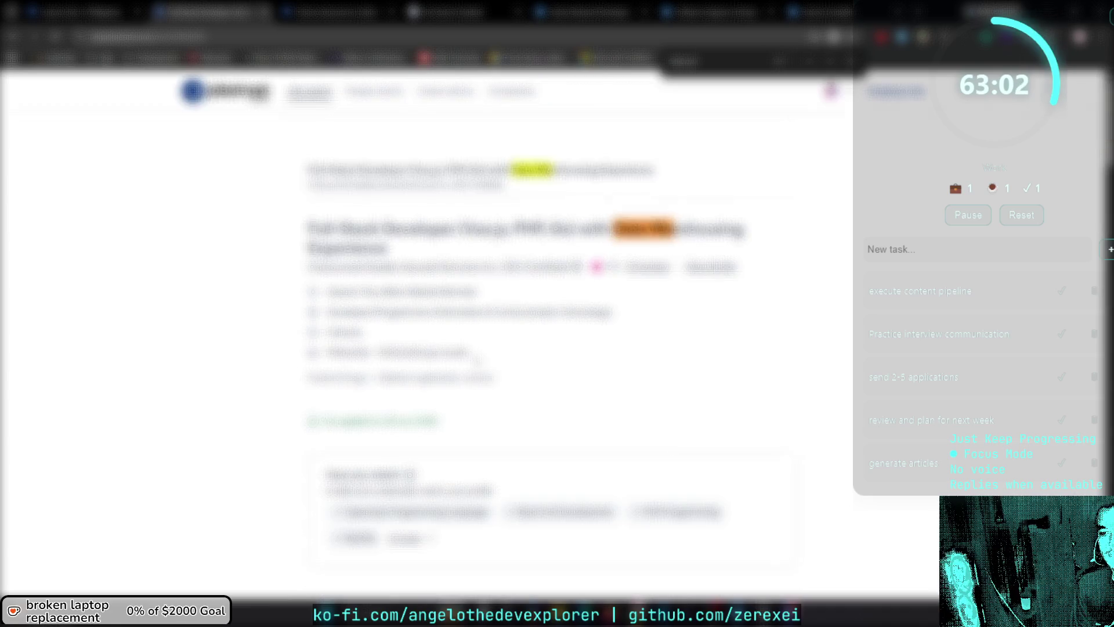
pyautogui.press('Escape')
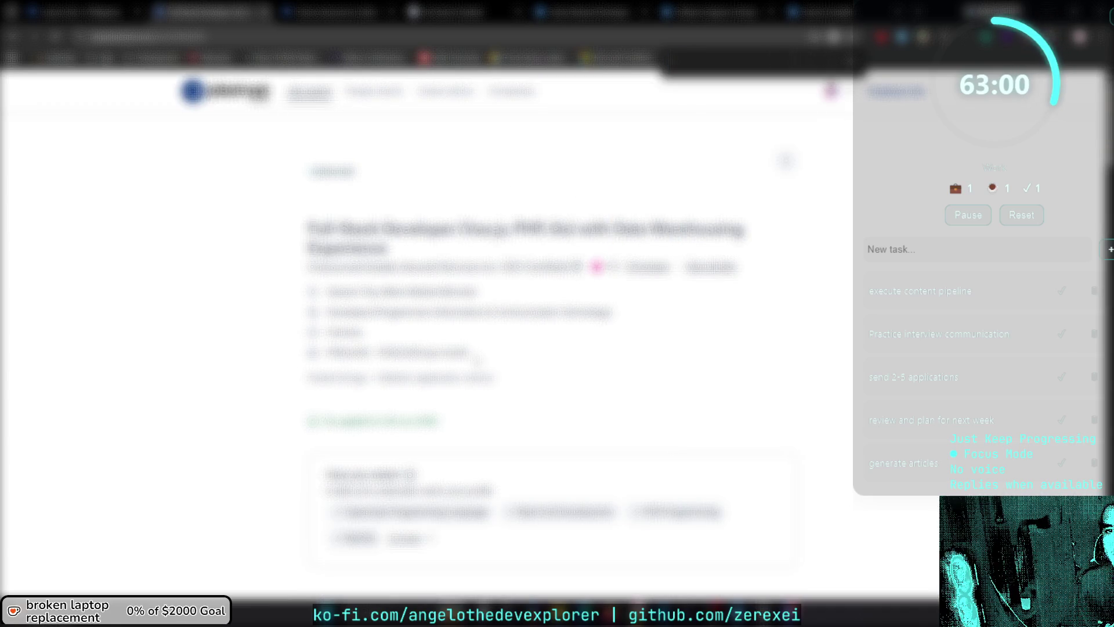
# Read through the description, then close the listing to return to the PHP Developer application.
pyautogui.scroll(-5, 477, 361)
pyautogui.scroll(-5, 562, 341)
pyautogui.scroll(5, 568, 340)
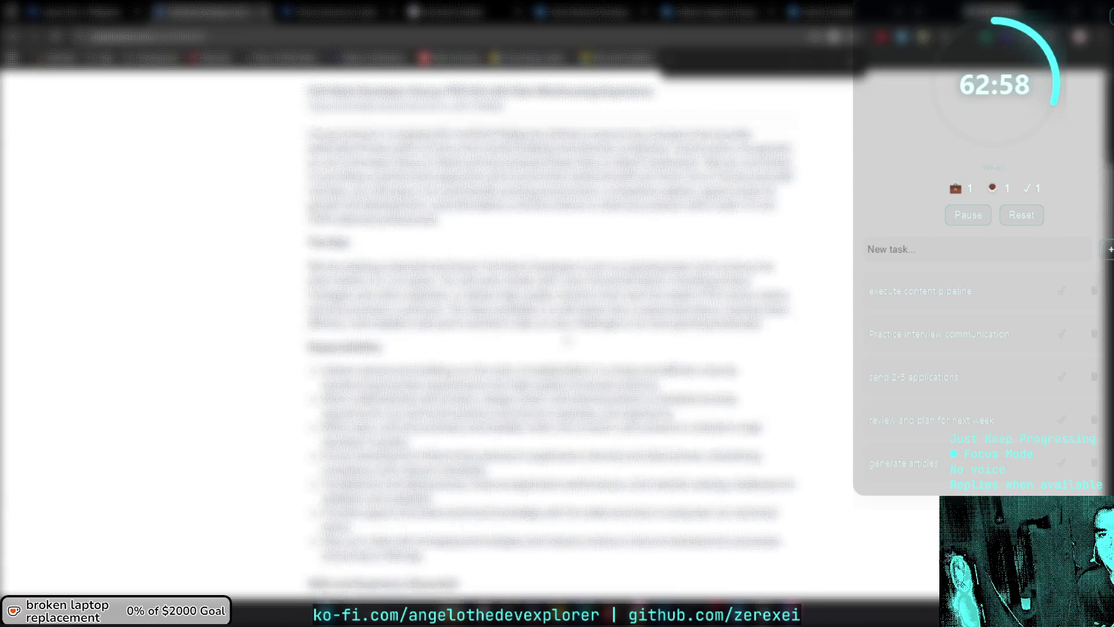
pyautogui.scroll(5, 568, 339)
pyautogui.scroll(-15, 567, 339)
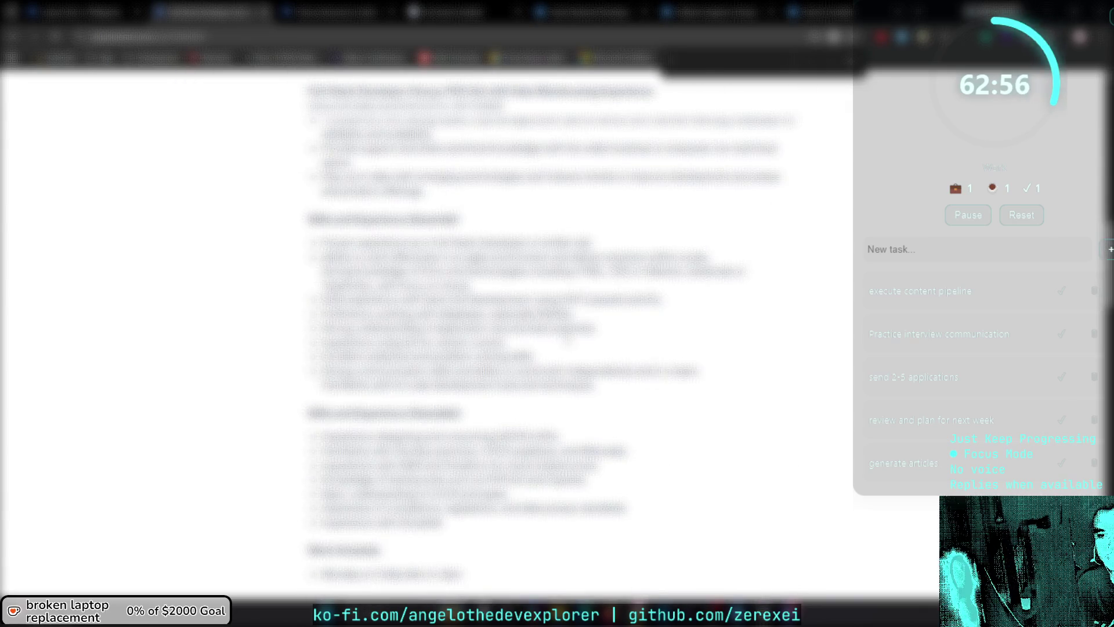
pyautogui.scroll(8, 568, 339)
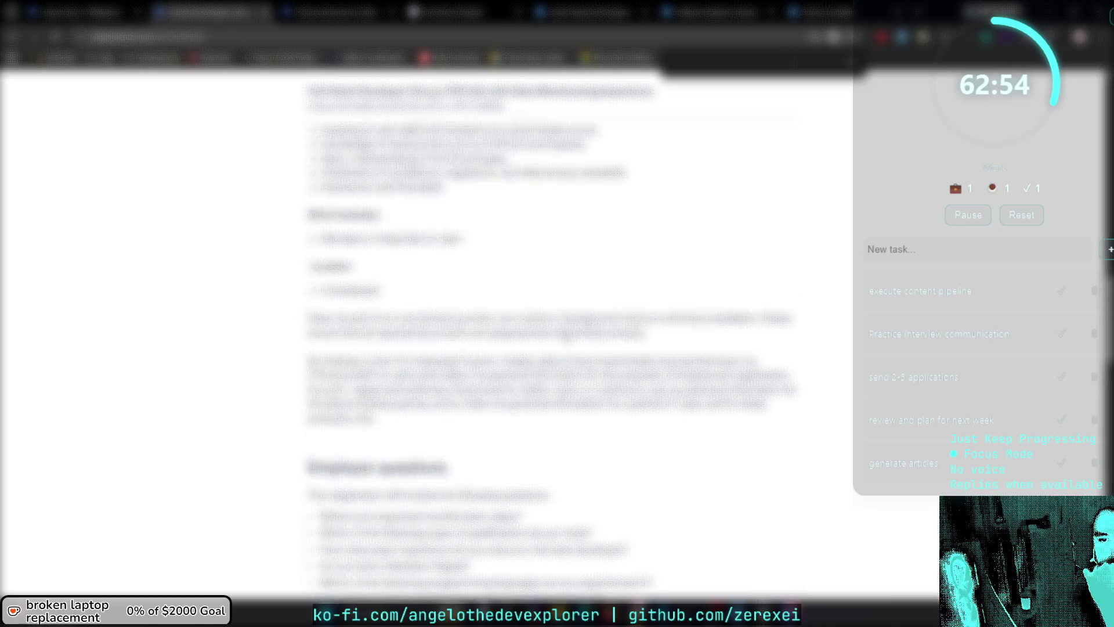
pyautogui.scroll(3, 567, 339)
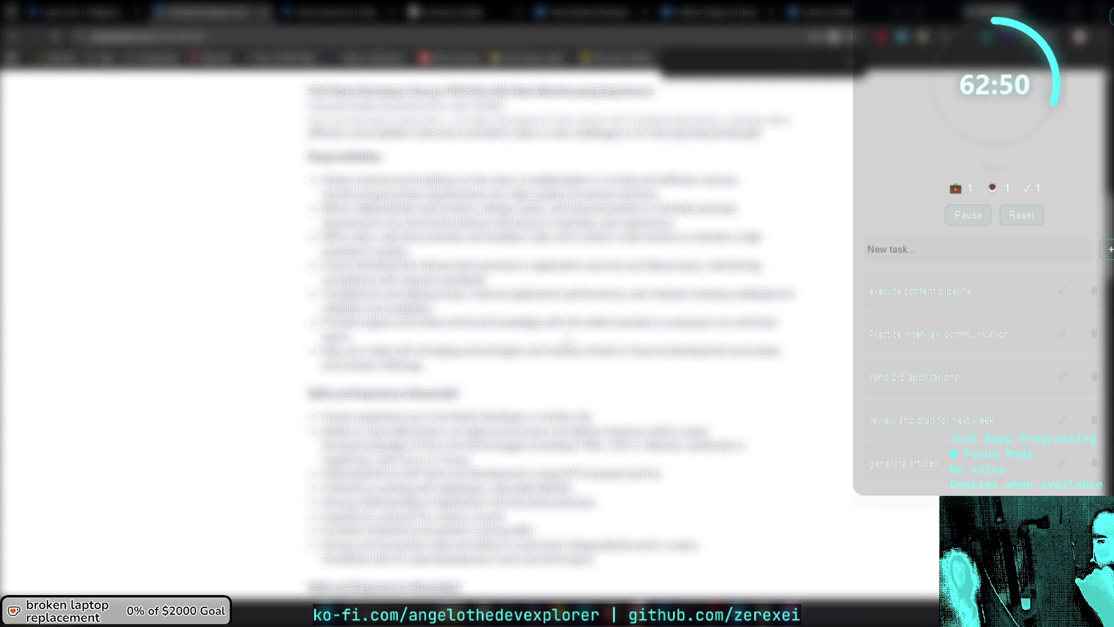
pyautogui.scroll(2, 550, 348)
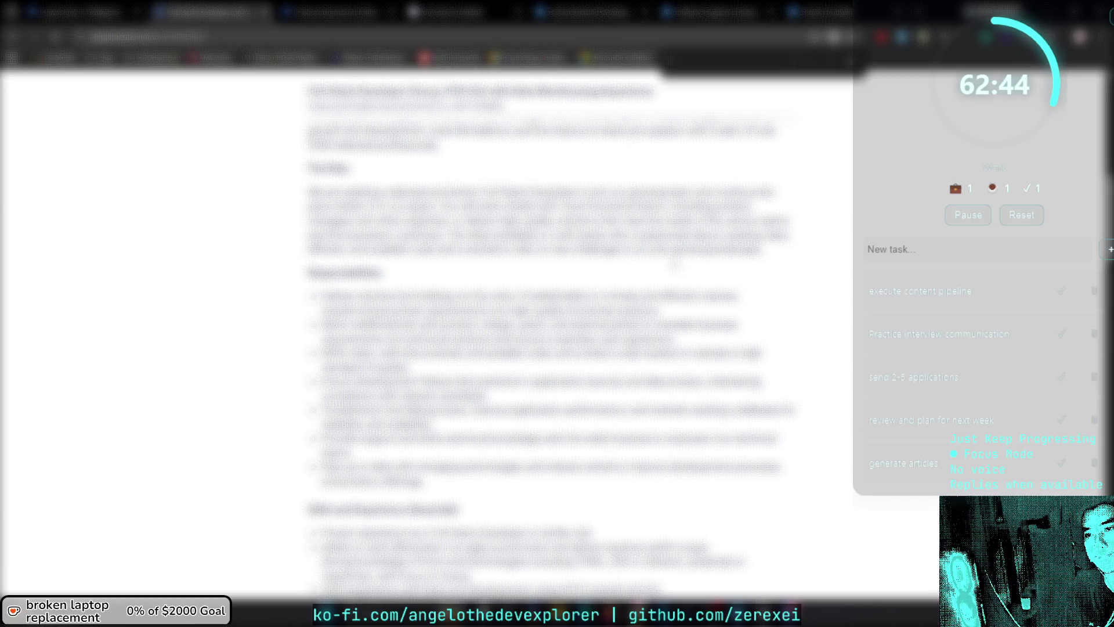
pyautogui.hotkey('ctrl', 'w')
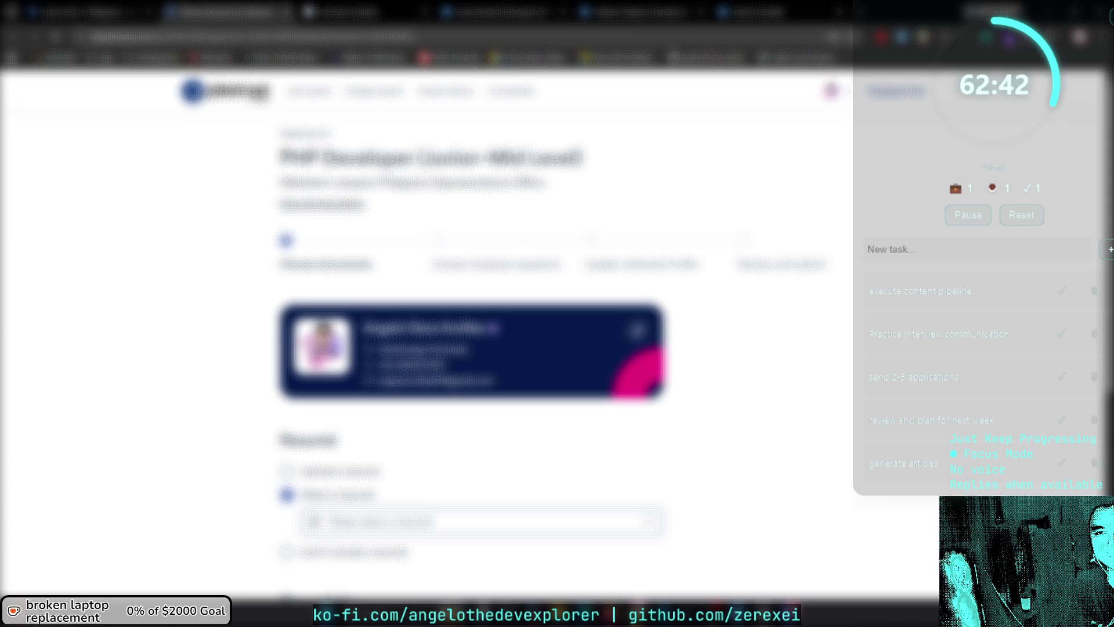
# Highlight the PHP Developer job title and company line, then scroll the Choose documents step.
pyautogui.moveTo(280, 157); pyautogui.dragTo(413, 157)
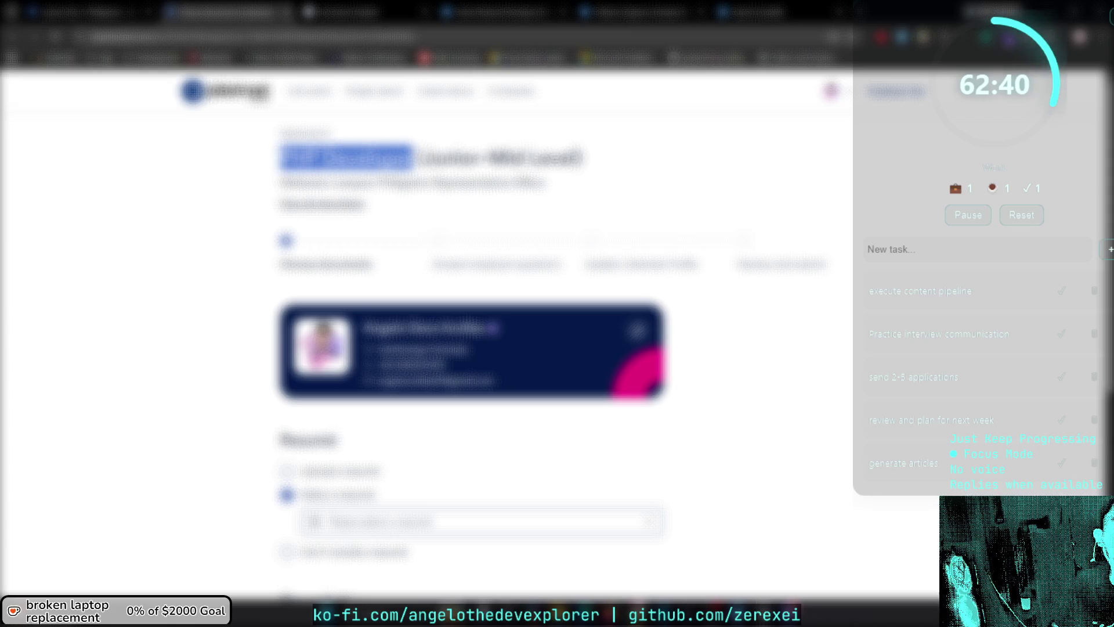
pyautogui.click(413, 157)
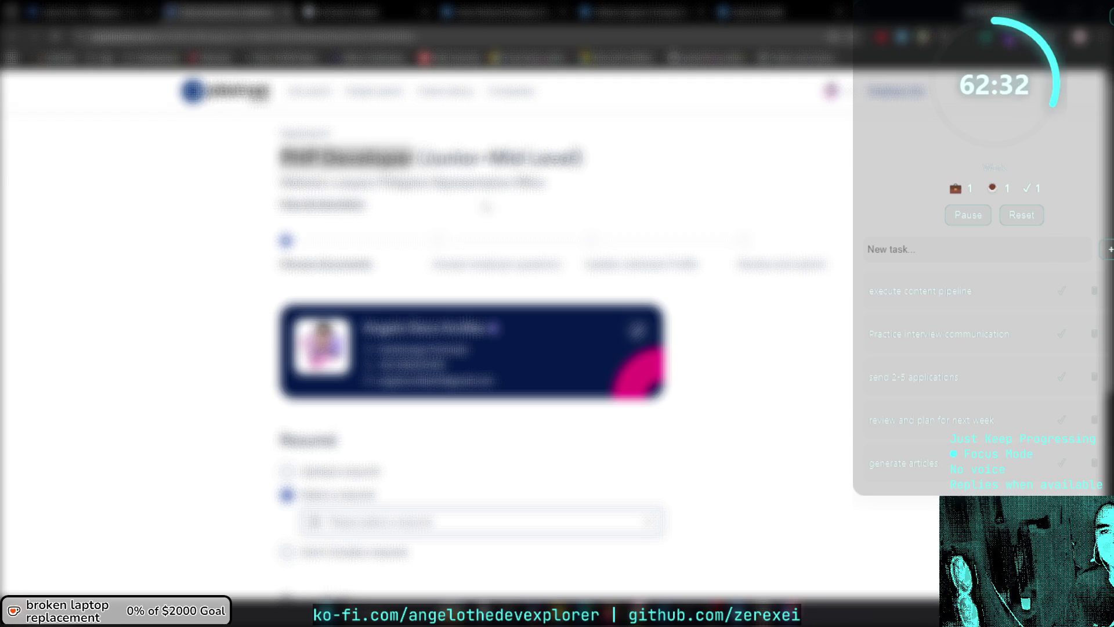
pyautogui.moveTo(281, 182)
pyautogui.mouseDown()
pyautogui.moveTo(464, 183)
pyautogui.moveTo(375, 183)
pyautogui.mouseUp()
pyautogui.hotkey('alt', 'Tab')
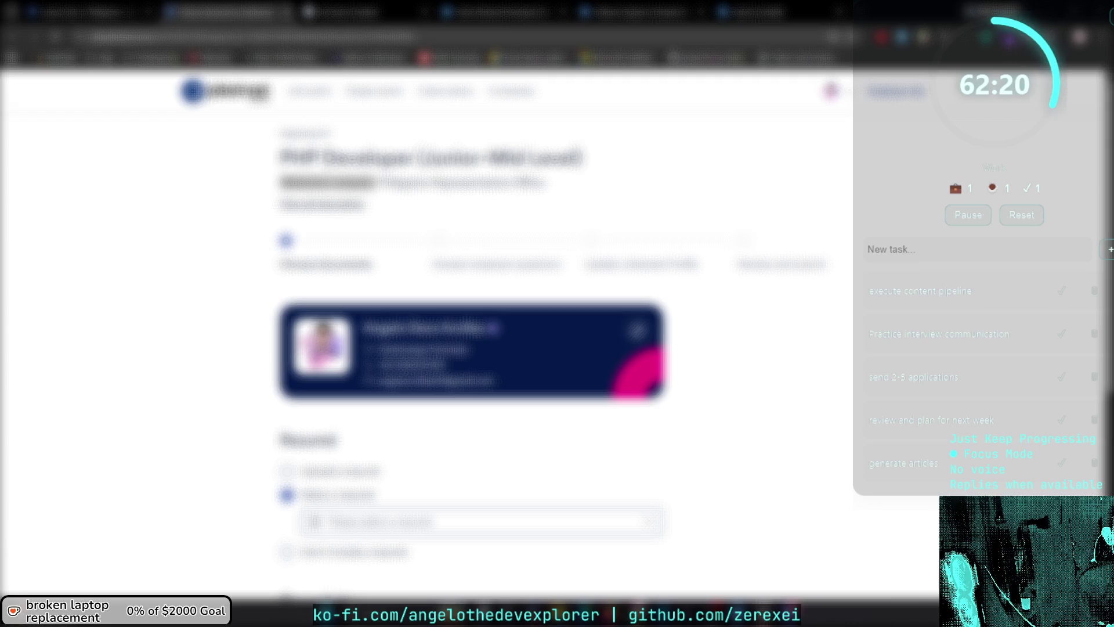
pyautogui.scroll(-5, 466, 310)
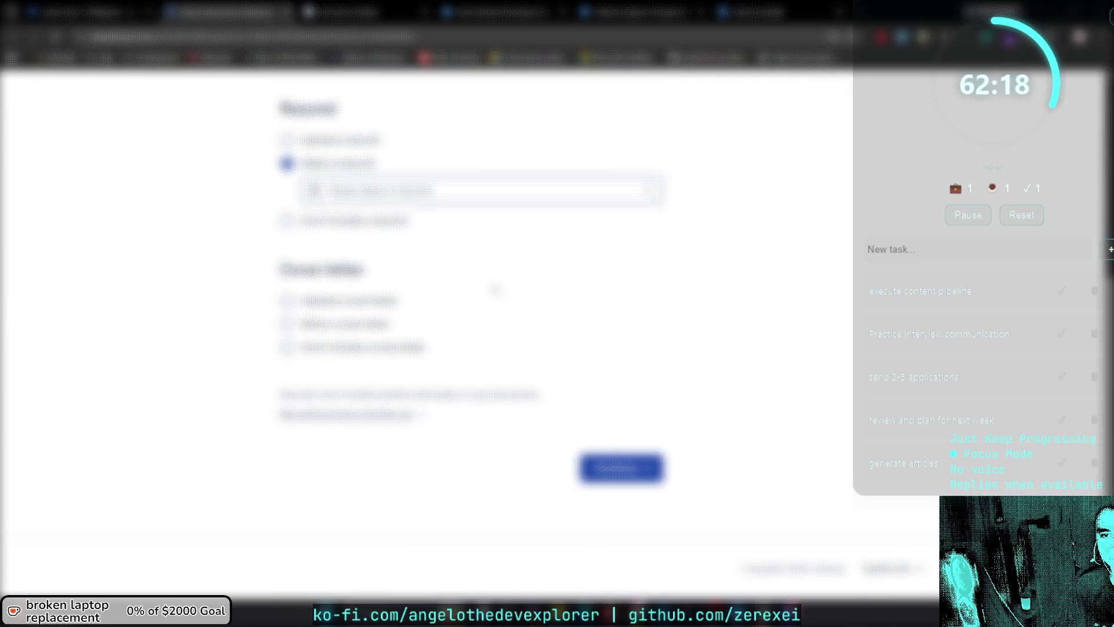
pyautogui.scroll(5, 493, 293)
# Open the PHP Developer (Junior-Mid Level) job description drawer and read it from the top.
pyautogui.click(346, 215)
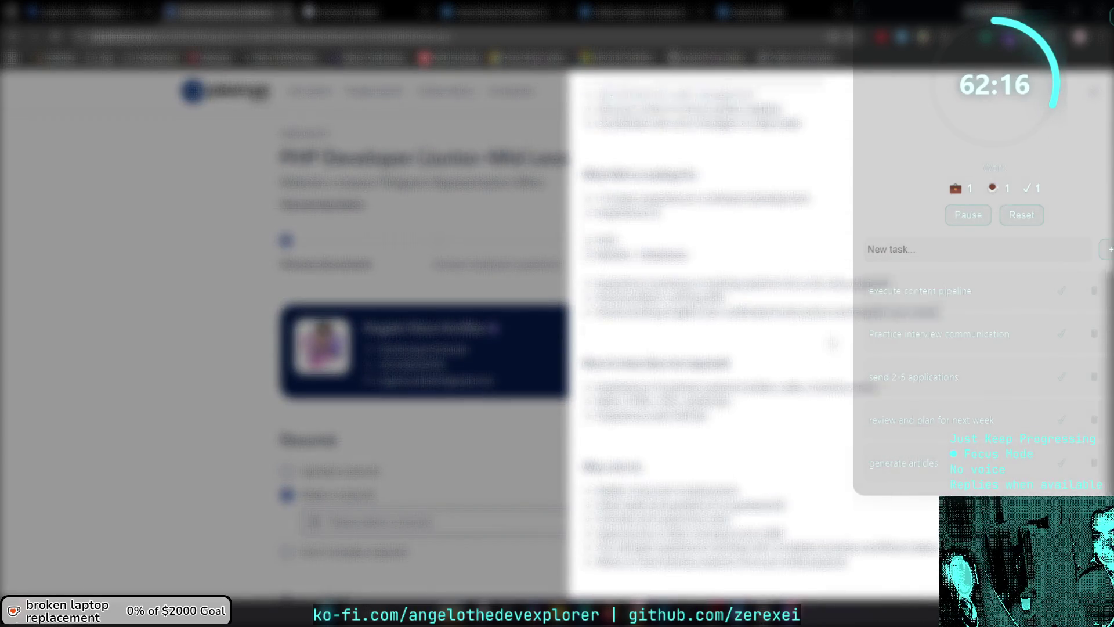
pyautogui.scroll(10, 711, 337)
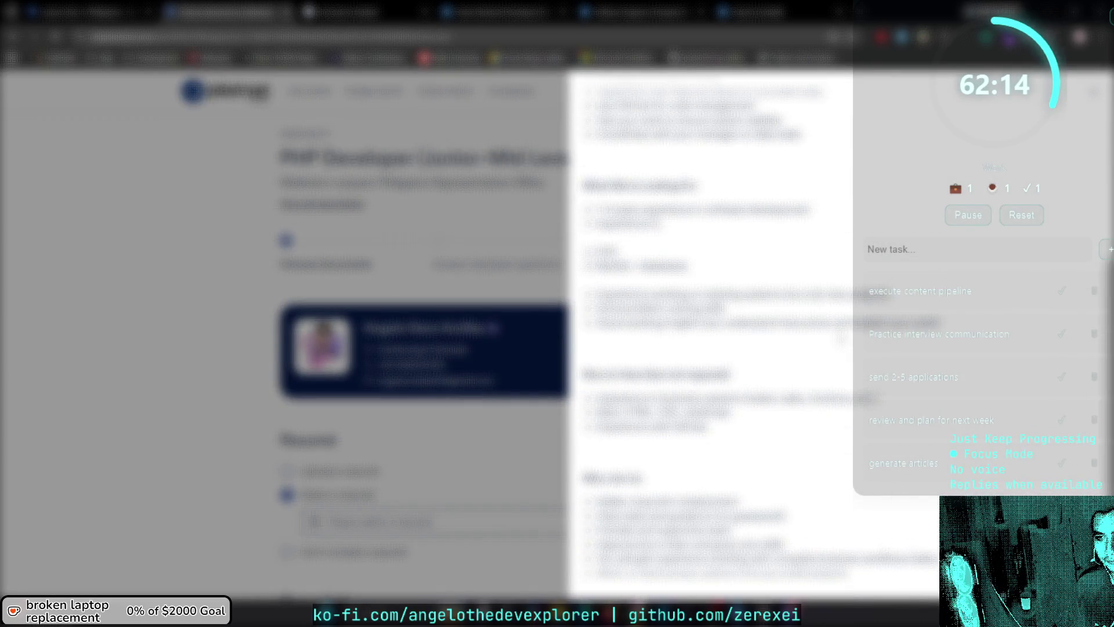
pyautogui.scroll(2, 711, 337)
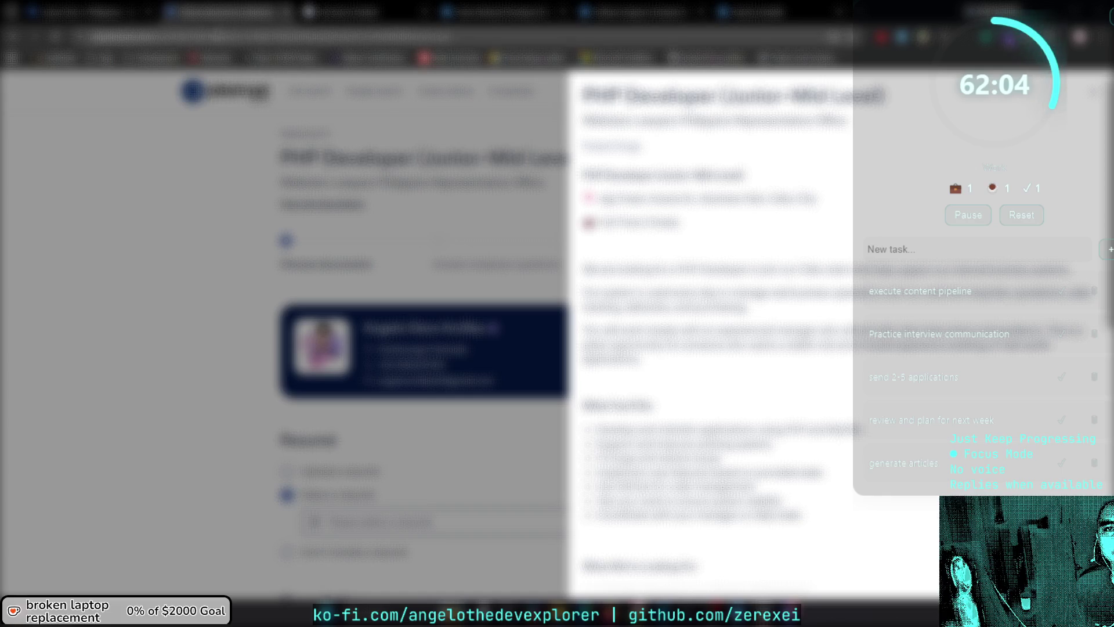
pyautogui.hotkey('ctrl', 'l')
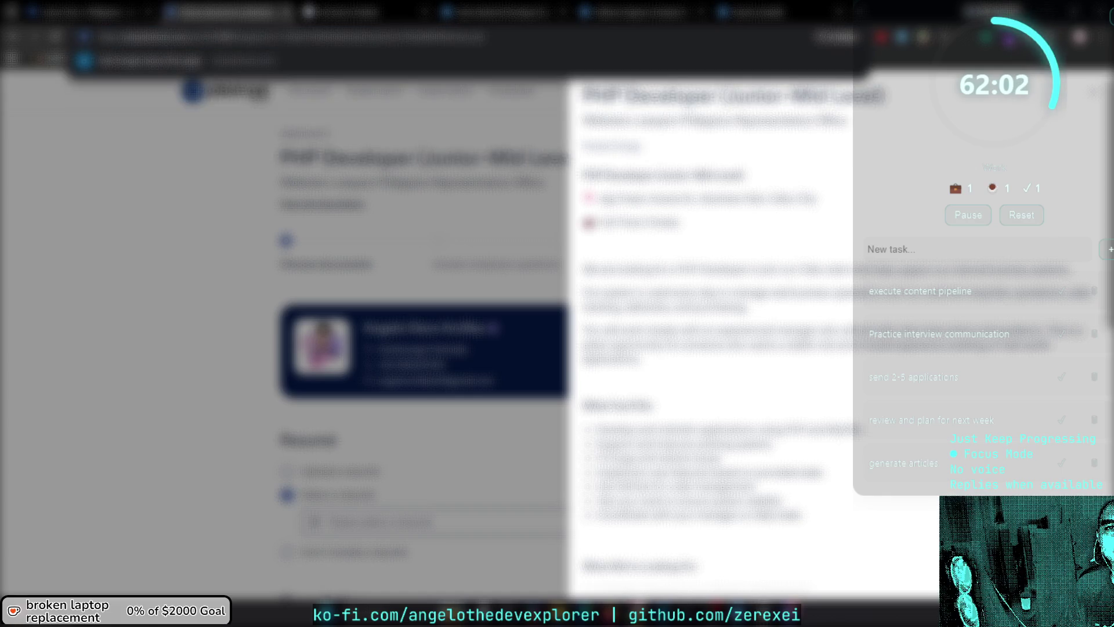
pyautogui.hotkey('ctrl', 'shift', 'Left')
pyautogui.hotkey('ctrl', 'shift', 'Left')
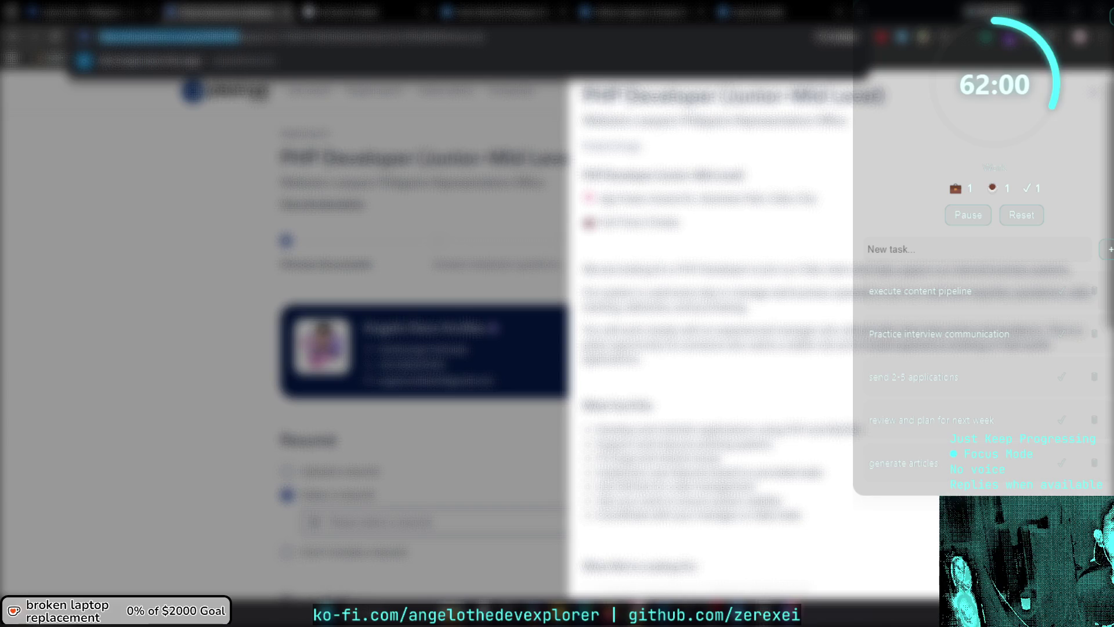
pyautogui.press('Escape')
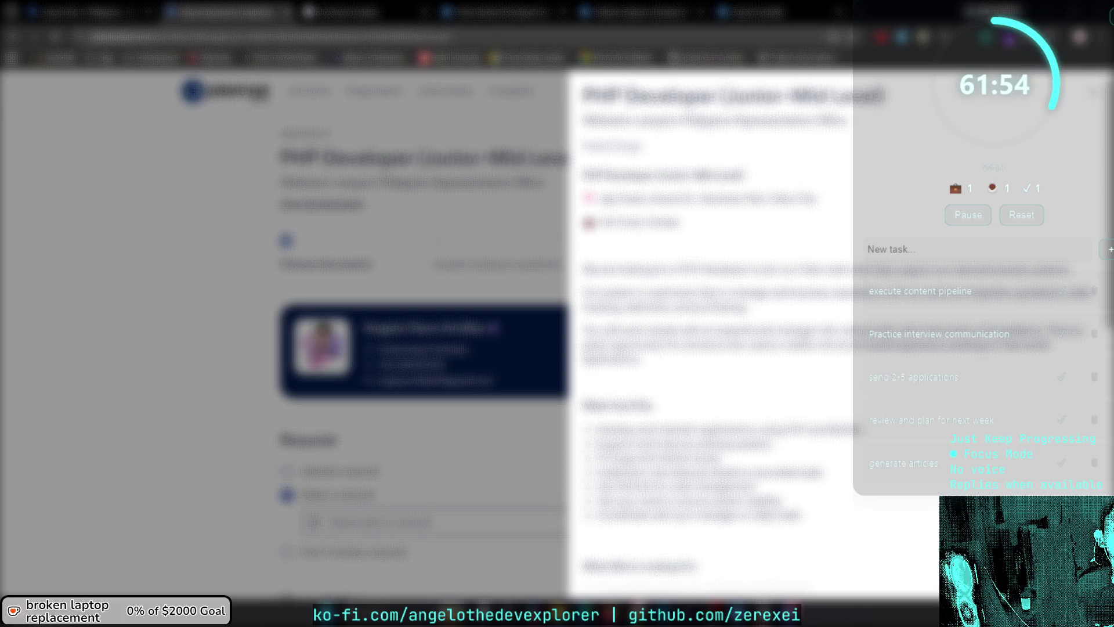
pyautogui.scroll(-1, 714, 334)
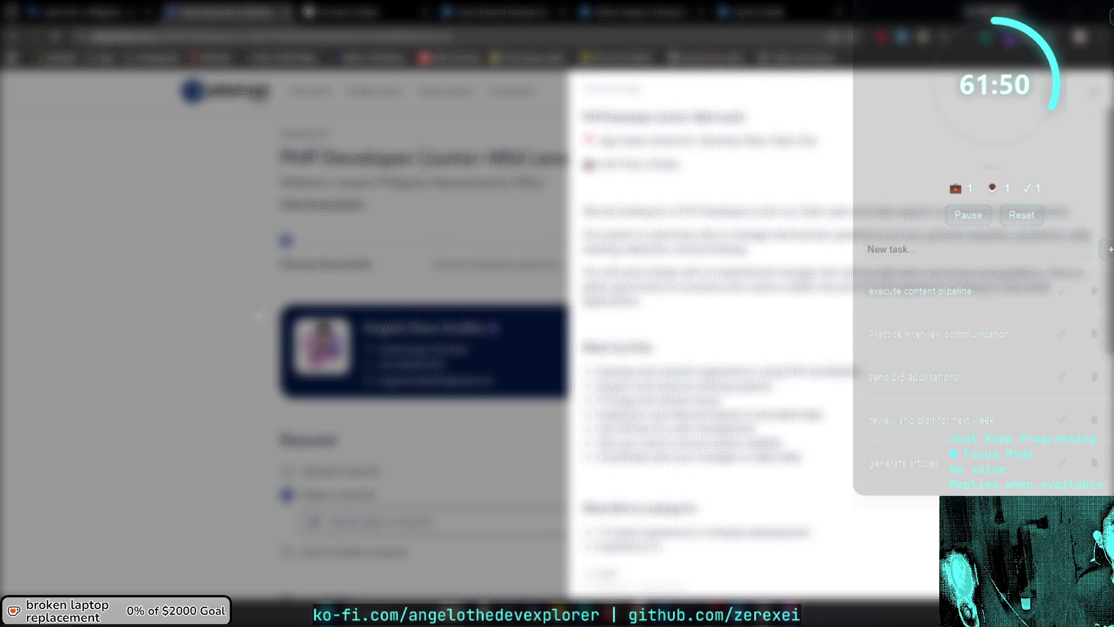
# Choose no cover letter, attach a saved resume, and continue to the employer questions.
pyautogui.click(293, 318)
pyautogui.scroll(-4, 293, 318)
pyautogui.scroll(-1, 360, 267)
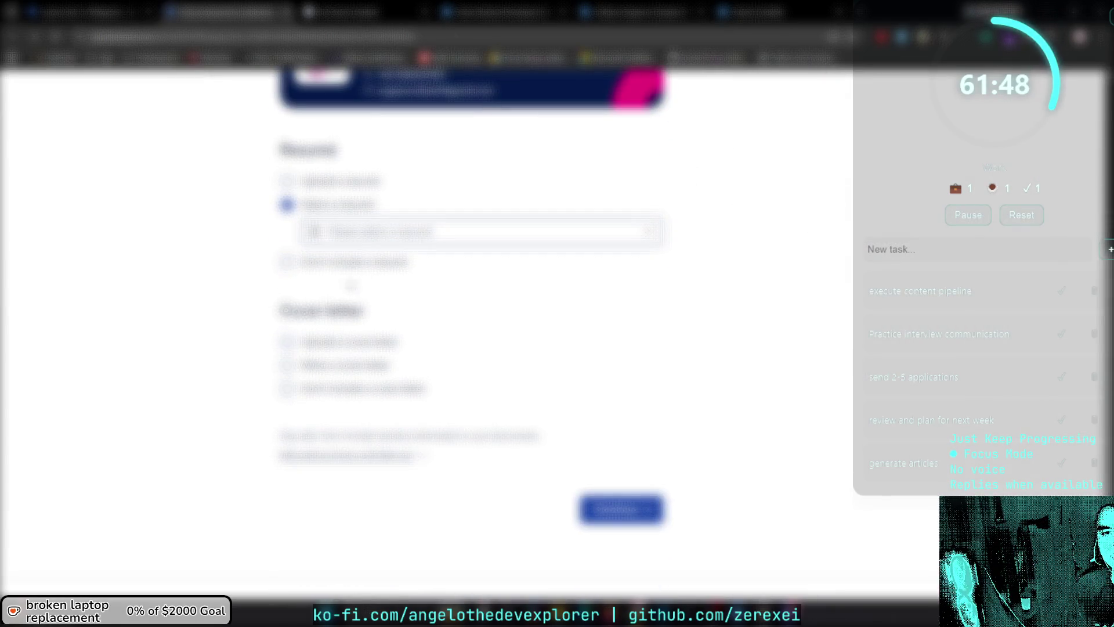
pyautogui.click(387, 390)
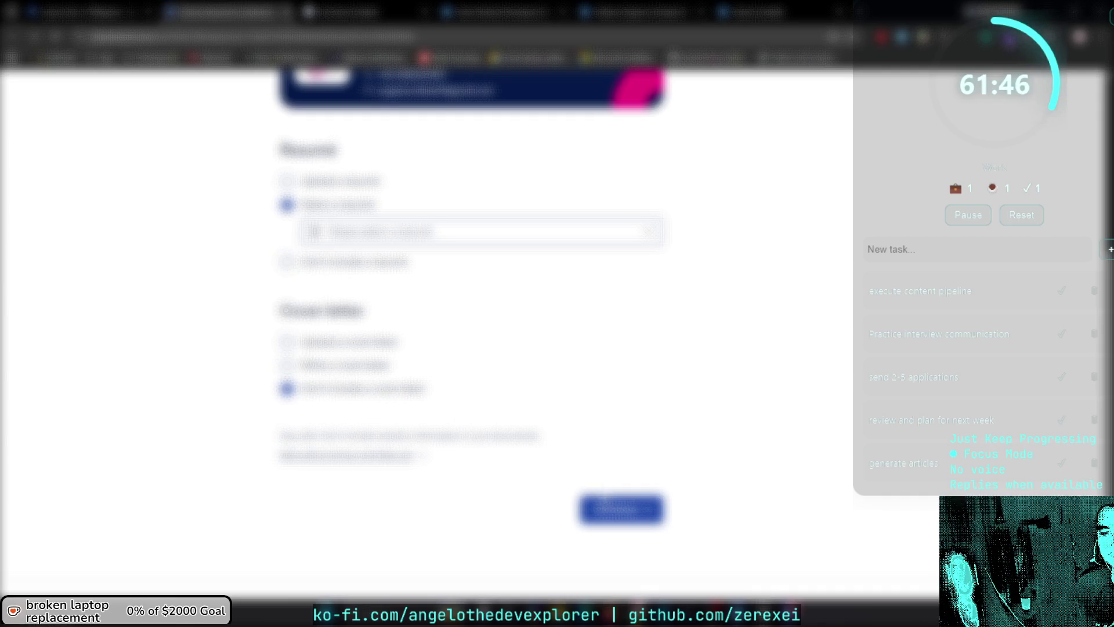
pyautogui.click(618, 508)
pyautogui.click(482, 440)
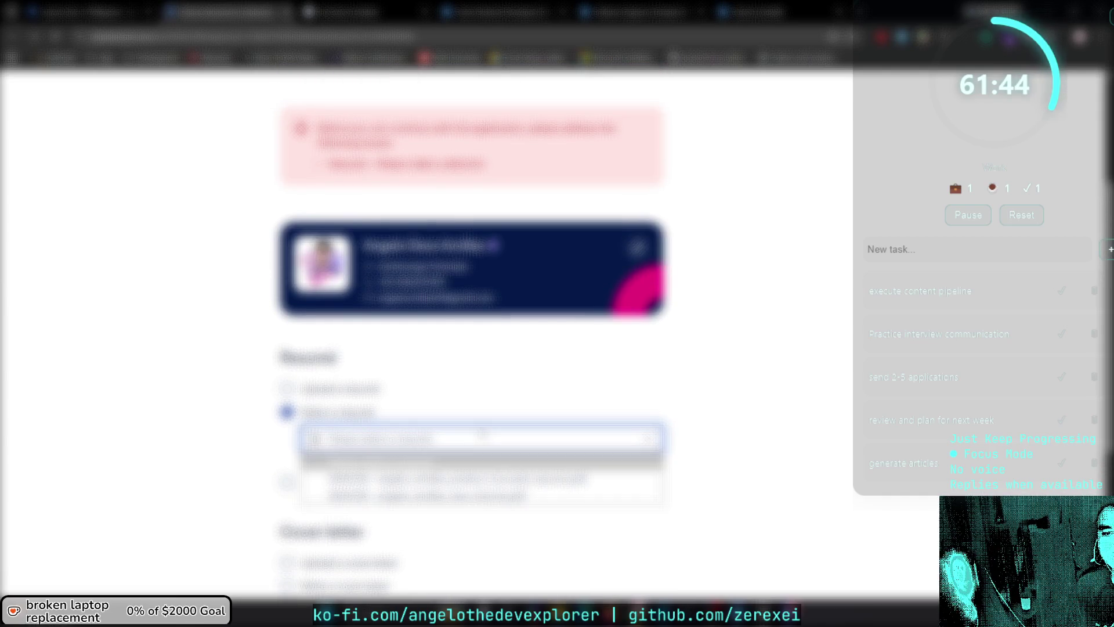
pyautogui.click(482, 490)
pyautogui.click(619, 575)
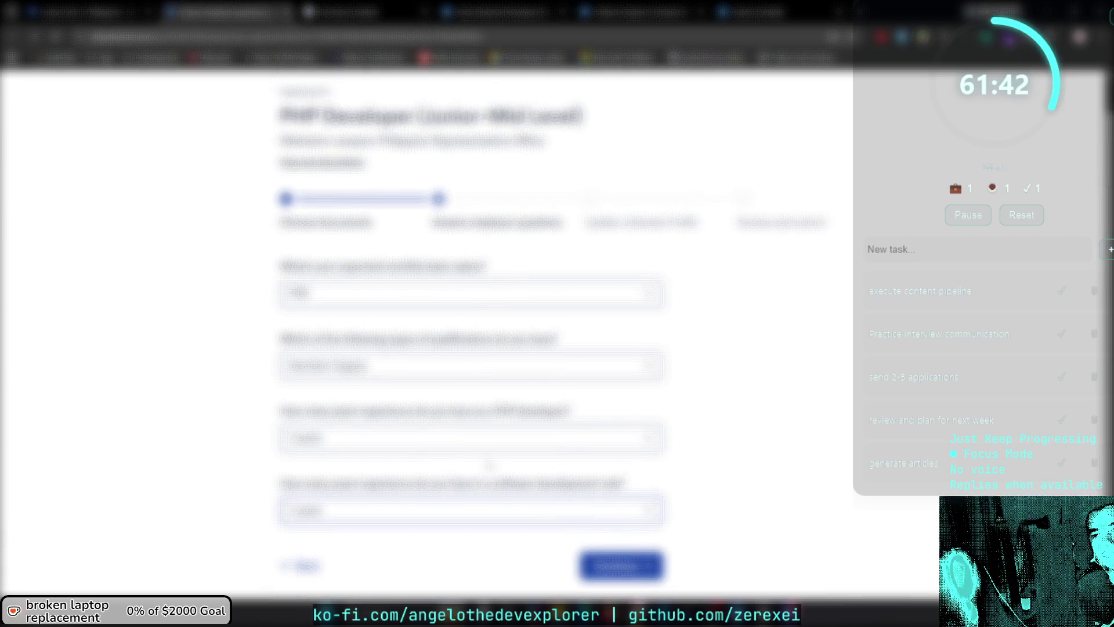
# Answer the first employer question, then continue to the profile update step.
pyautogui.click(417, 293)
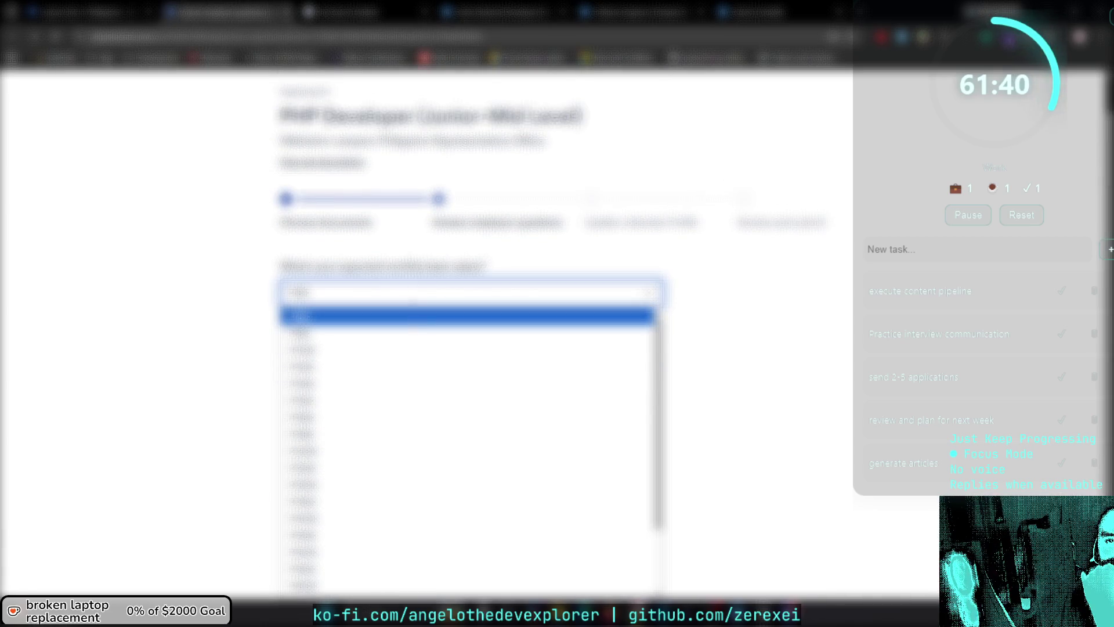
pyautogui.click(353, 192)
pyautogui.scroll(-5, 847, 386)
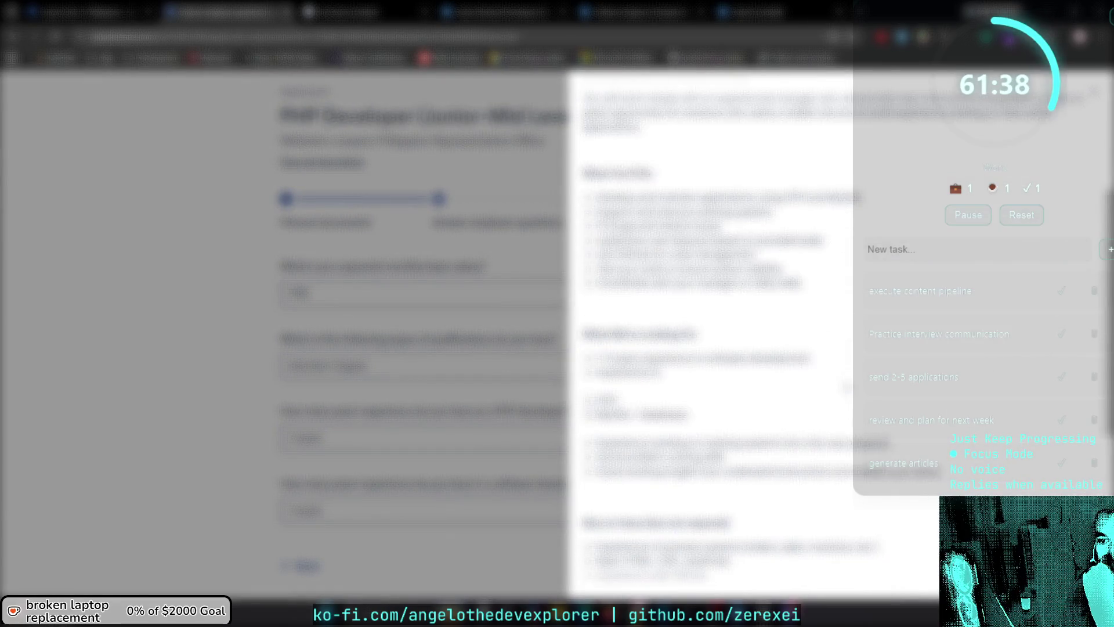
pyautogui.scroll(-3, 847, 386)
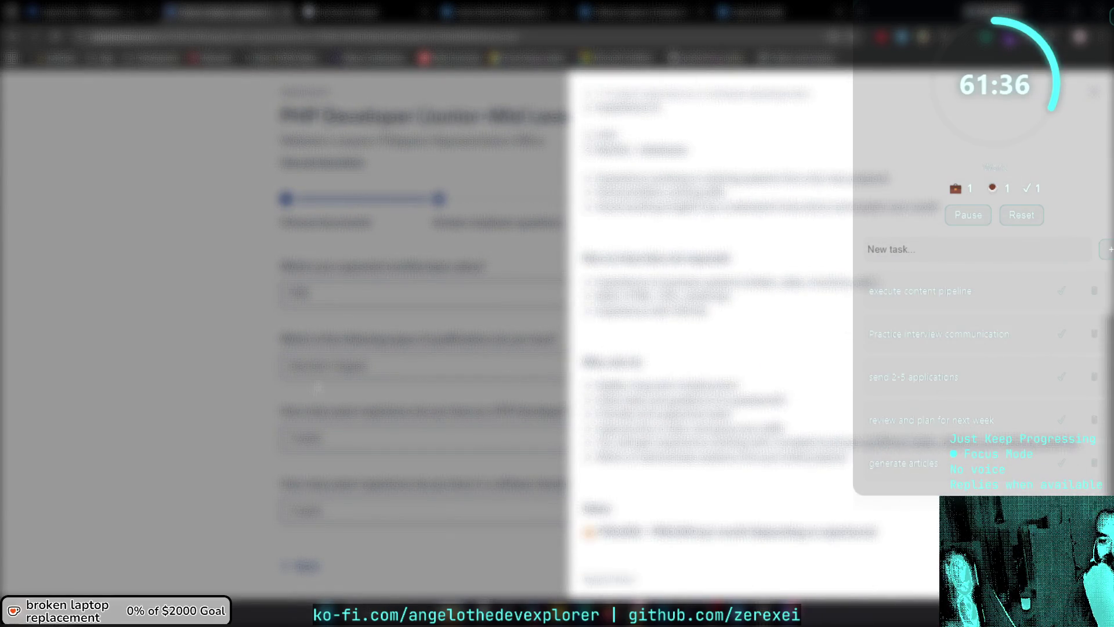
pyautogui.click(418, 278)
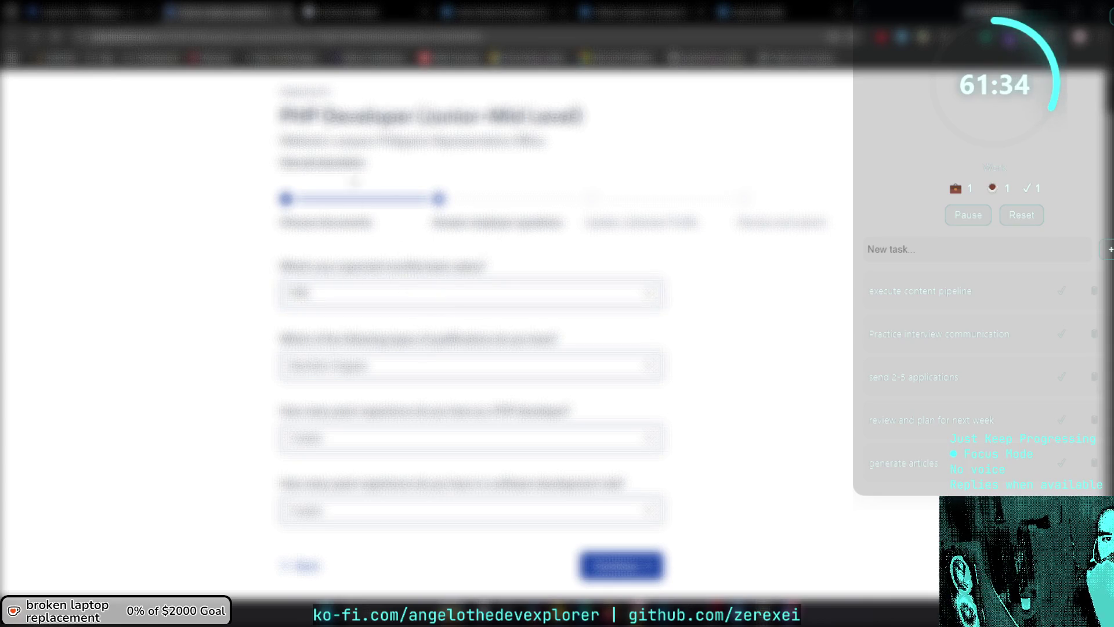
pyautogui.click(348, 165)
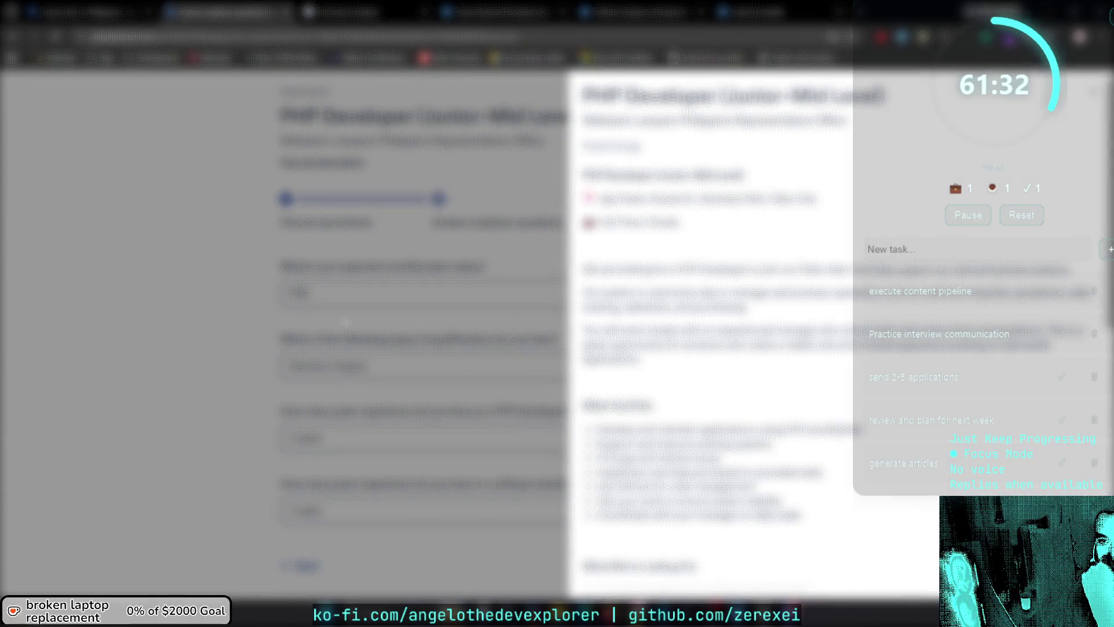
pyautogui.click(345, 322)
pyautogui.click(416, 296)
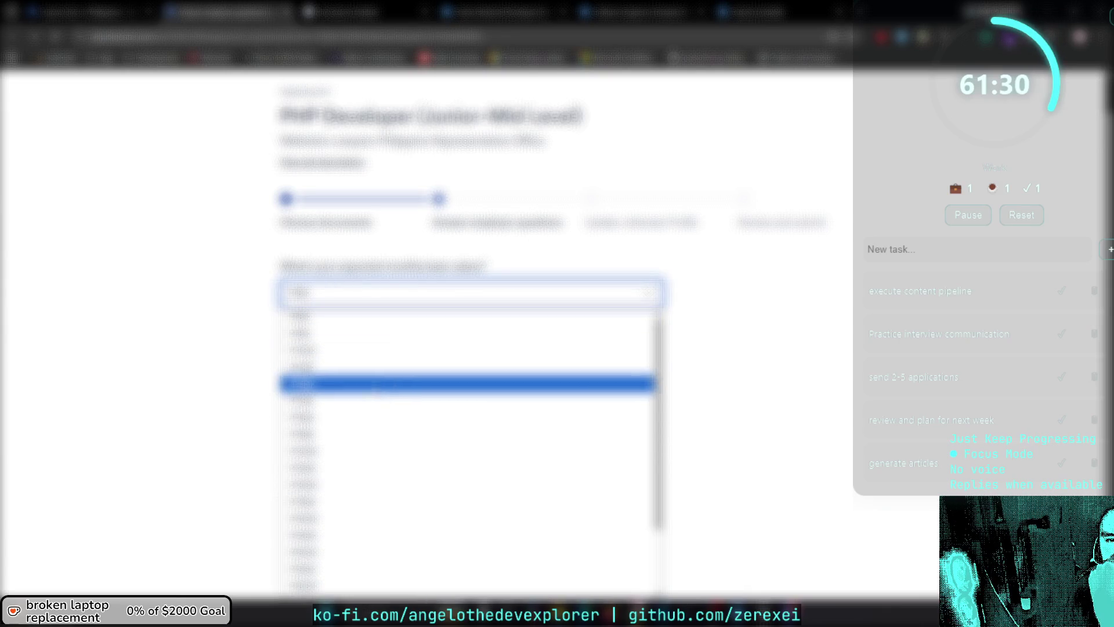
pyautogui.scroll(-3, 464, 465)
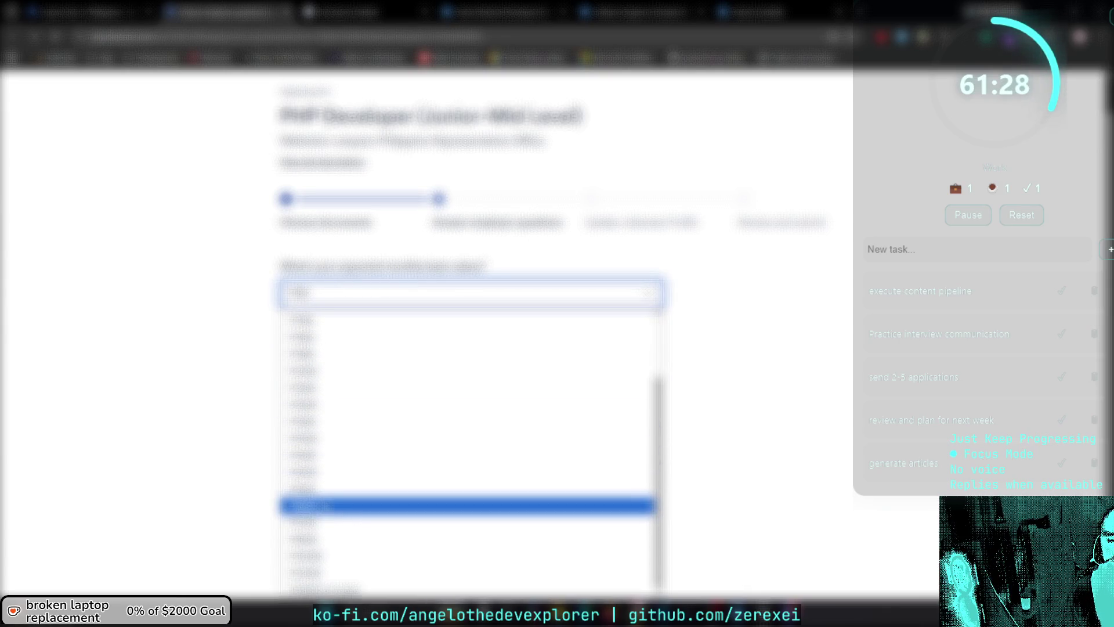
pyautogui.click(464, 505)
pyautogui.scroll(-2, 465, 406)
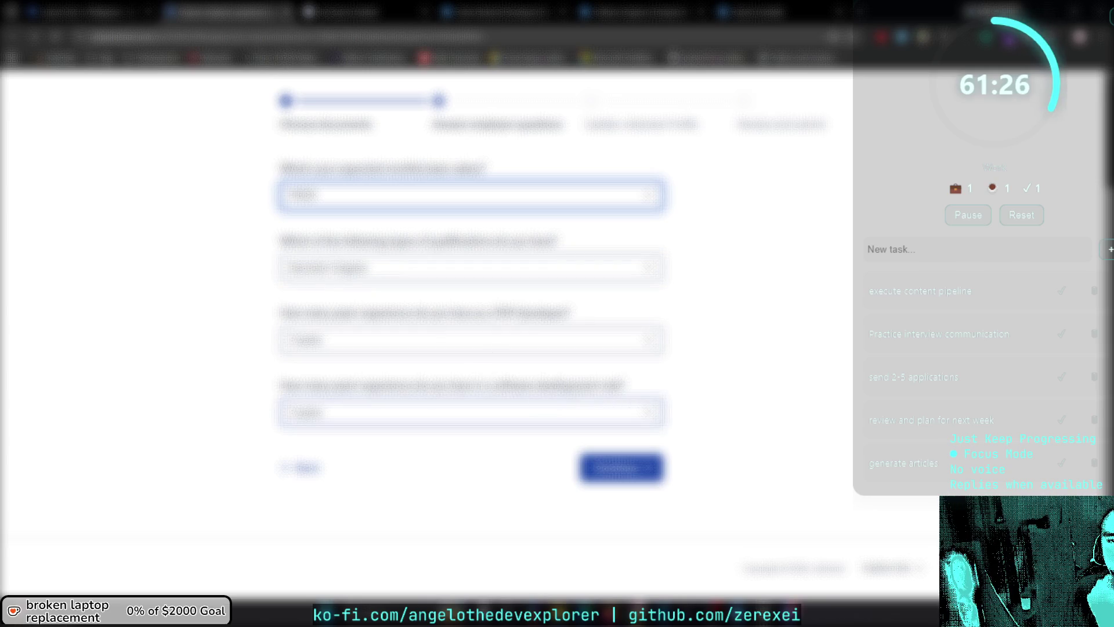
pyautogui.click(584, 471)
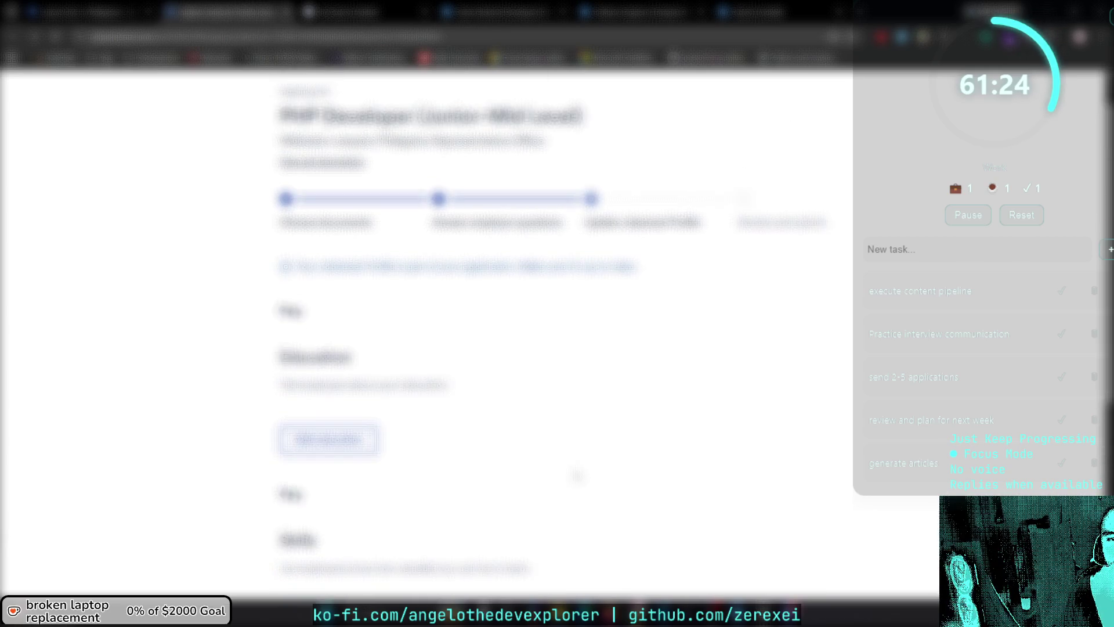
# Continue past the profile step, submit the PHP Developer application, and close the confirmation tab.
pyautogui.scroll(-20, 577, 474)
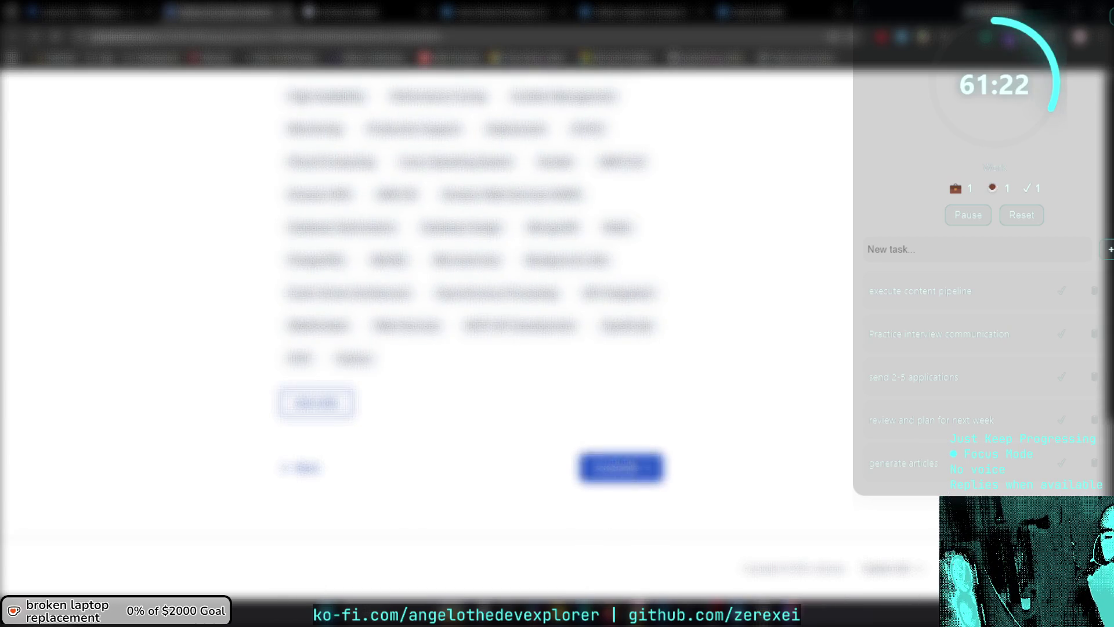
pyautogui.click(586, 470)
pyautogui.scroll(-10, 464, 348)
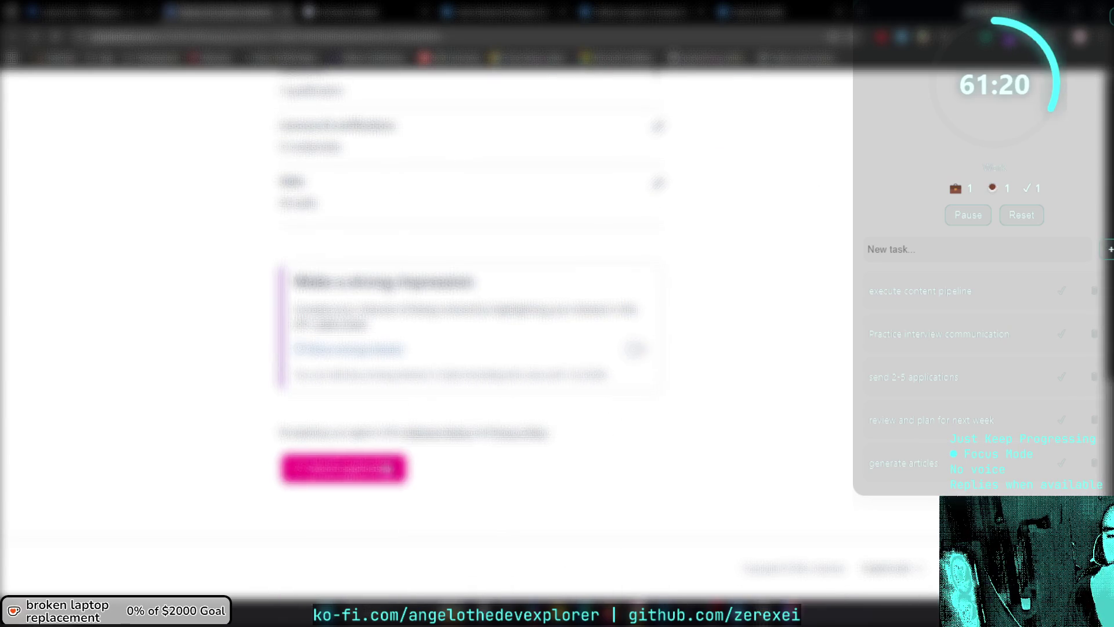
pyautogui.click(348, 468)
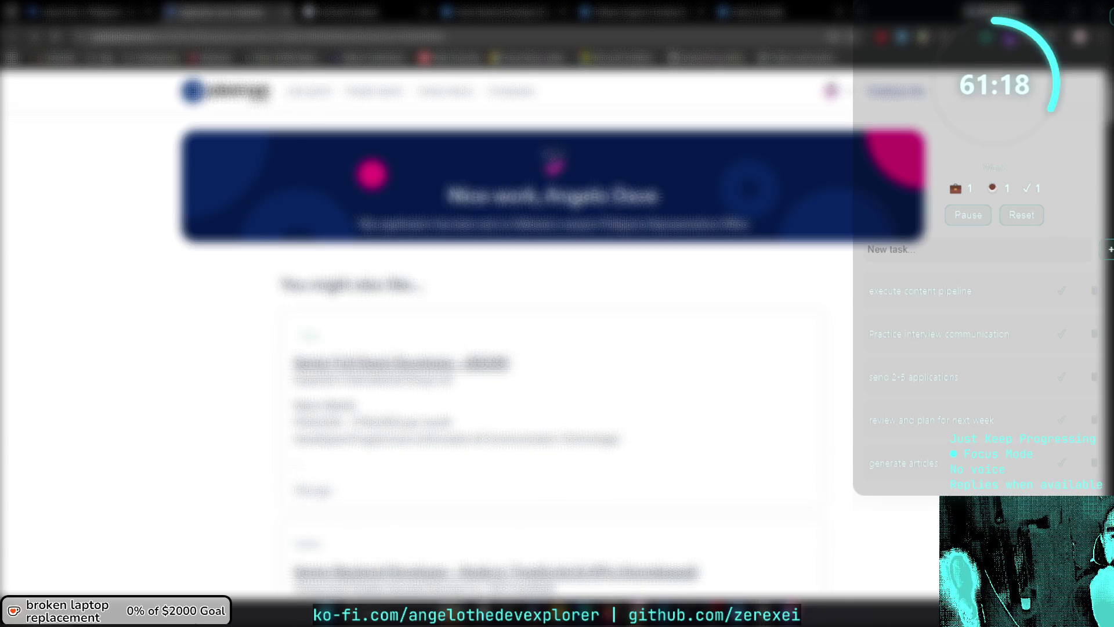
pyautogui.scroll(-8, 551, 348)
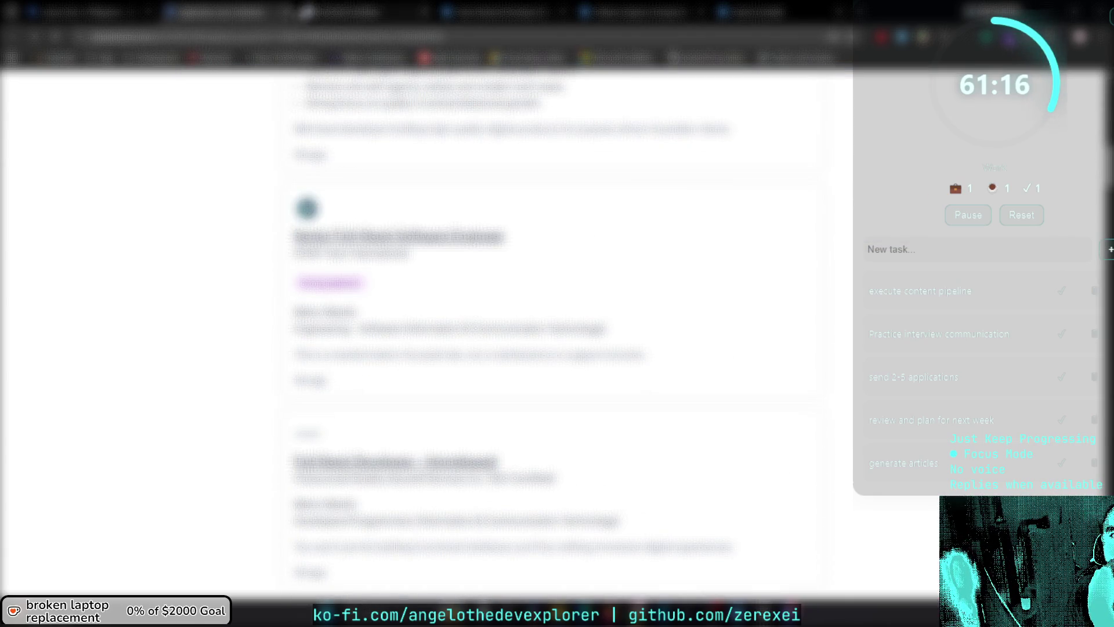
pyautogui.click(286, 12)
# Rerun the job search from the results page and scroll the fresh listings.
pyautogui.click(87, 5)
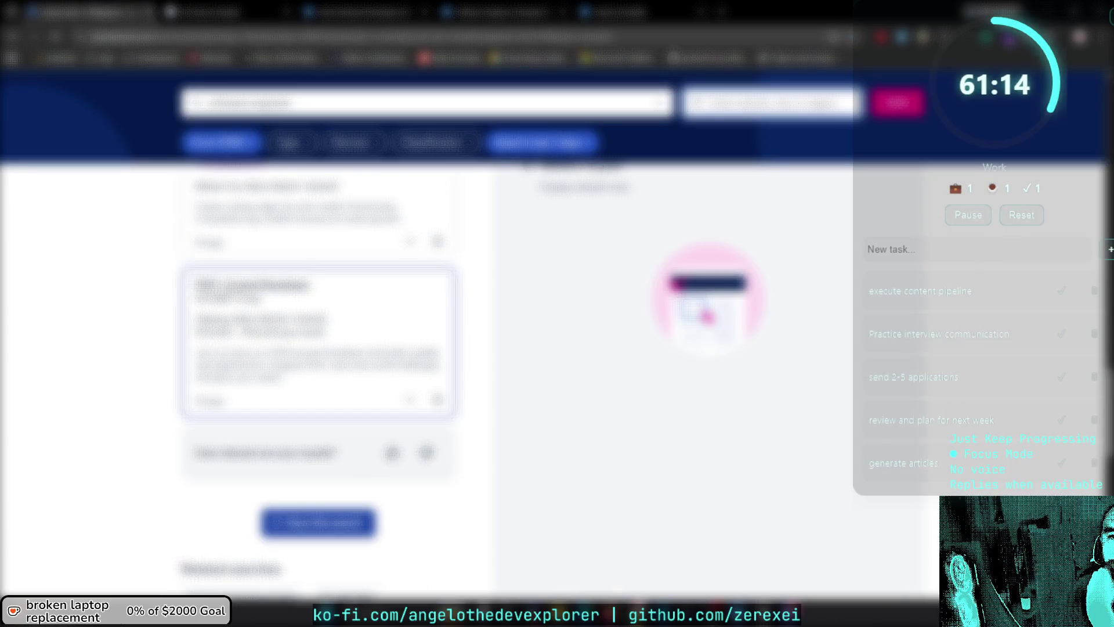
pyautogui.scroll(-5, 302, 215)
pyautogui.scroll(5, 302, 214)
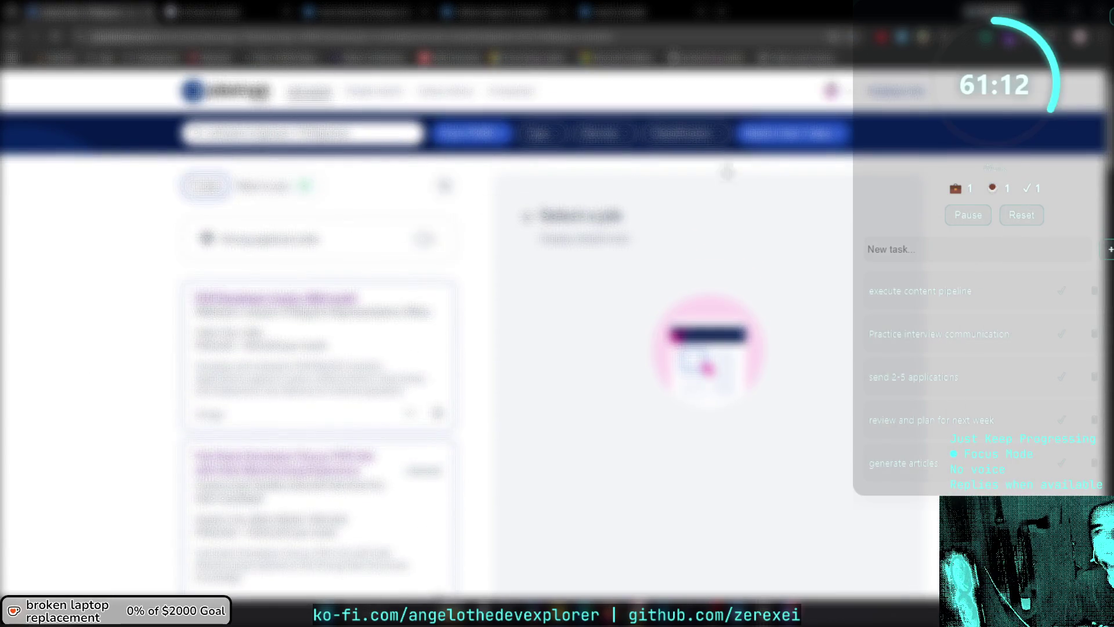
pyautogui.click(898, 144)
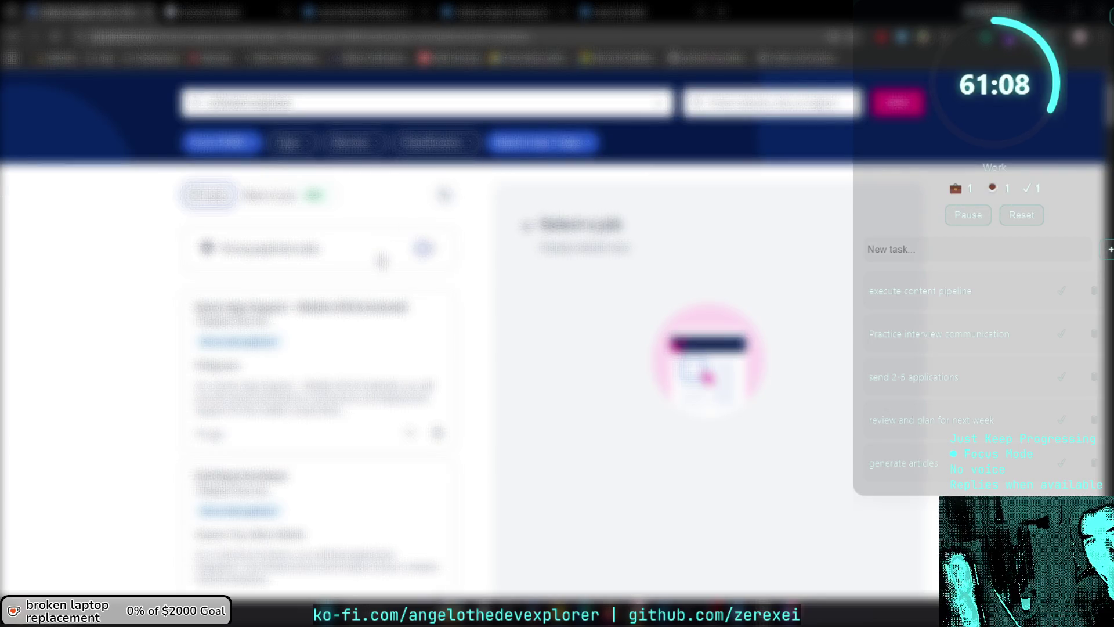
pyautogui.scroll(-3, 416, 282)
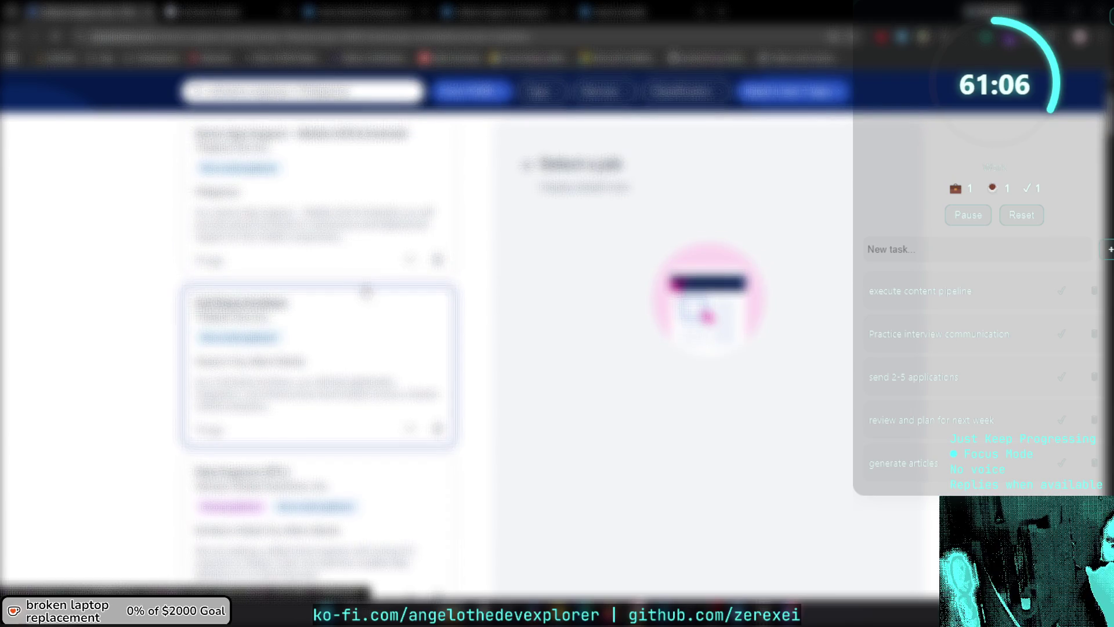
pyautogui.scroll(1, 396, 318)
# Open the top senior mobile app support listing and scroll through its full description.
pyautogui.click(384, 275)
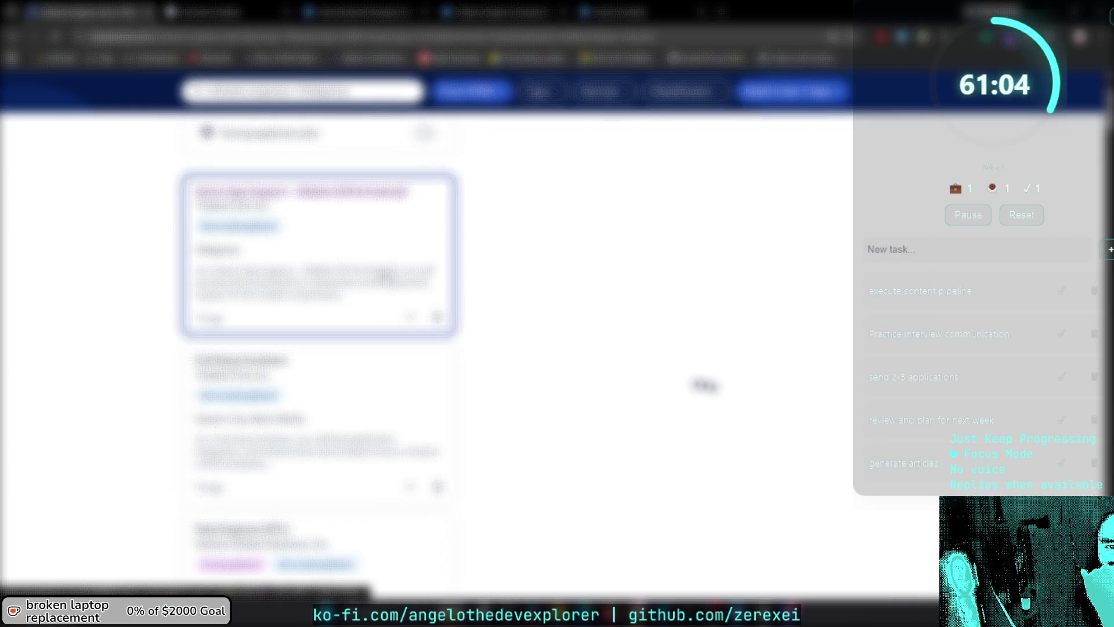
pyautogui.scroll(-5, 696, 377)
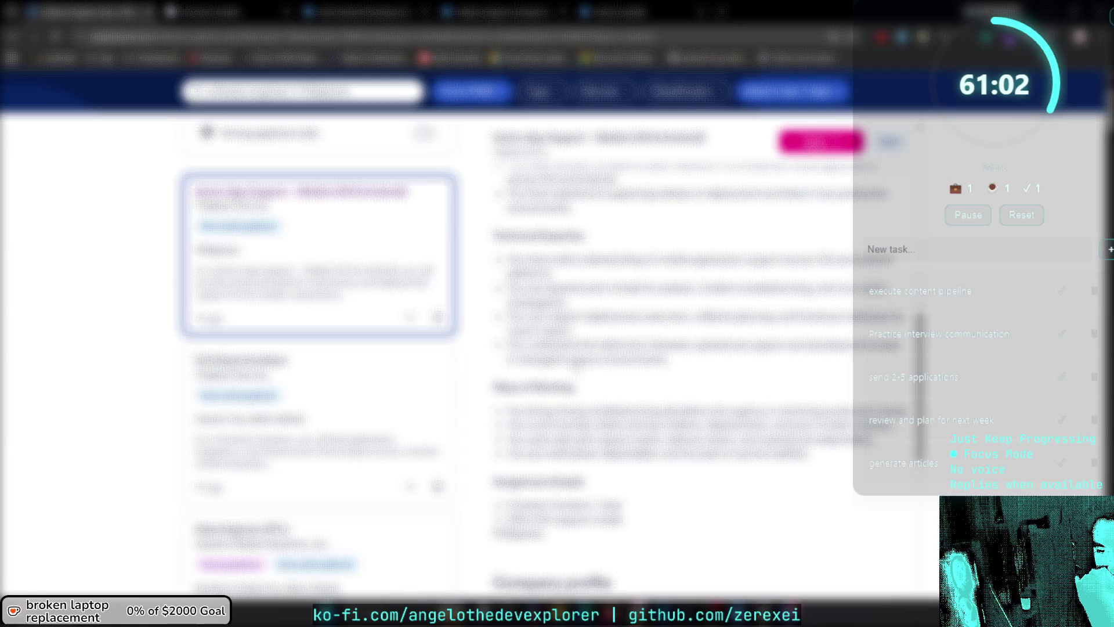
pyautogui.scroll(5, 697, 378)
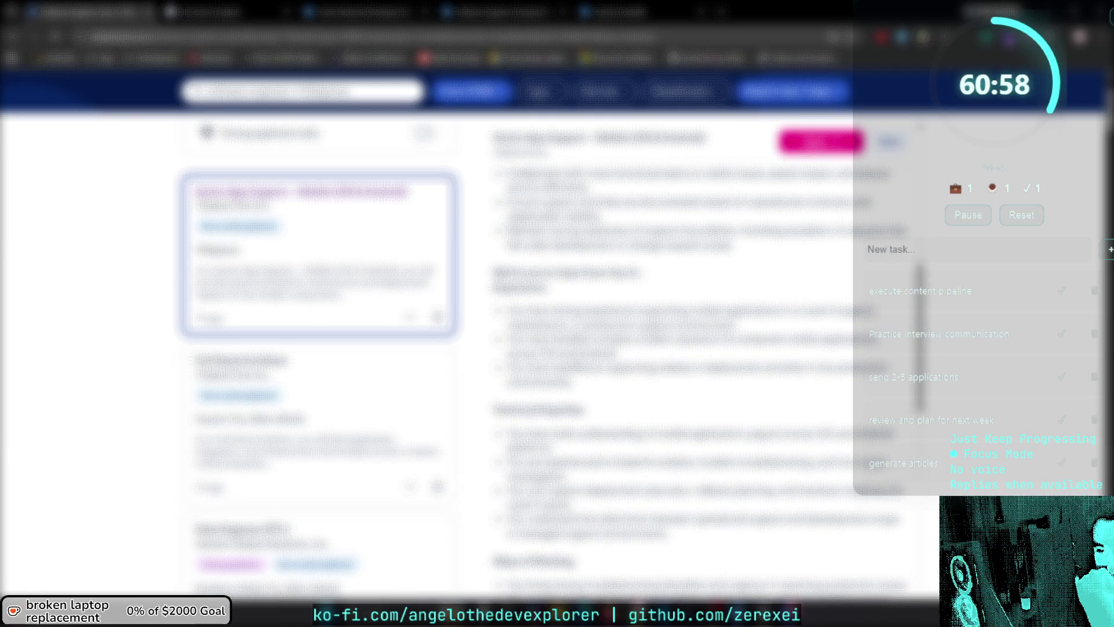
pyautogui.scroll(3, 696, 377)
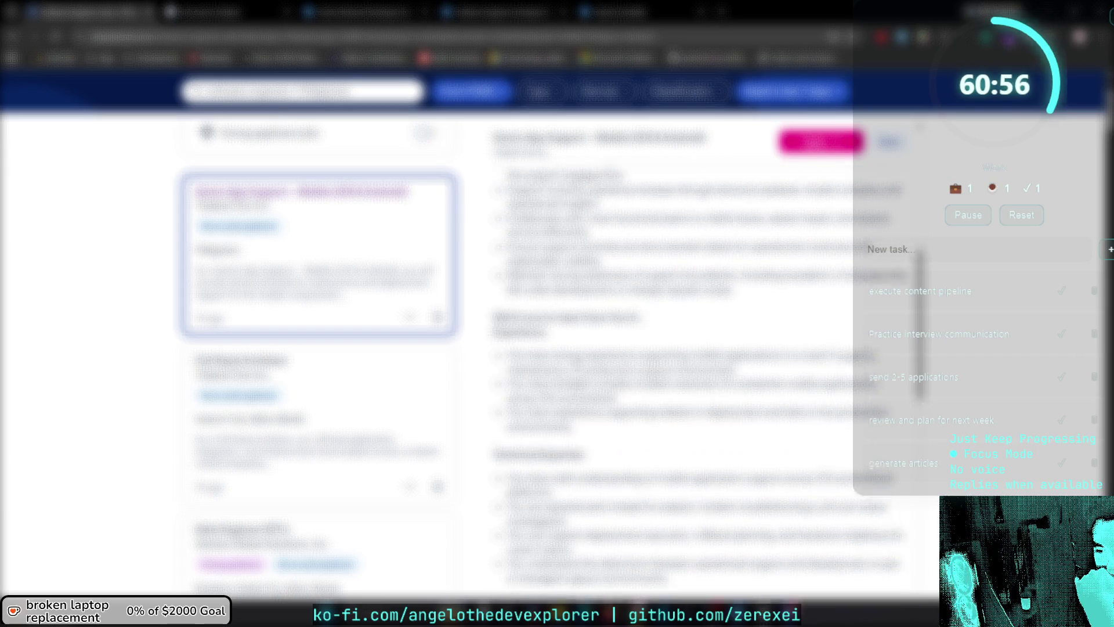
pyautogui.scroll(3, 696, 377)
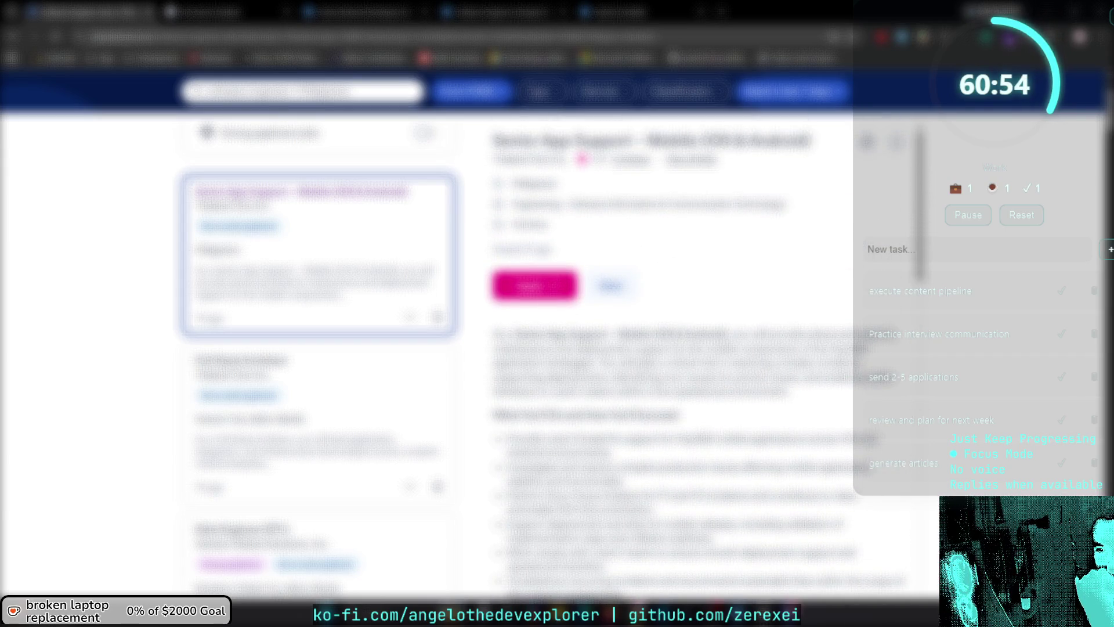
pyautogui.scroll(-2, 696, 377)
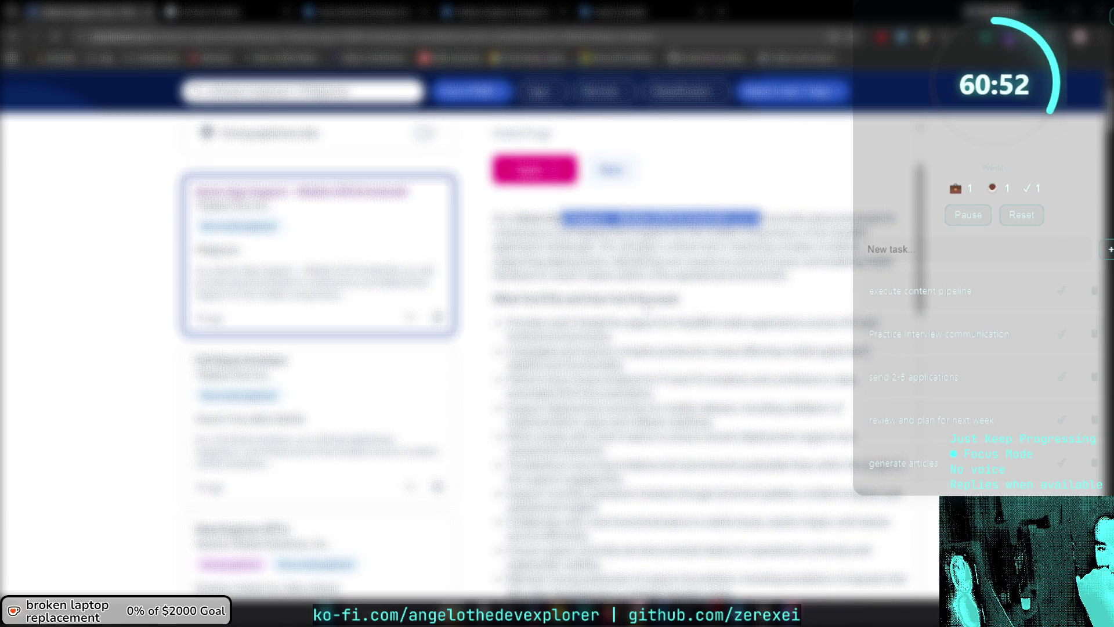
pyautogui.scroll(-3, 364, 357)
pyautogui.scroll(2, 433, 296)
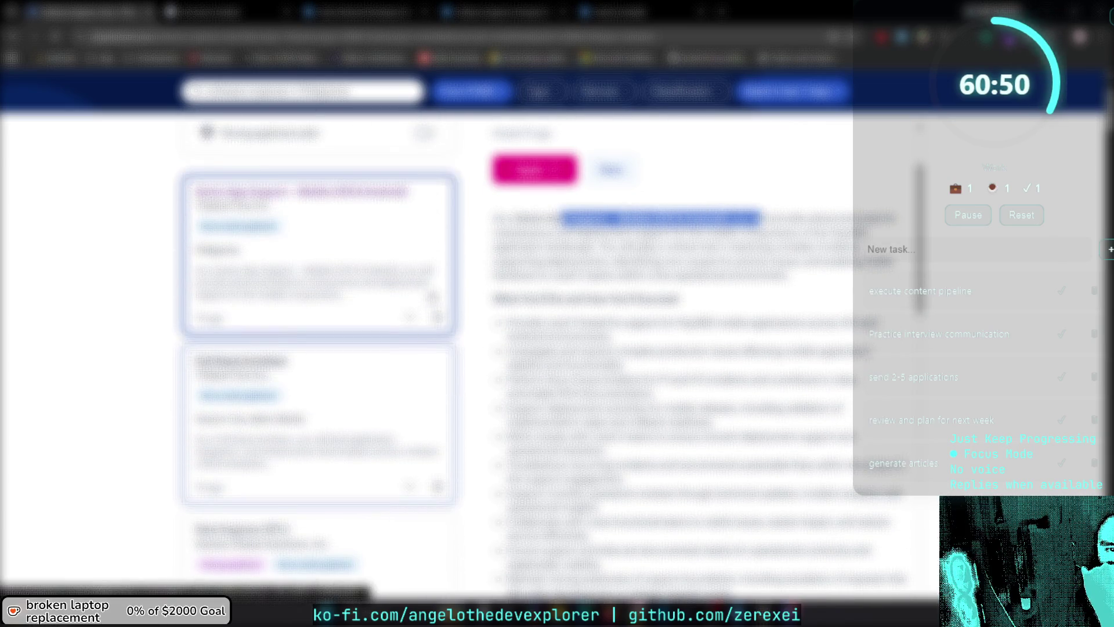
pyautogui.scroll(-6, 371, 397)
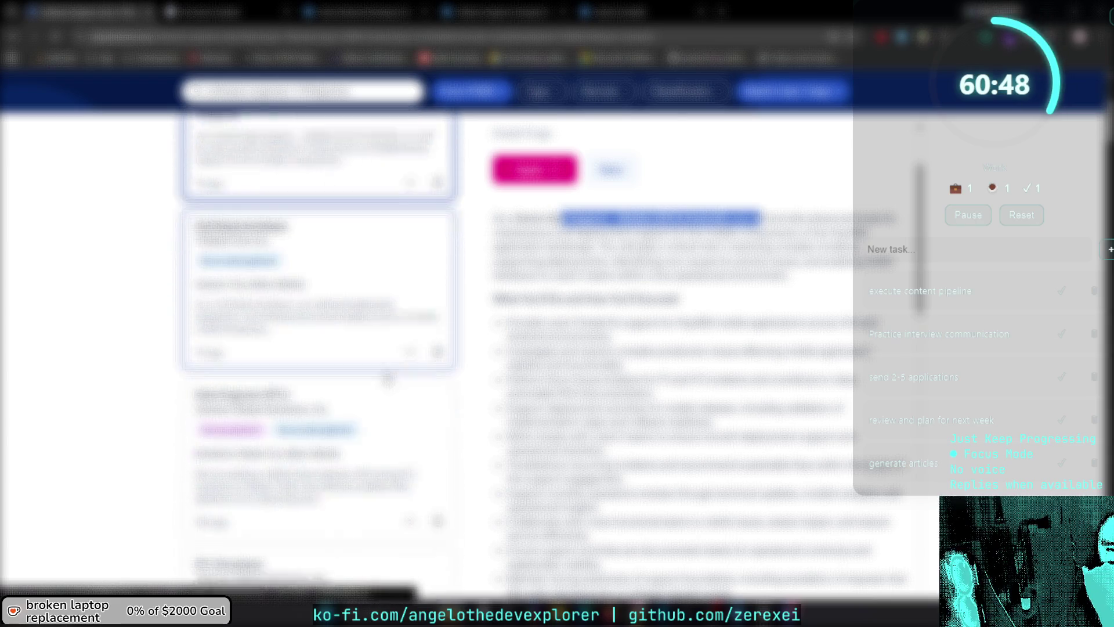
pyautogui.scroll(-5, 389, 379)
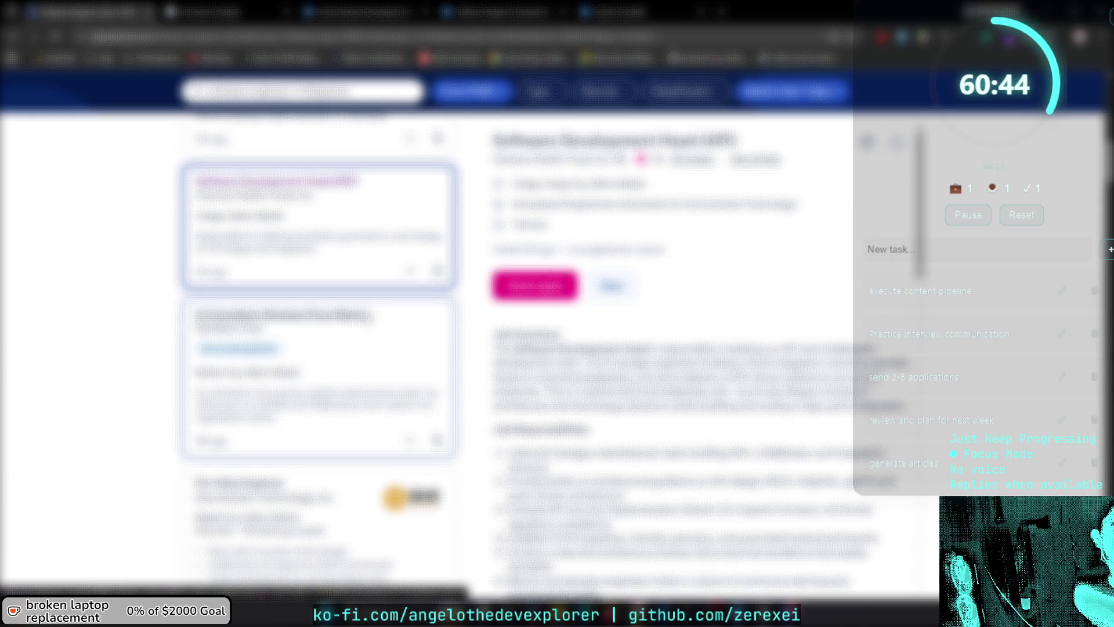
# Read the Software Development Head (VP) responsibilities, qualifications and employer questions in the details pane.
pyautogui.scroll(-10, 668, 348)
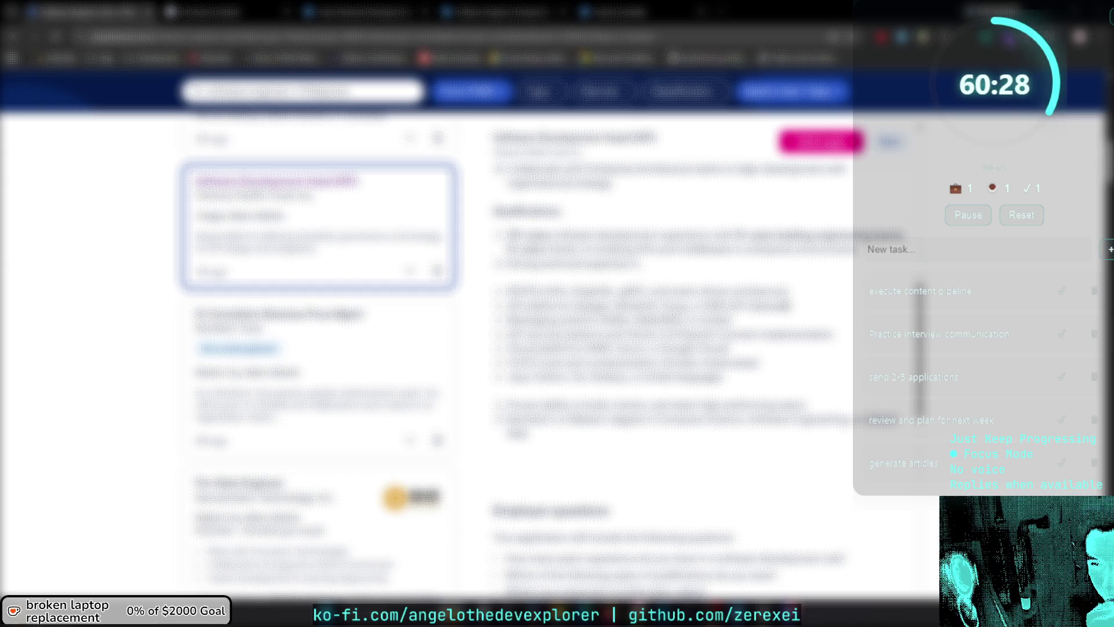
pyautogui.scroll(10, 667, 348)
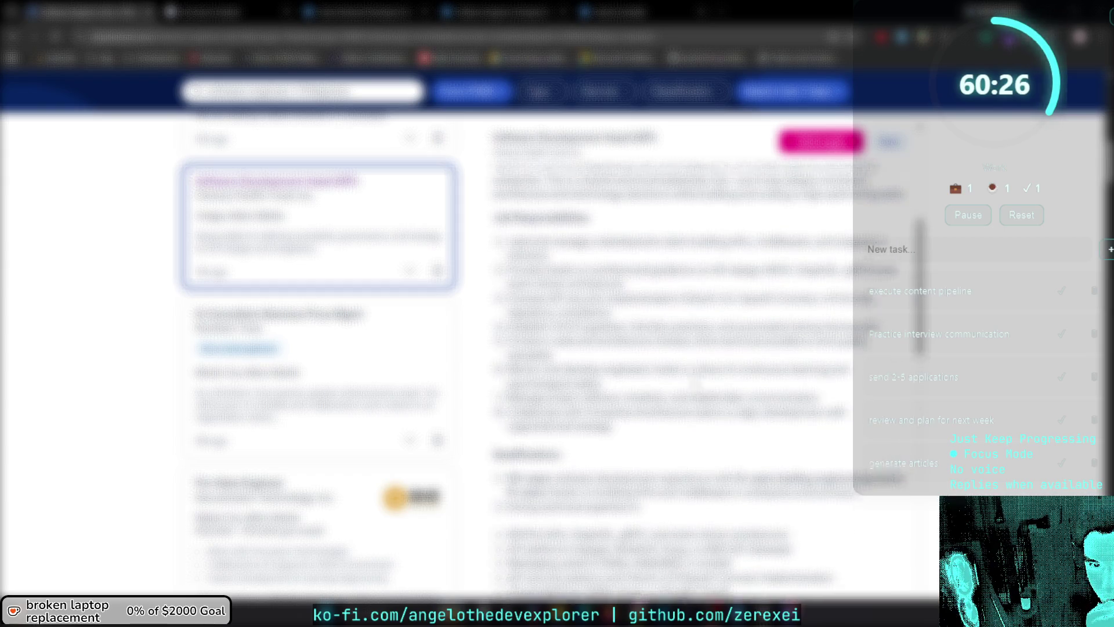
pyautogui.scroll(-10, 696, 374)
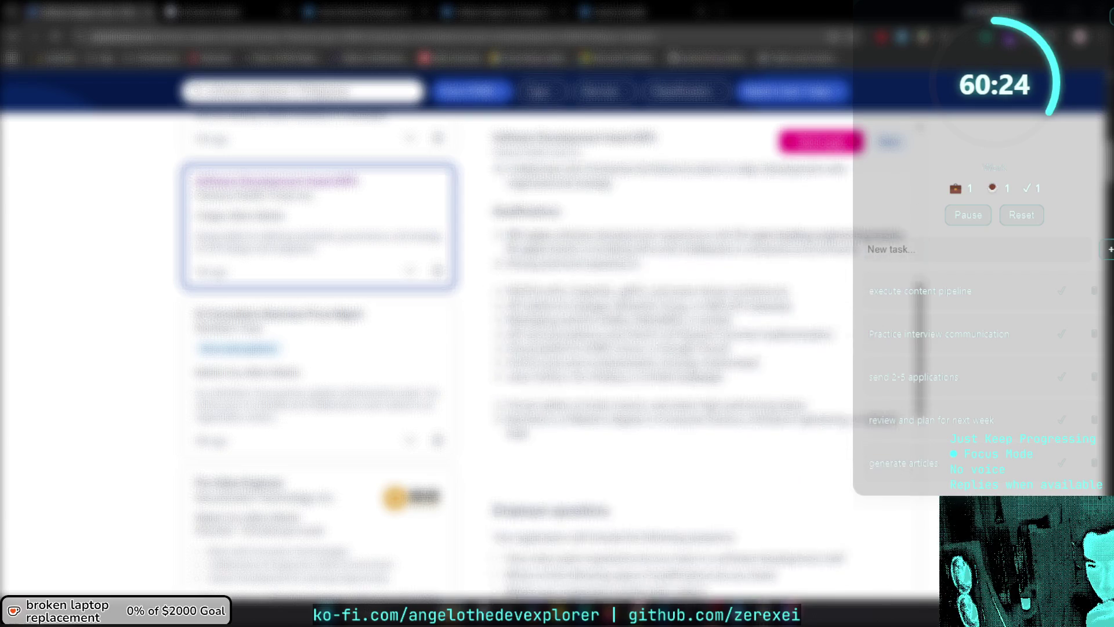
pyautogui.scroll(10, 695, 371)
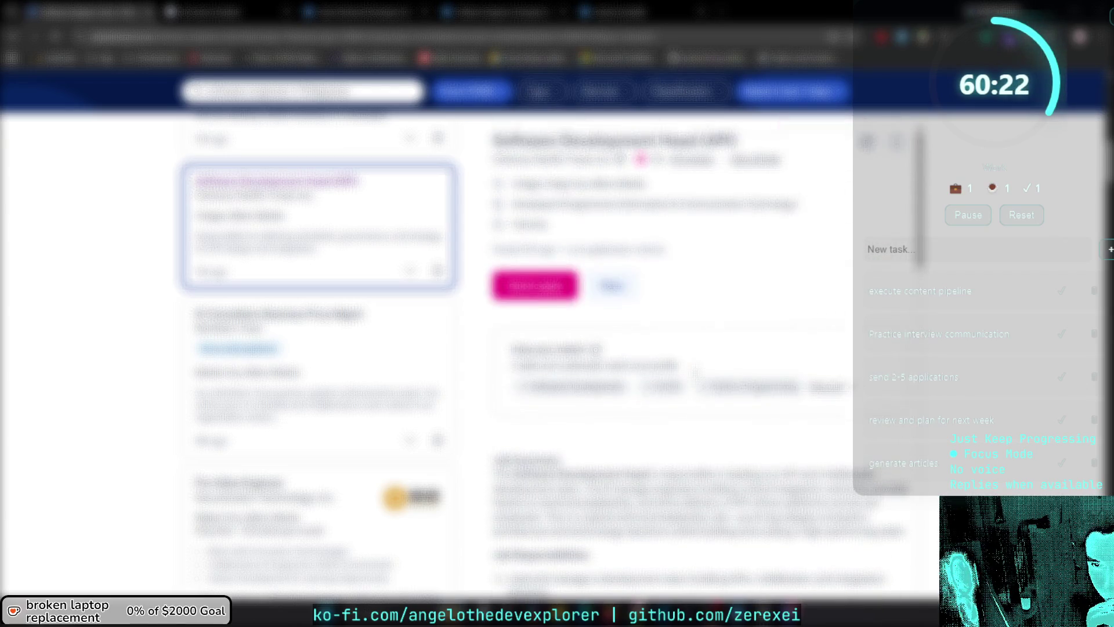
# Browse further down the fresh search results list.
pyautogui.scroll(-2, 358, 382)
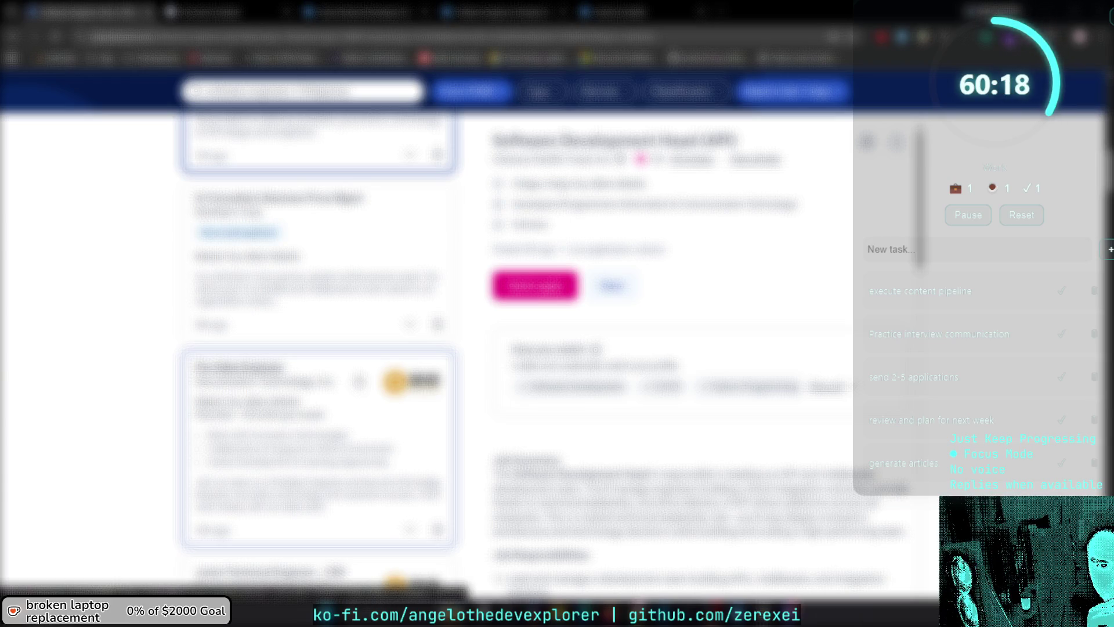
pyautogui.scroll(-1, 360, 381)
pyautogui.scroll(-4, 359, 381)
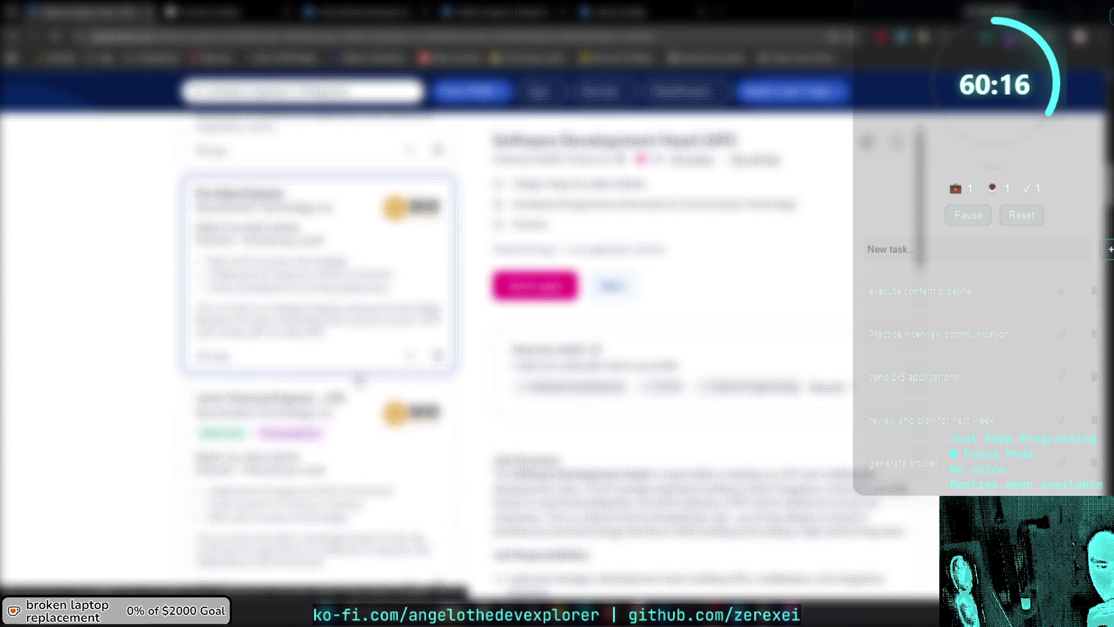
pyautogui.scroll(-3, 360, 381)
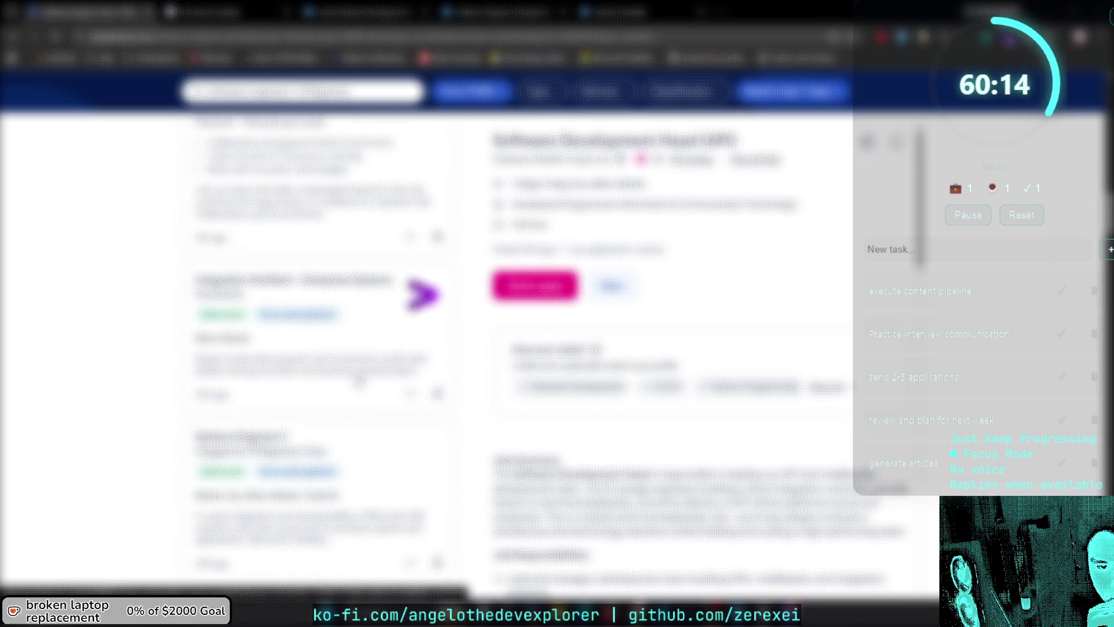
pyautogui.scroll(-1, 359, 381)
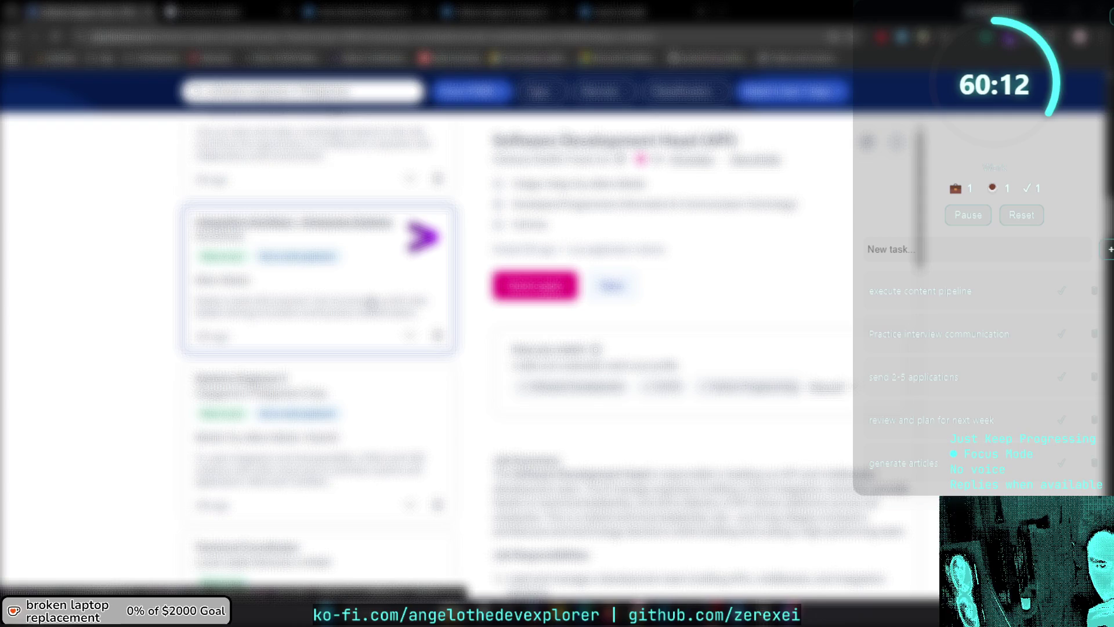
# Open the purple-logo Integration Architect – Enterprise Systems listing and read through its details.
pyautogui.click(372, 303)
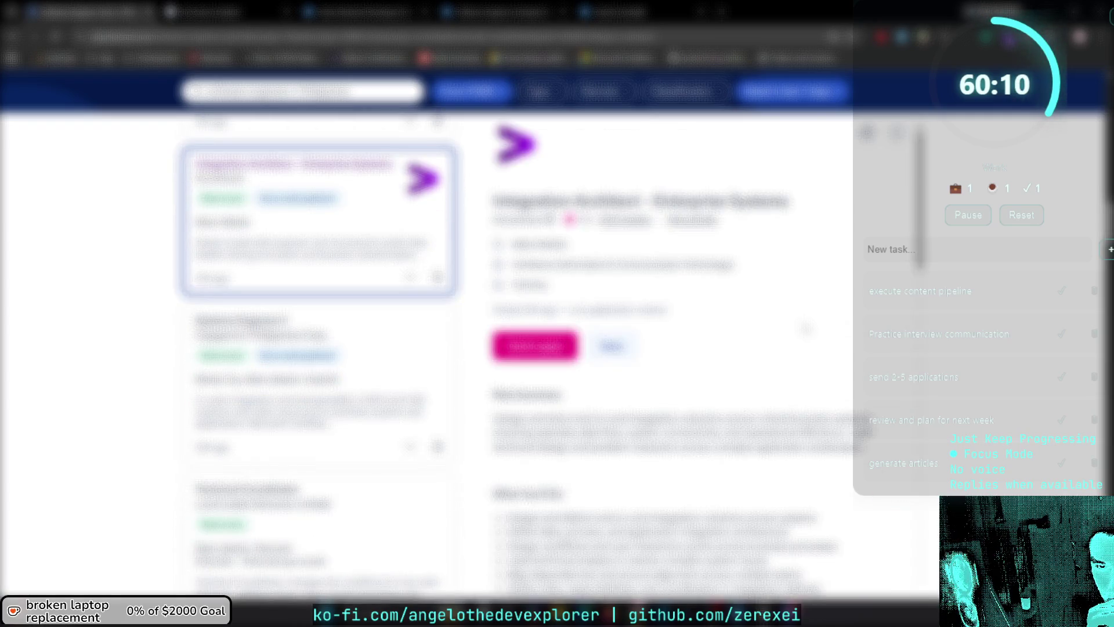
pyautogui.scroll(-5, 803, 326)
pyautogui.scroll(-2, 667, 348)
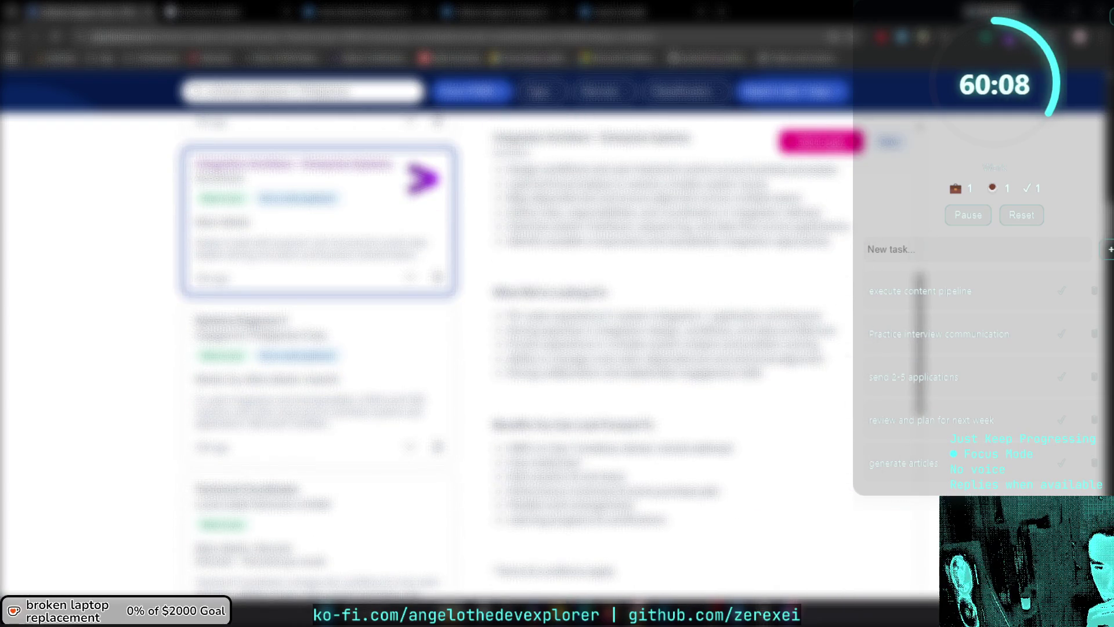
pyautogui.scroll(-1, 667, 291)
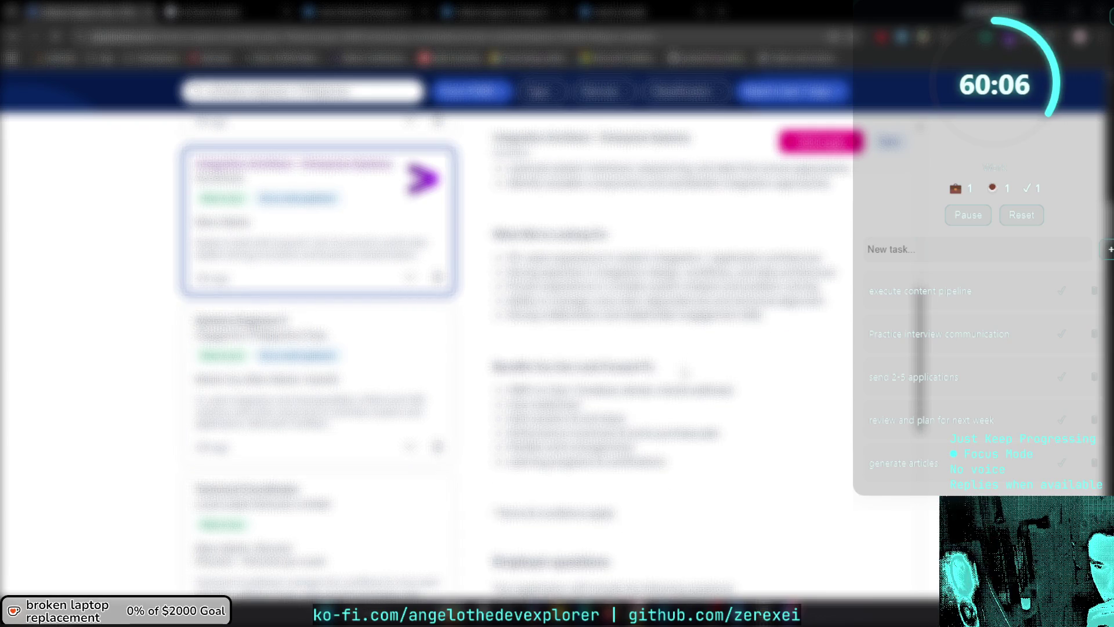
pyautogui.scroll(-6, 333, 419)
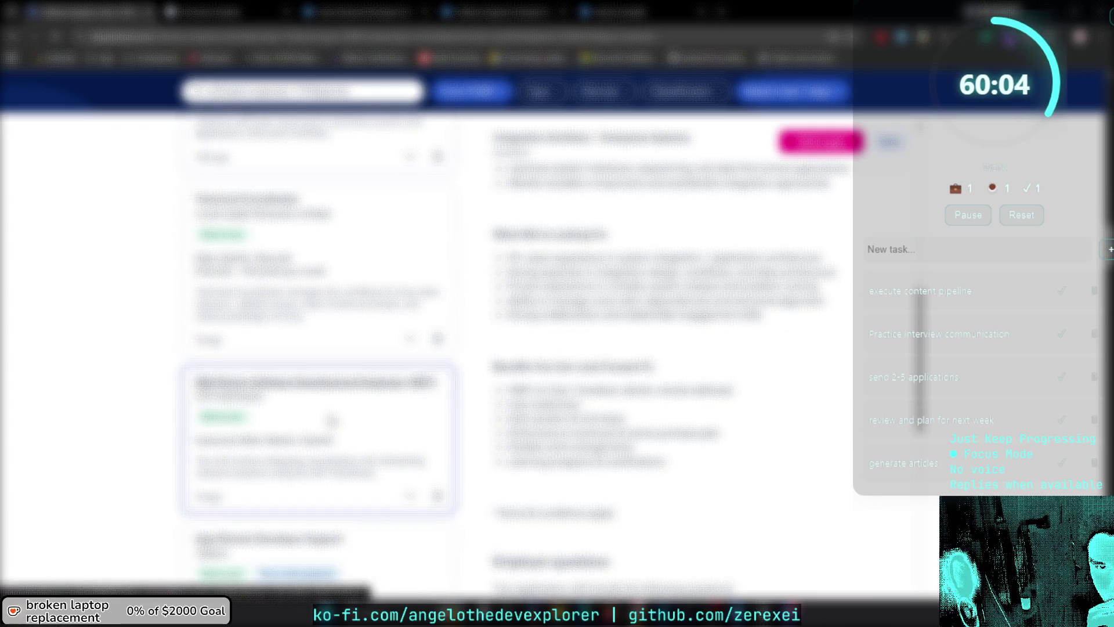
pyautogui.scroll(-5, 332, 418)
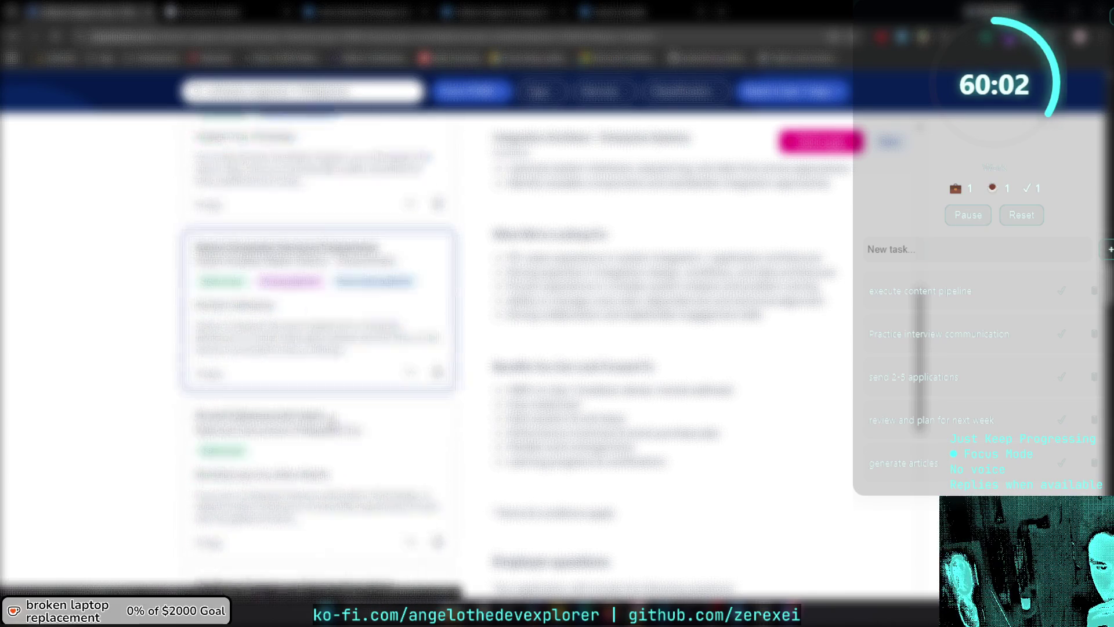
pyautogui.scroll(-5, 319, 192)
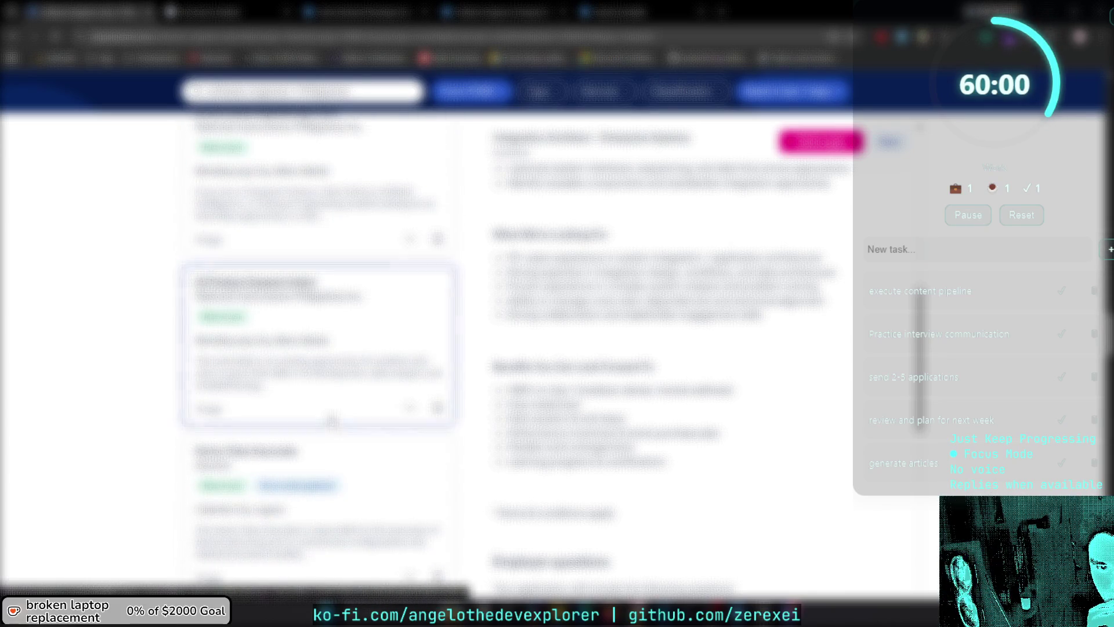
# Scroll deeper into the job results list.
pyautogui.scroll(-5, 332, 419)
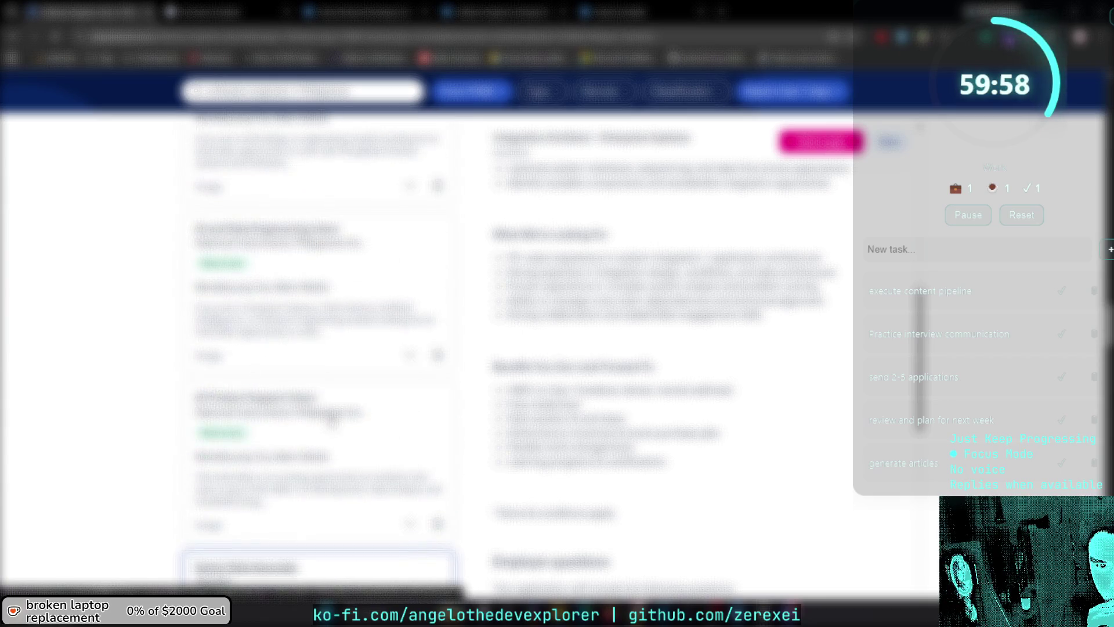
pyautogui.scroll(-5, 332, 419)
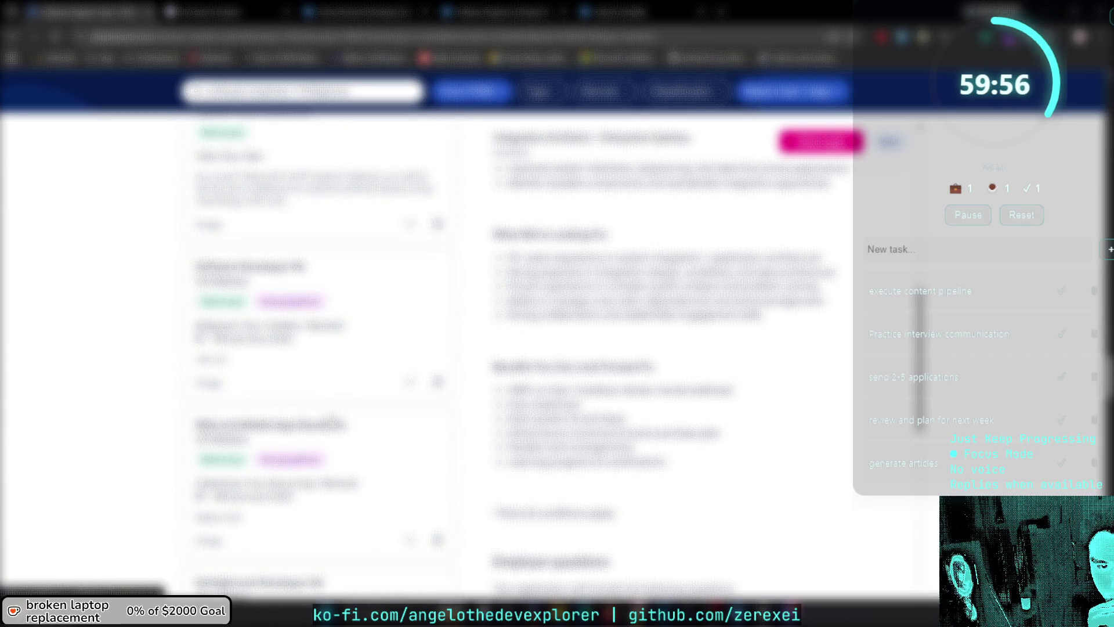
pyautogui.scroll(-5, 332, 419)
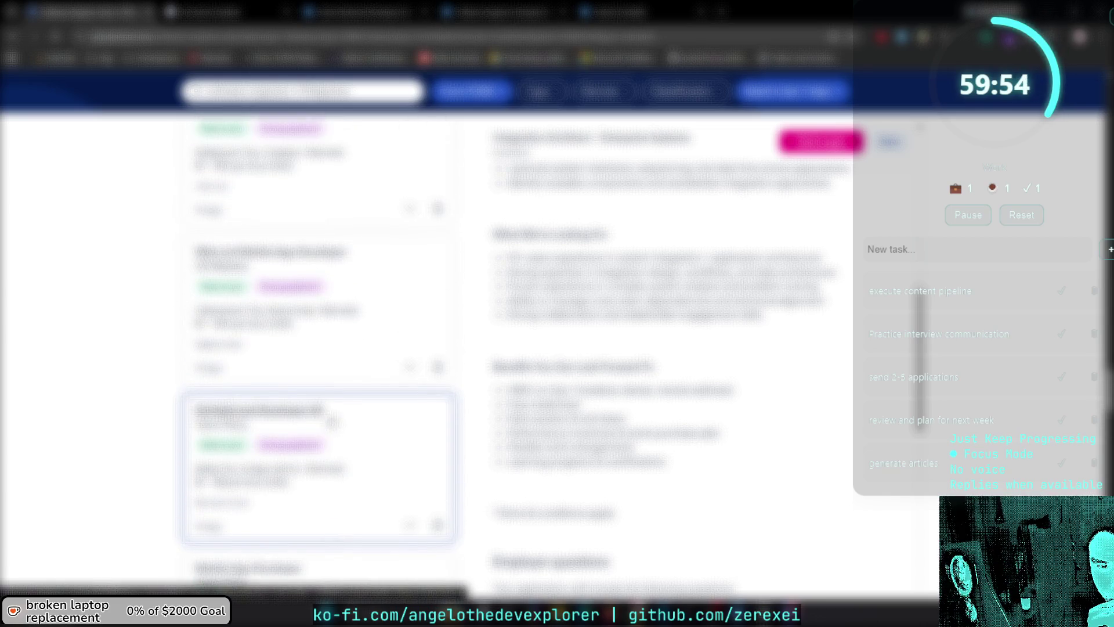
pyautogui.scroll(-6, 332, 419)
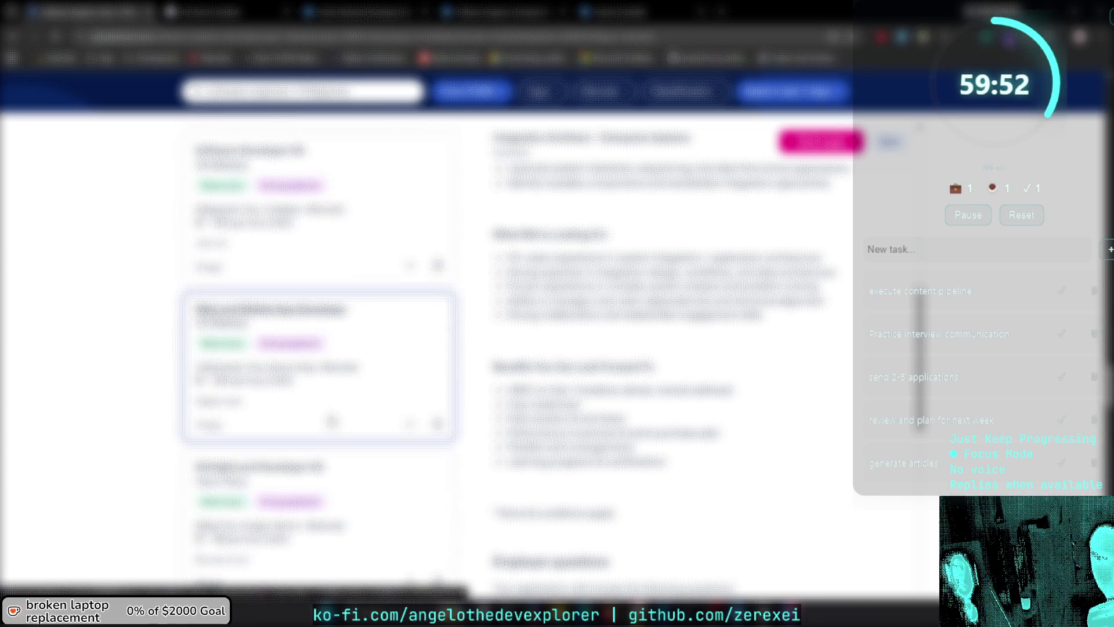
pyautogui.scroll(-6, 332, 422)
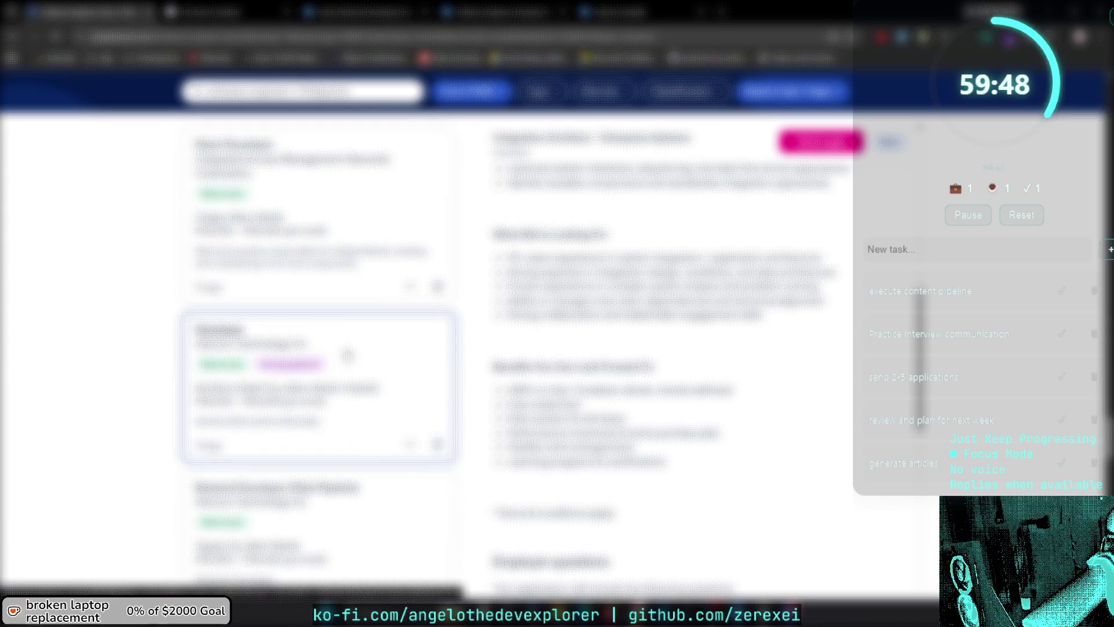
pyautogui.scroll(-2, 348, 355)
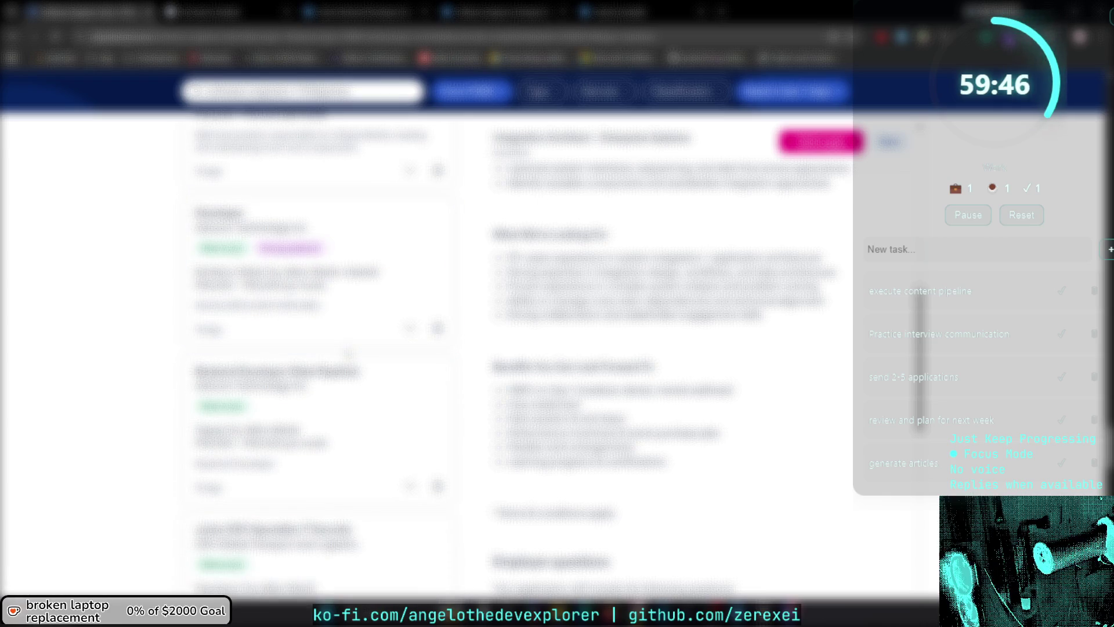
pyautogui.scroll(-2, 348, 352)
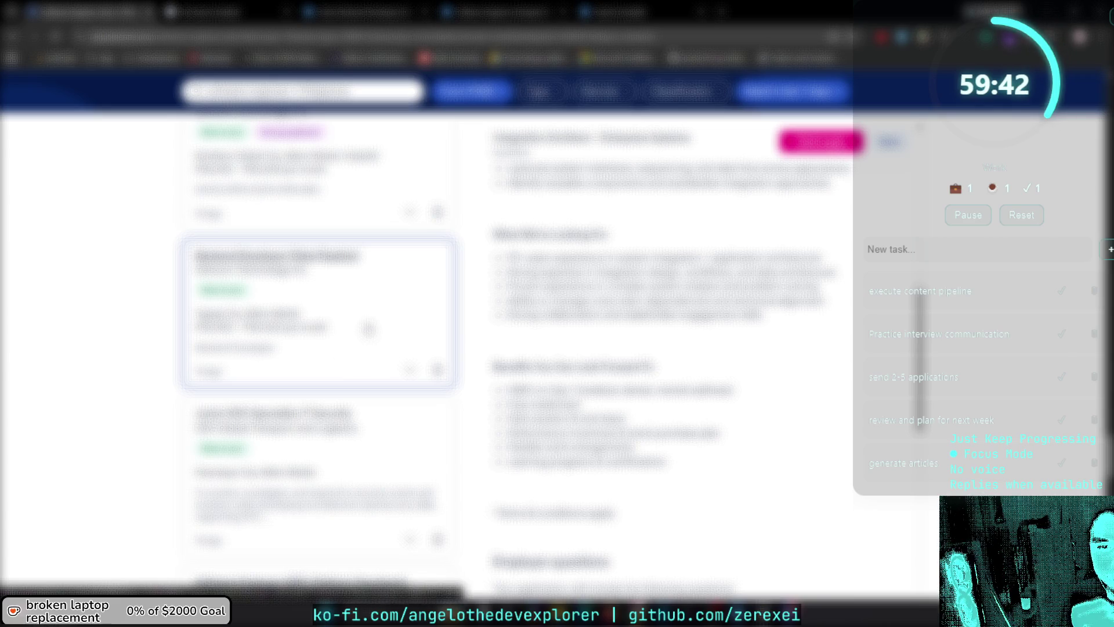
# Open the Backend Developer listing and read down through its responsibilities.
pyautogui.click(369, 329)
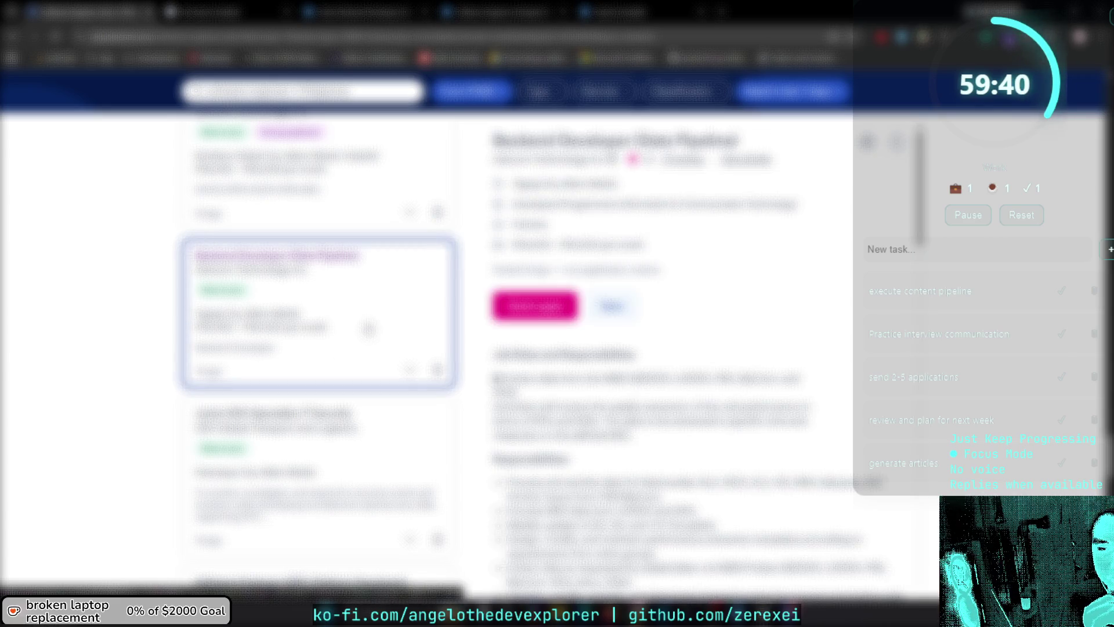
pyautogui.scroll(-5, 664, 220)
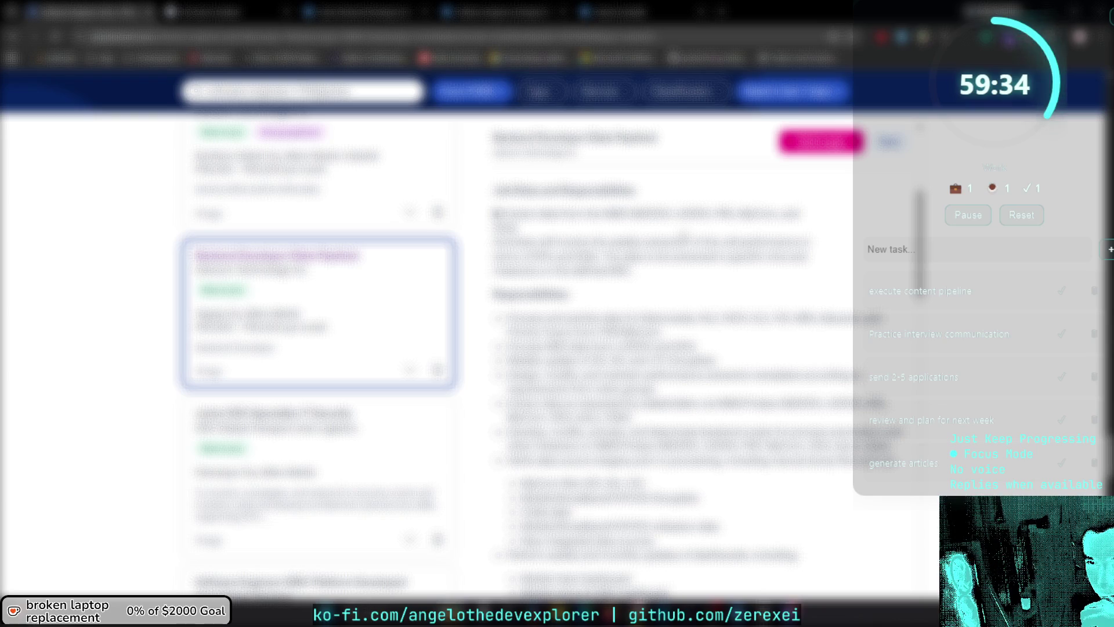
pyautogui.scroll(-3, 747, 360)
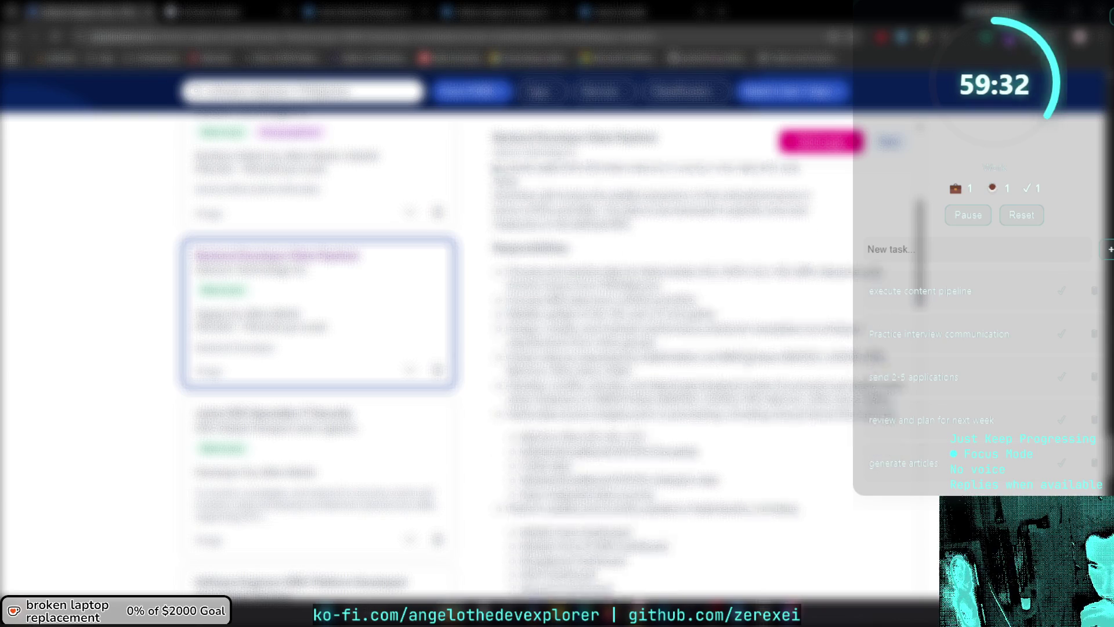
pyautogui.scroll(-3, 435, 407)
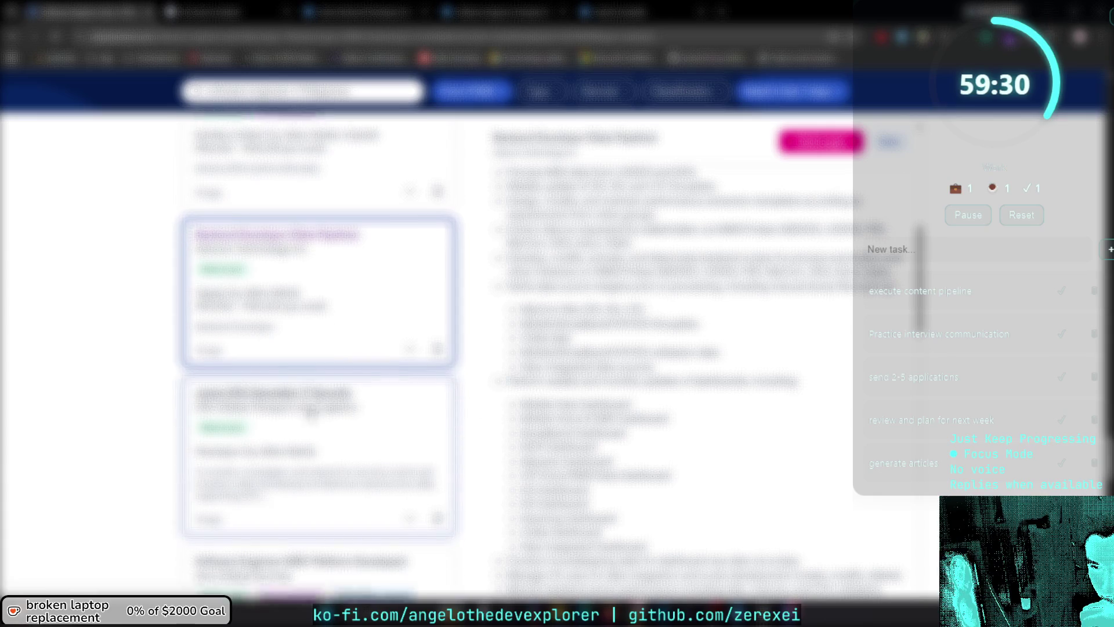
pyautogui.scroll(-7, 316, 409)
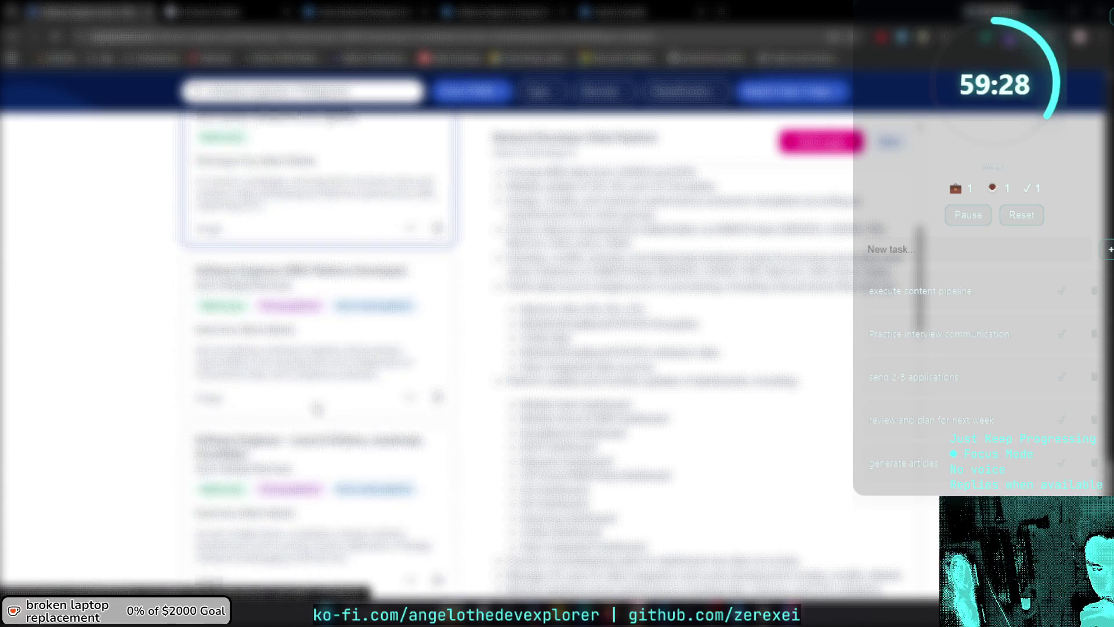
pyautogui.scroll(-1, 316, 409)
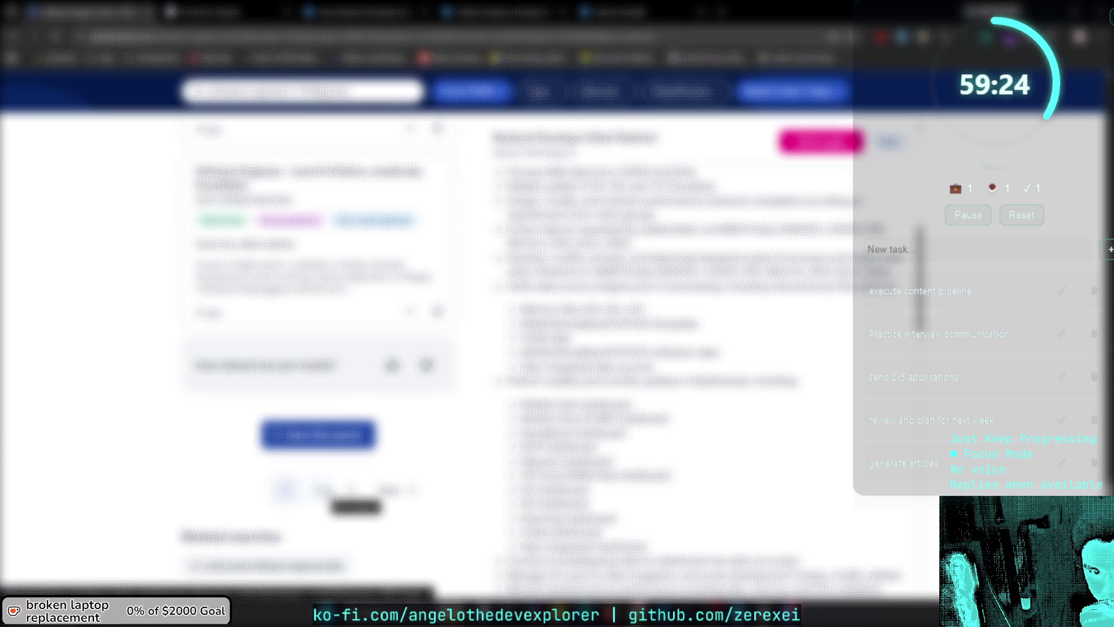
pyautogui.scroll(4, 352, 490)
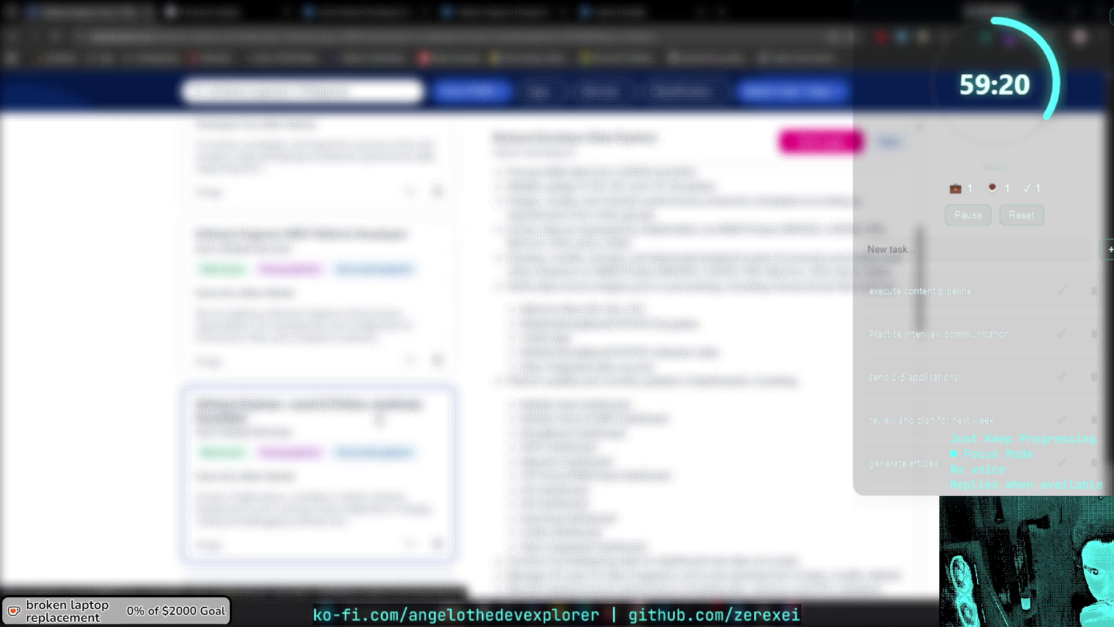
# Open the Software Engineer – Level III (Python, JavaScript, Snowflake) listing and read its description.
pyautogui.click(380, 421)
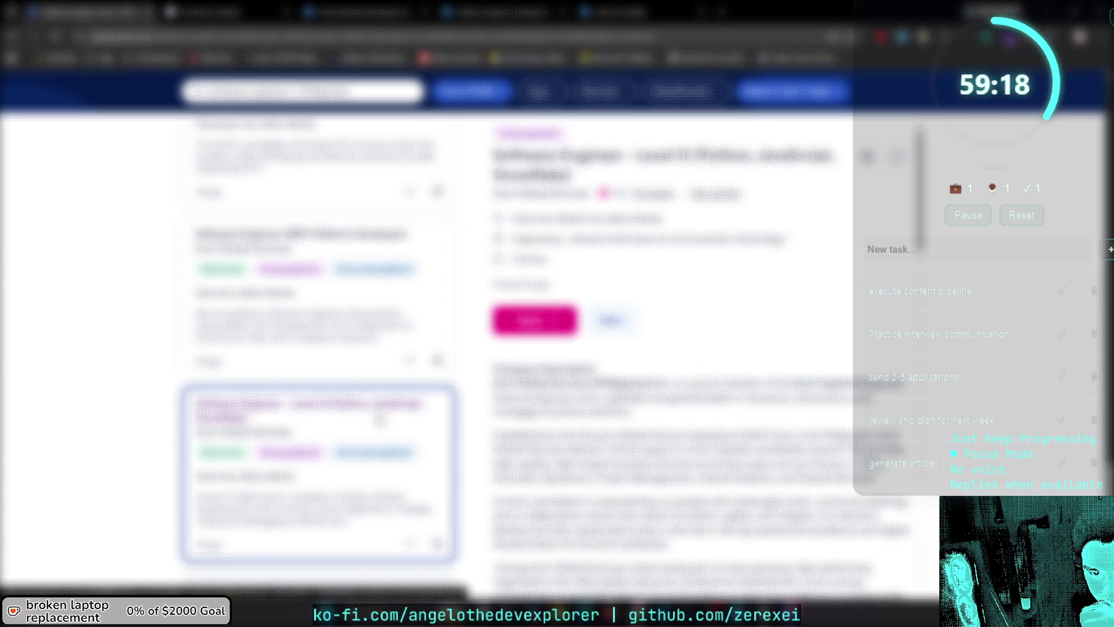
pyautogui.scroll(-10, 380, 421)
pyautogui.scroll(-1, 543, 334)
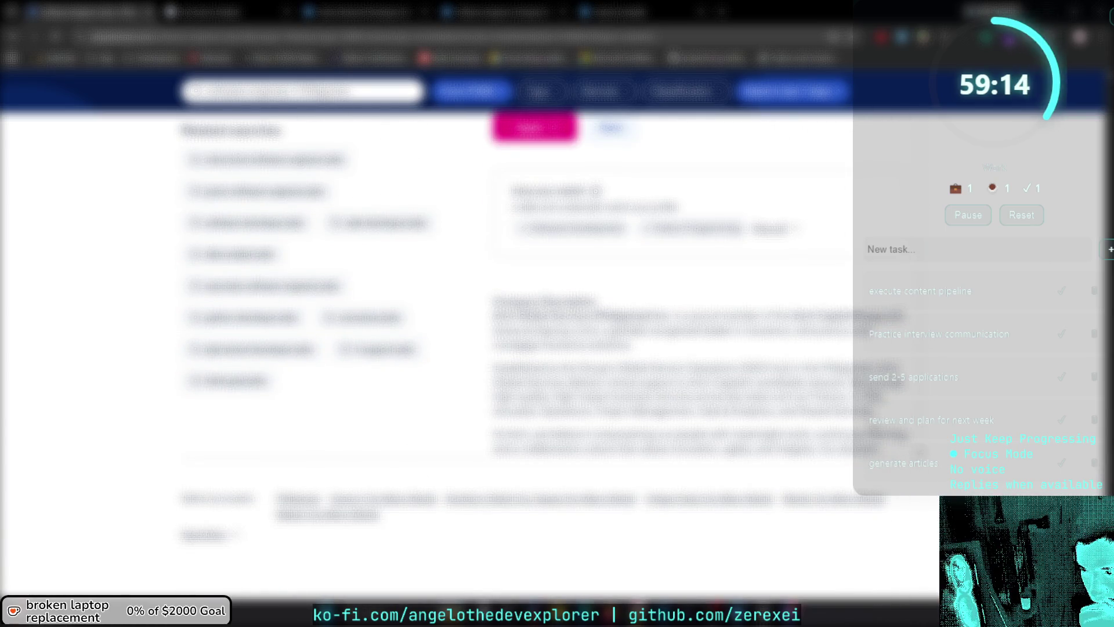
pyautogui.scroll(3, 774, 334)
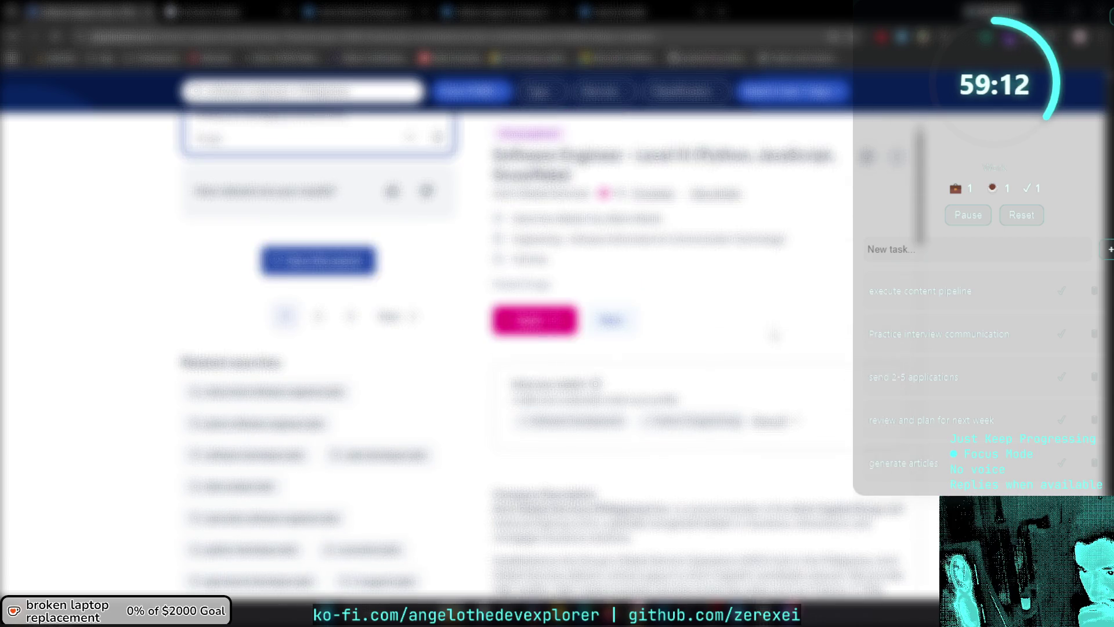
pyautogui.scroll(-6, 720, 339)
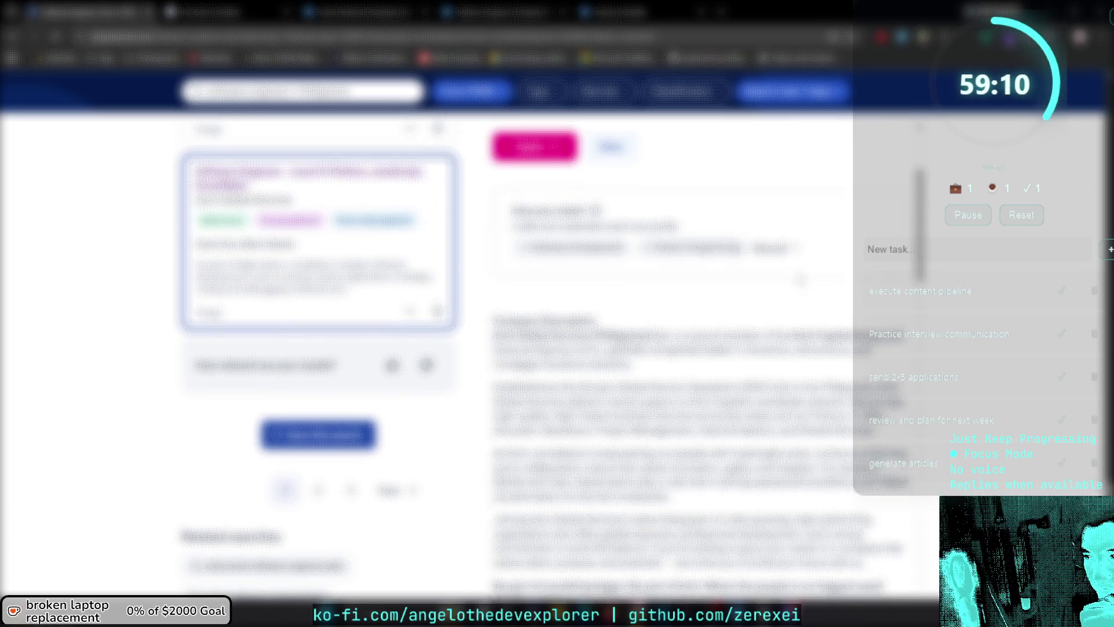
pyautogui.scroll(-1, 701, 380)
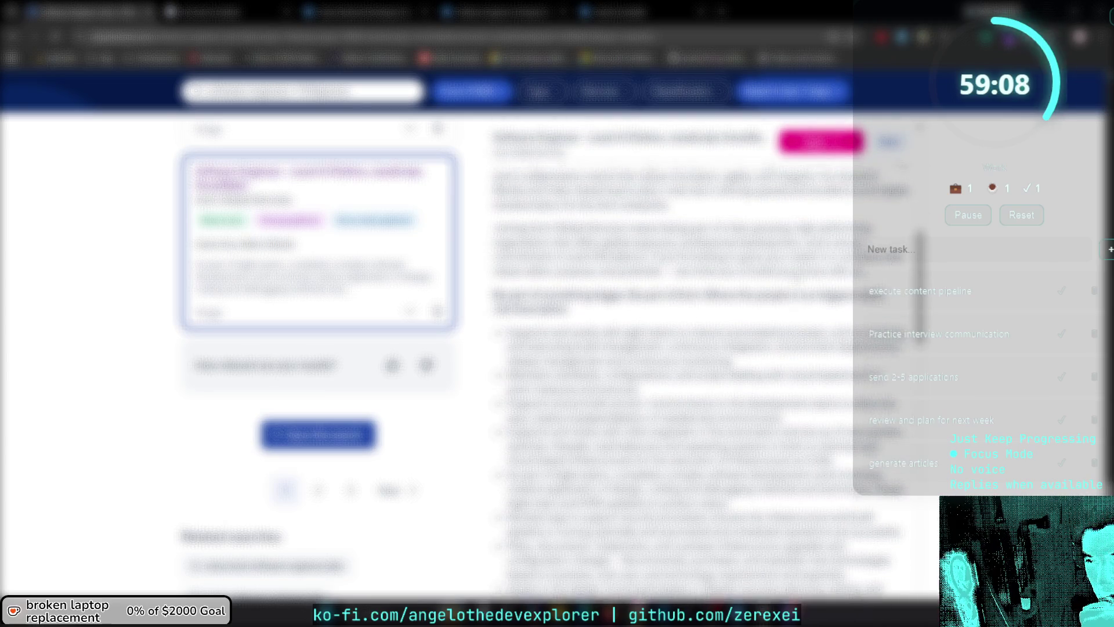
pyautogui.scroll(-2, 701, 380)
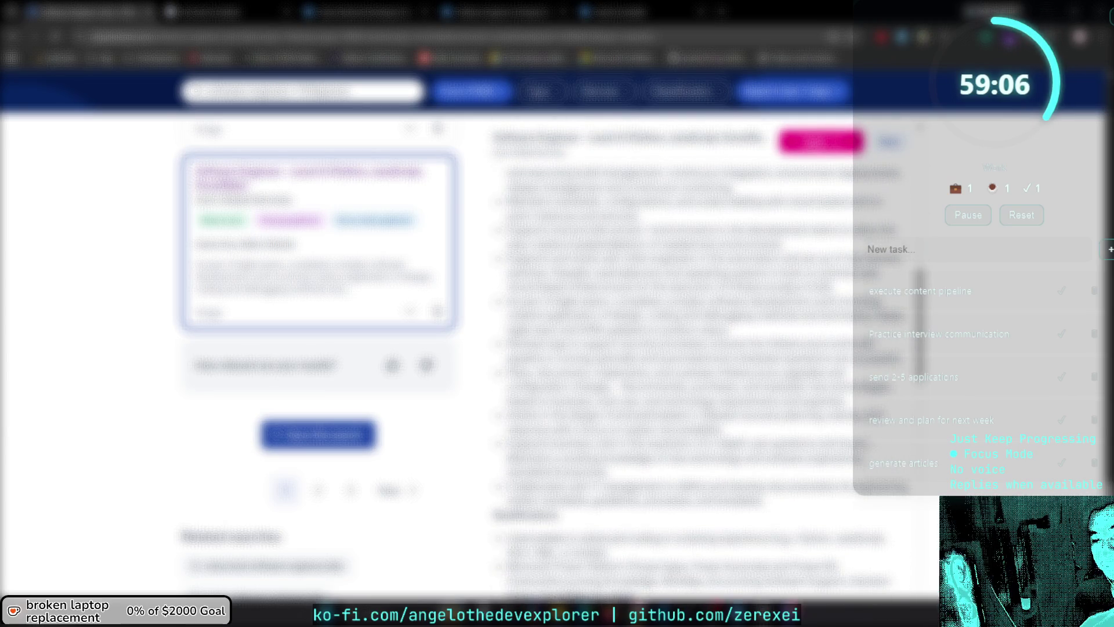
# Review the listing's qualifications, then return up through the description.
pyautogui.scroll(-3, 701, 348)
pyautogui.scroll(-1, 701, 380)
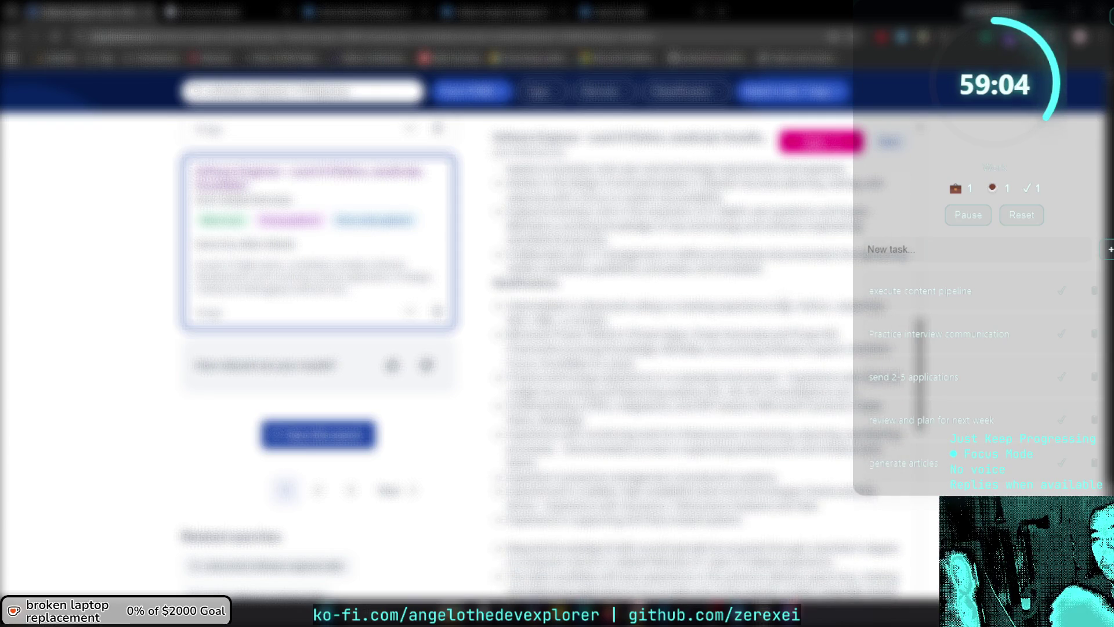
pyautogui.scroll(-1, 700, 380)
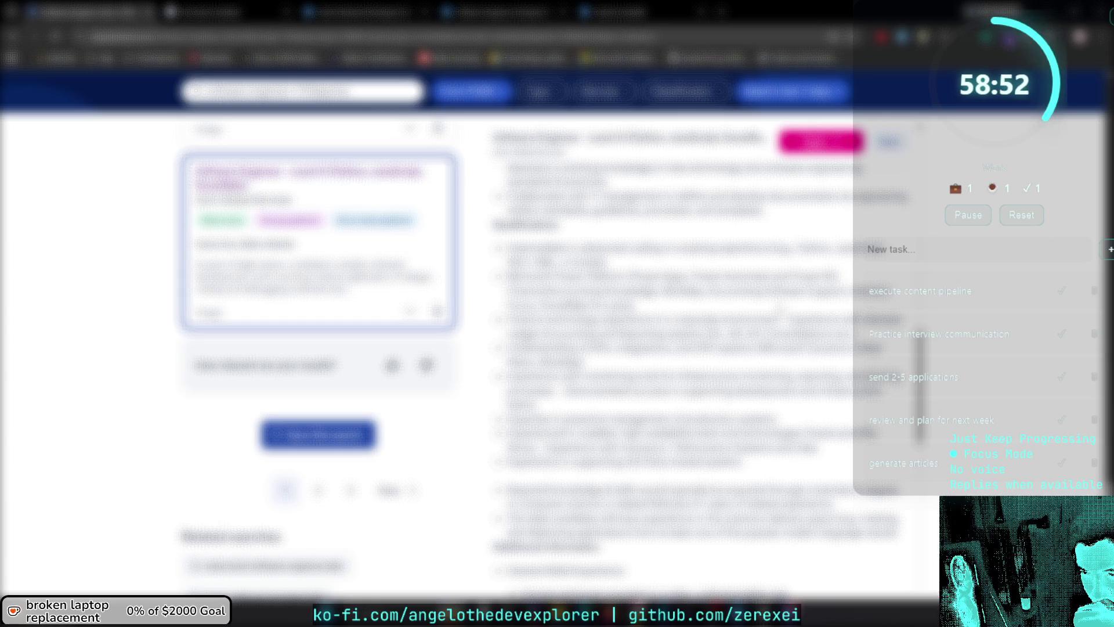
pyautogui.scroll(10, 696, 383)
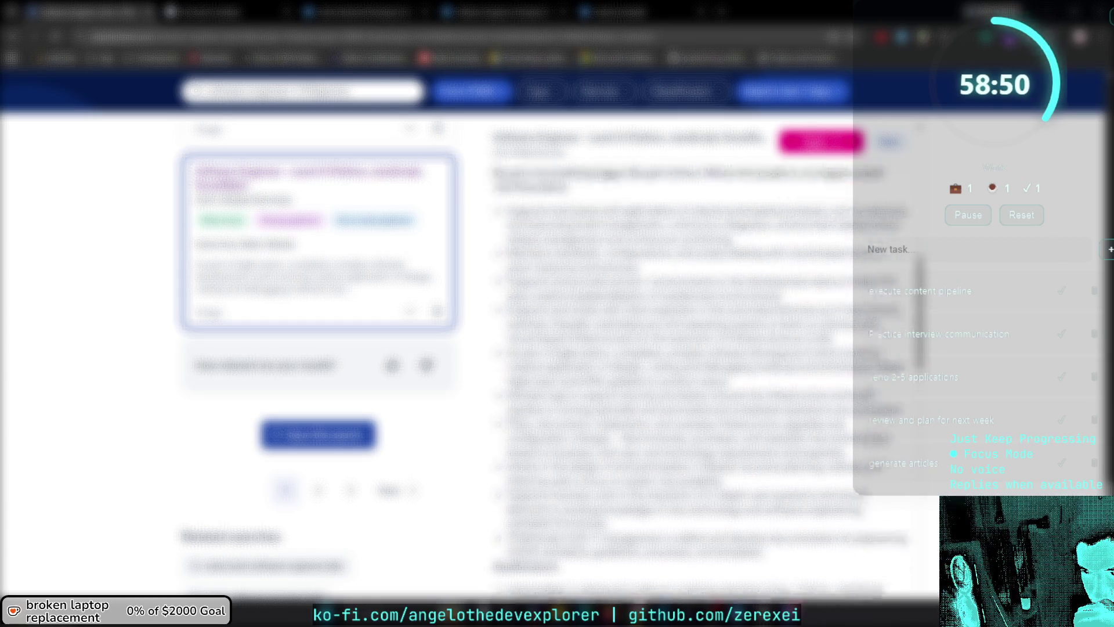
pyautogui.scroll(5, 780, 308)
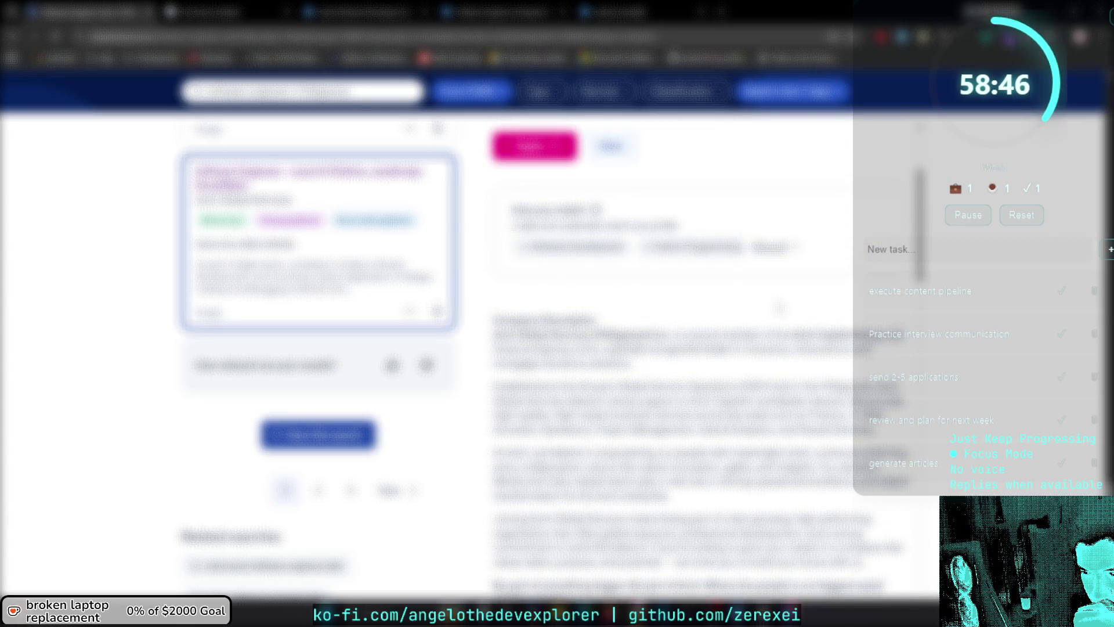
pyautogui.scroll(3, 780, 307)
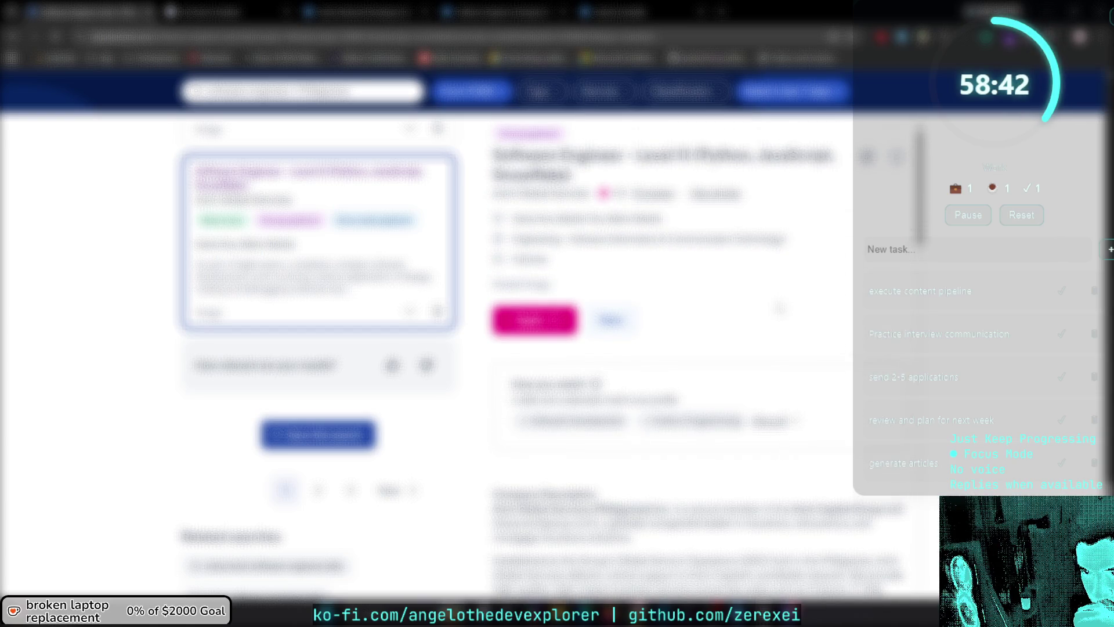
pyautogui.scroll(-3, 400, 412)
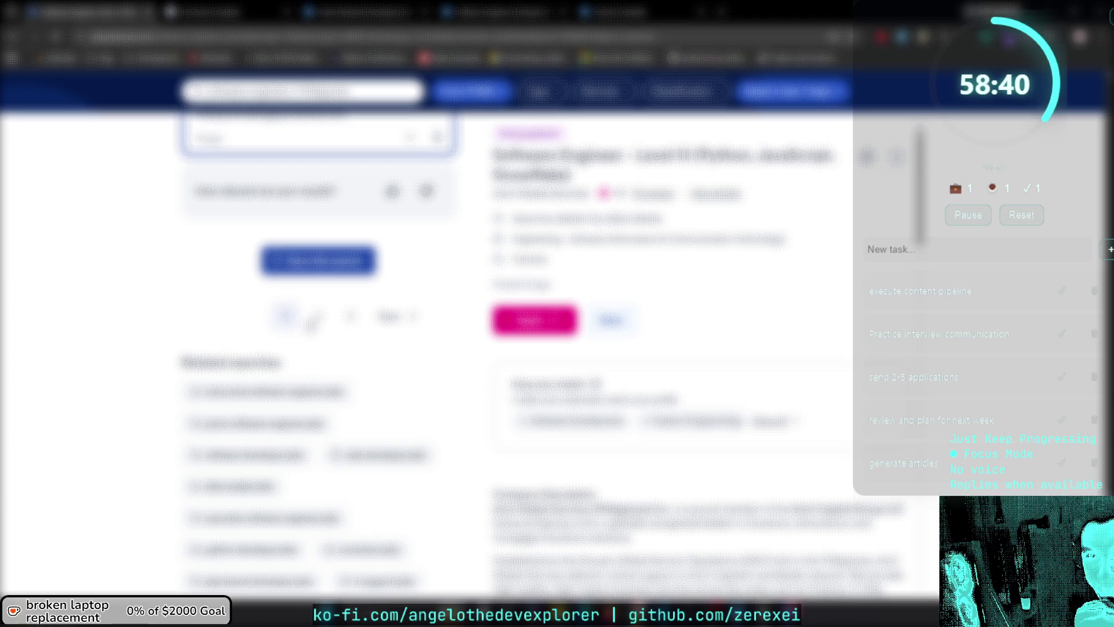
# Close the Software Engineer listing and scroll down the results toward the page 2 pagination.
pyautogui.click(317, 318)
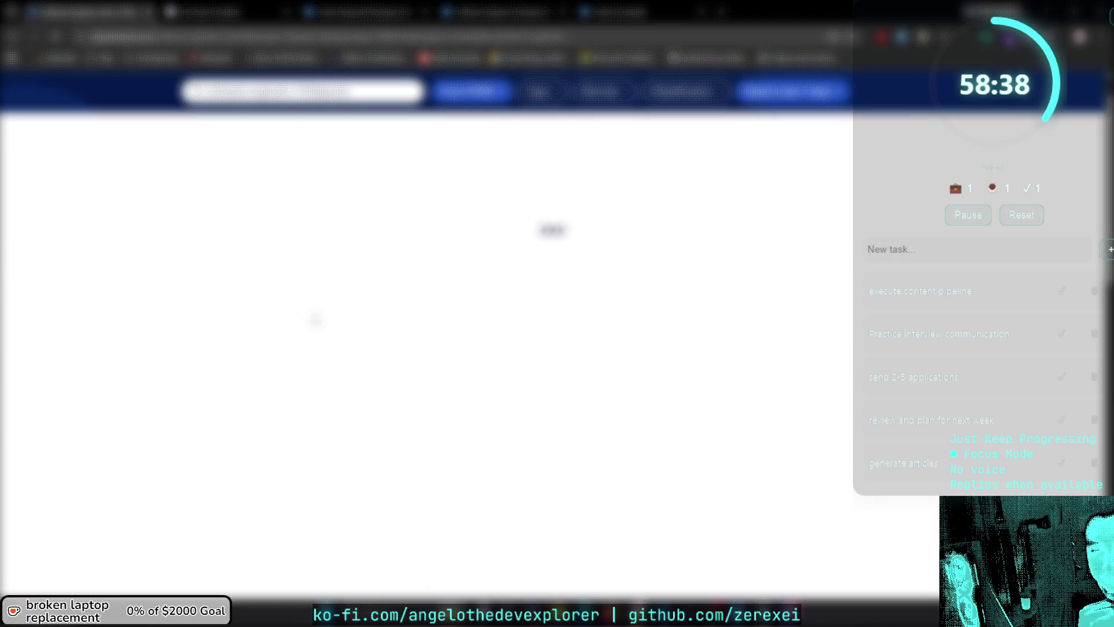
pyautogui.scroll(-7, 319, 348)
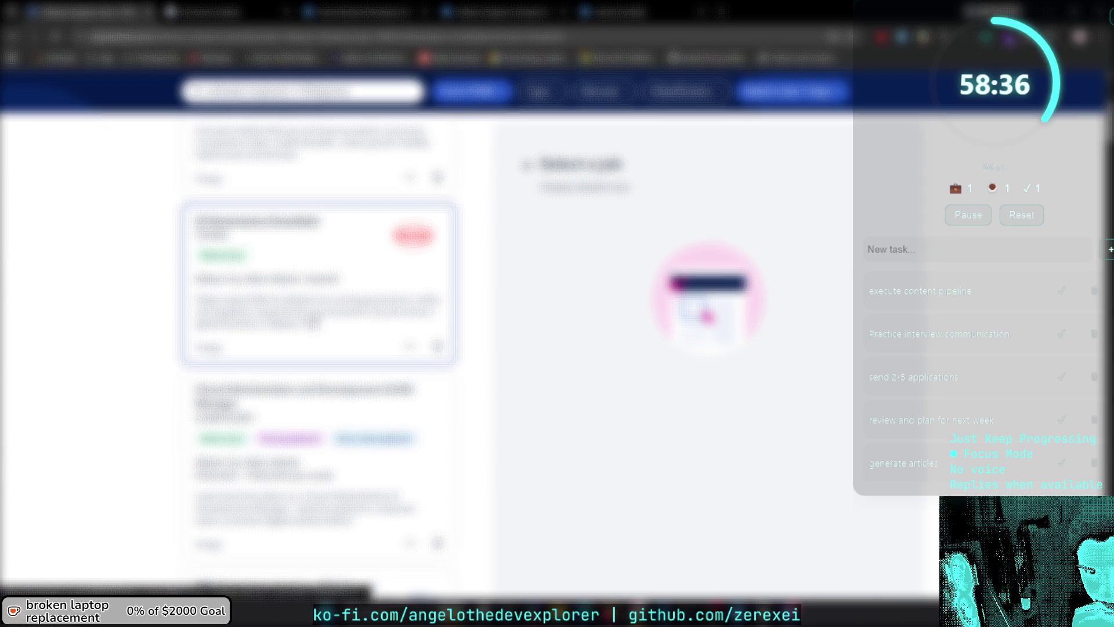
pyautogui.scroll(-10, 319, 359)
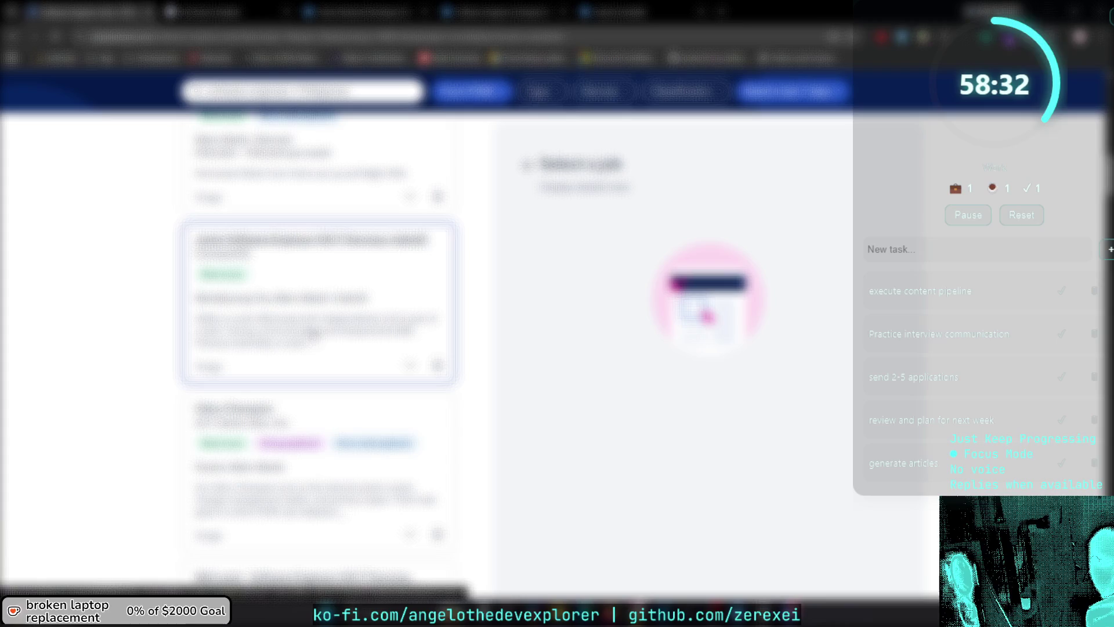
pyautogui.scroll(-8, 325, 313)
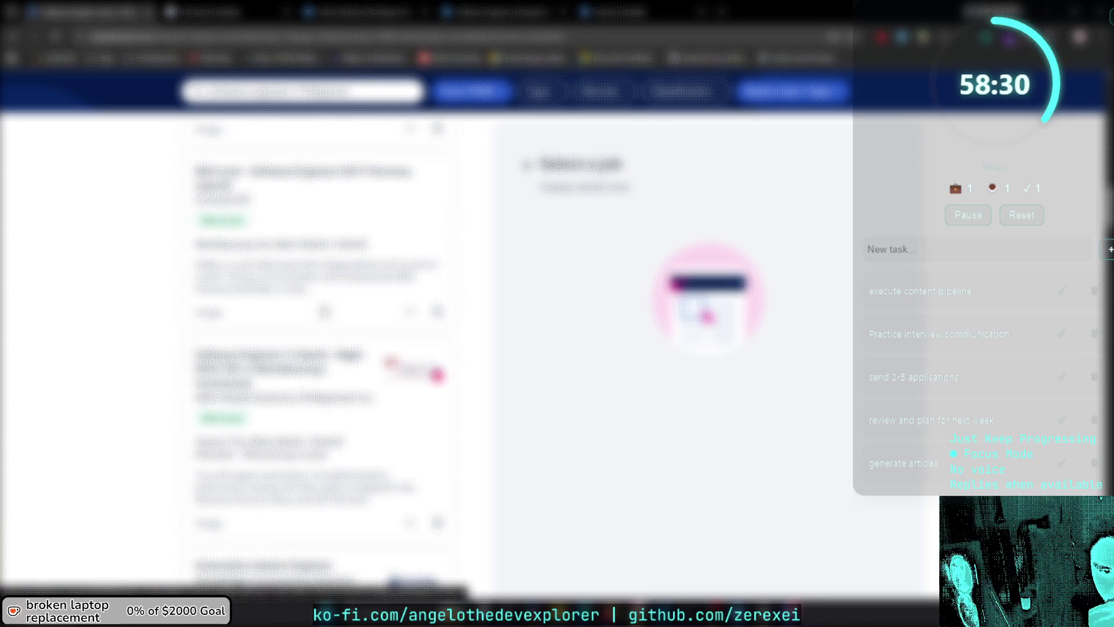
pyautogui.scroll(-5, 323, 312)
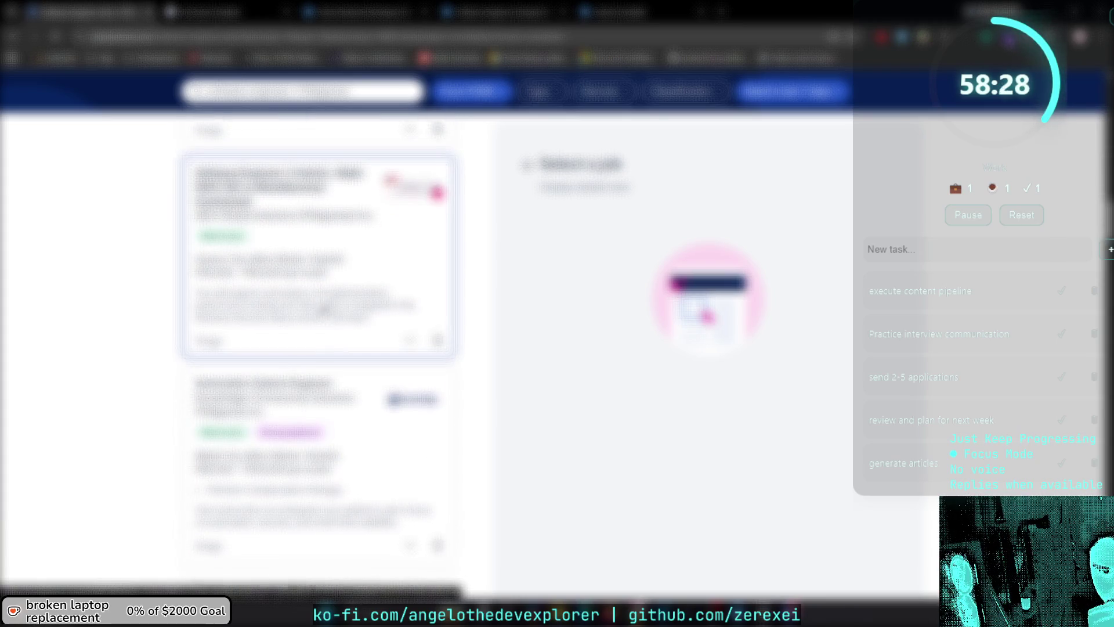
pyautogui.scroll(-2, 323, 306)
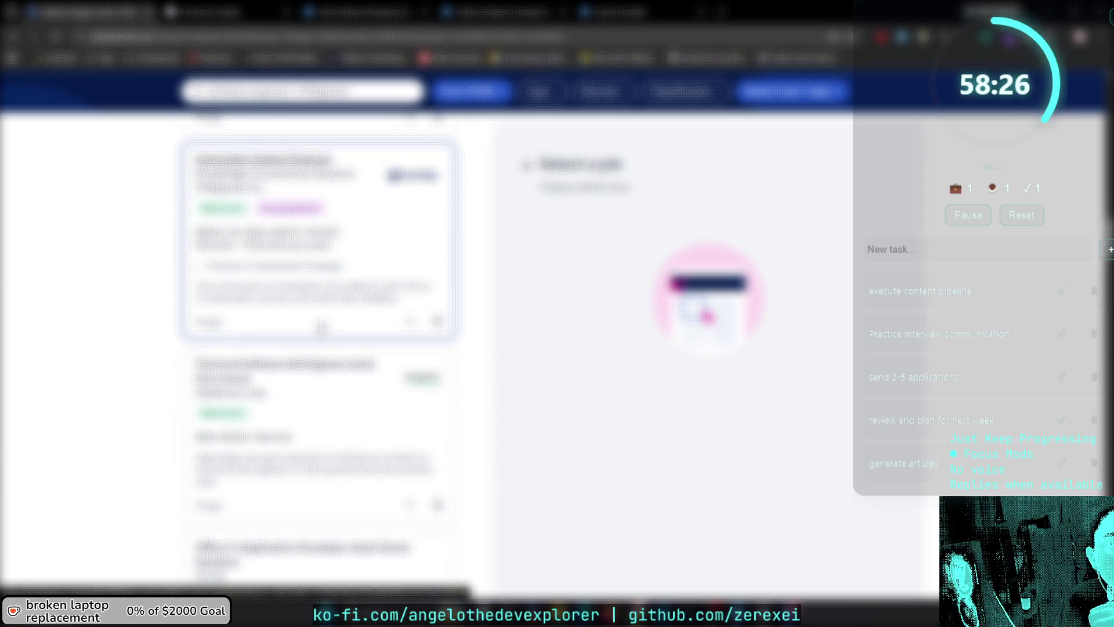
pyautogui.scroll(-6, 322, 326)
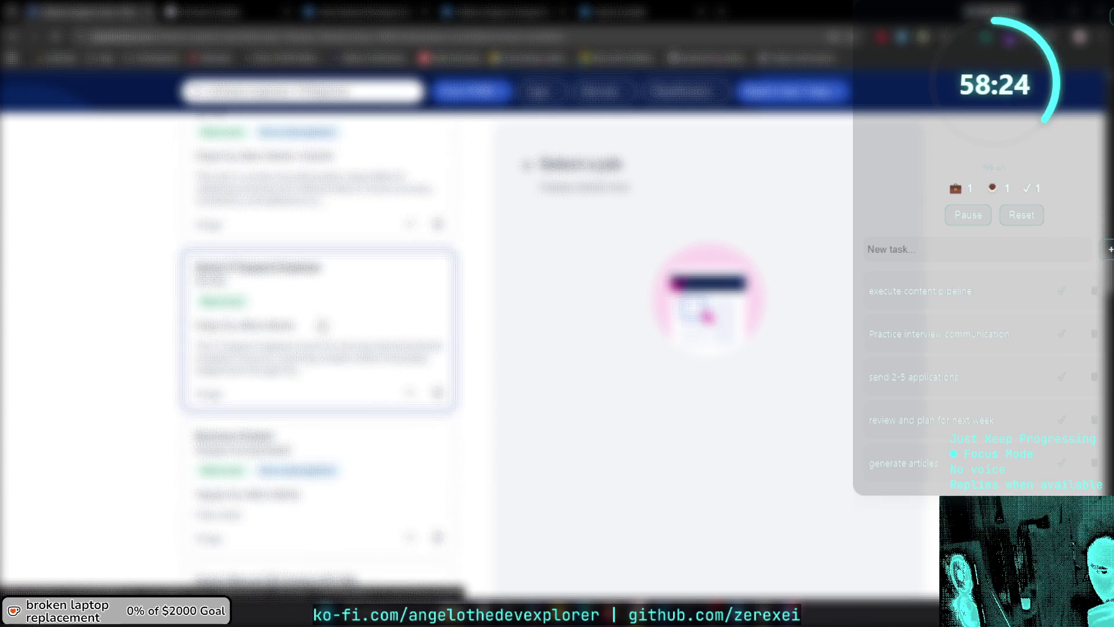
pyautogui.scroll(-8, 322, 325)
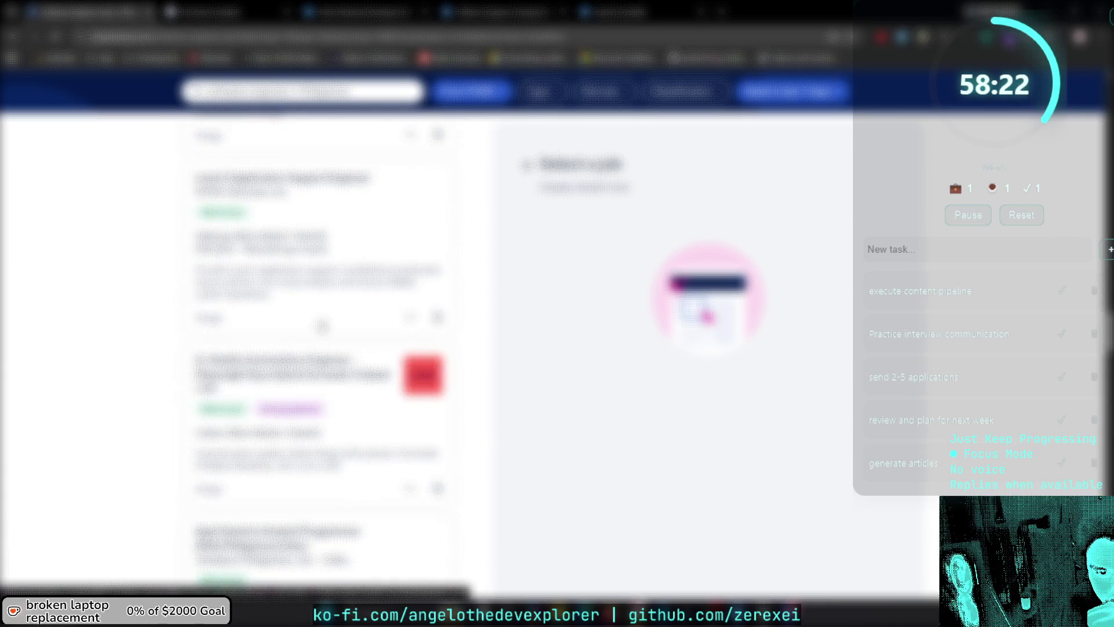
pyautogui.scroll(-10, 322, 327)
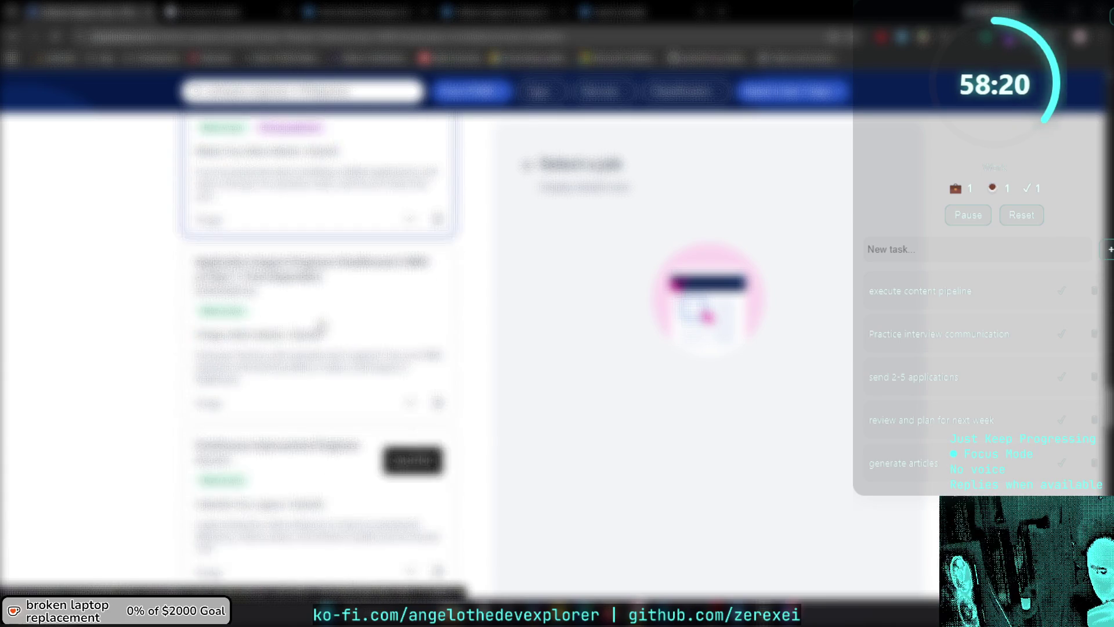
pyautogui.scroll(-10, 322, 327)
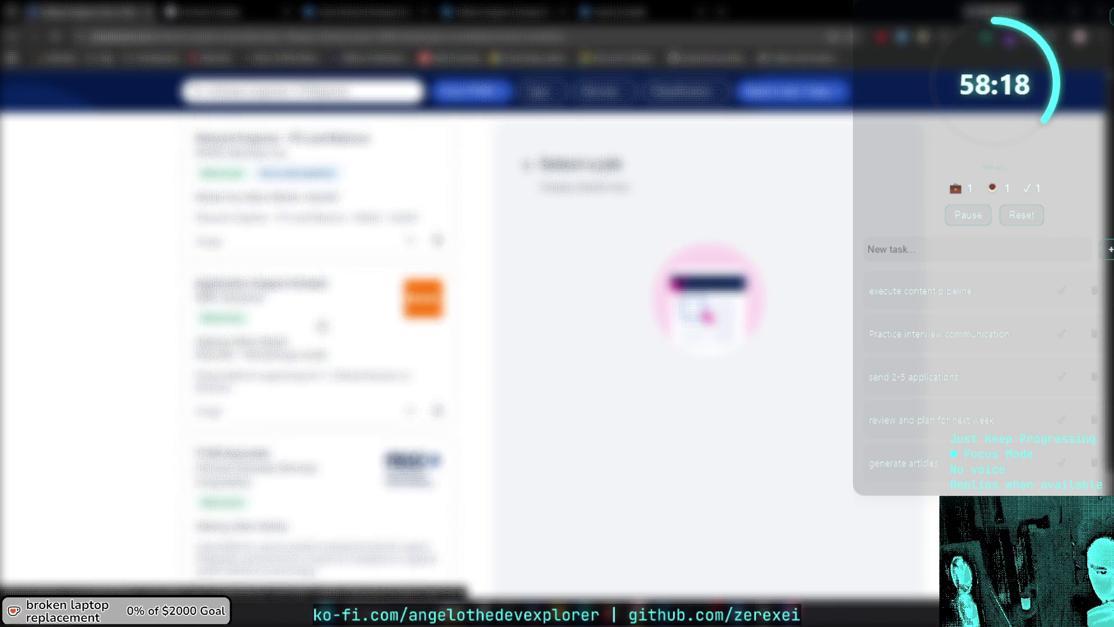
pyautogui.scroll(-12, 322, 325)
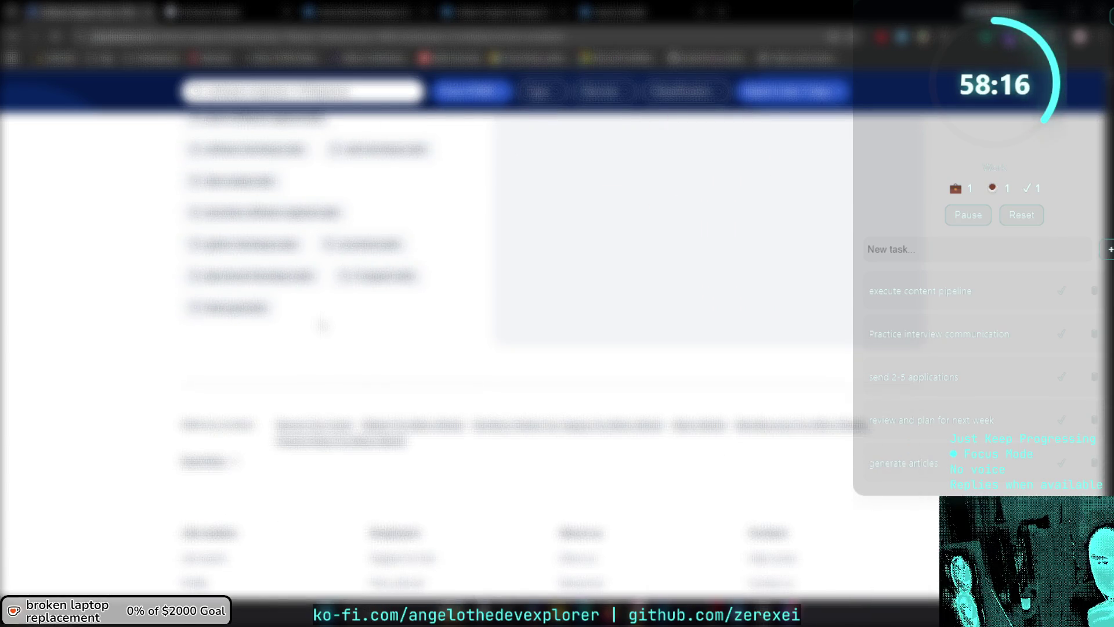
pyautogui.scroll(10, 322, 326)
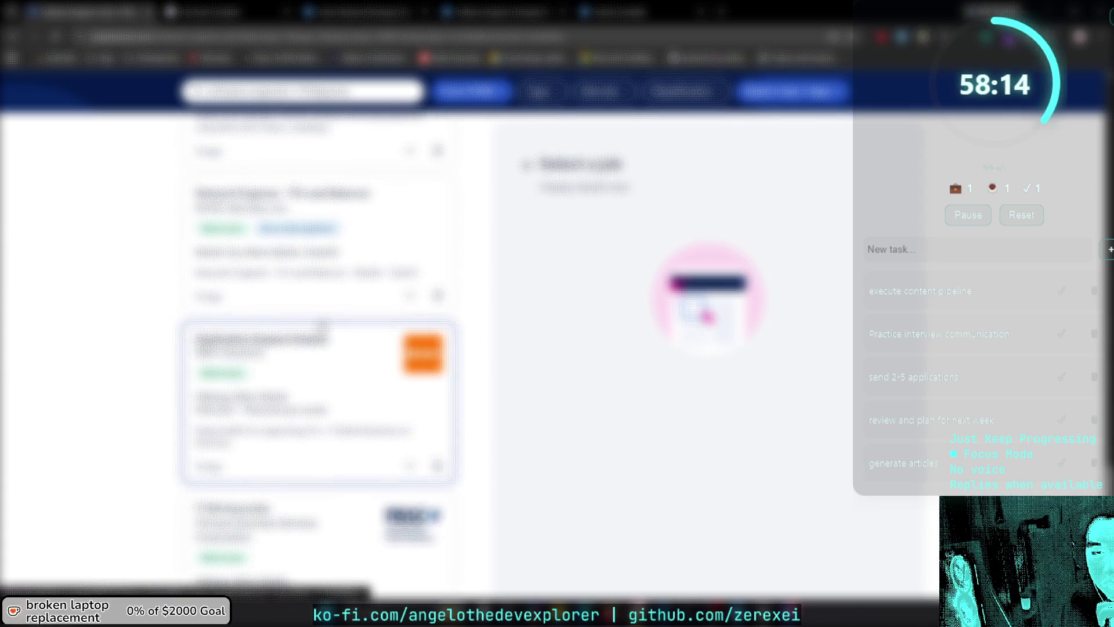
pyautogui.scroll(1, 322, 326)
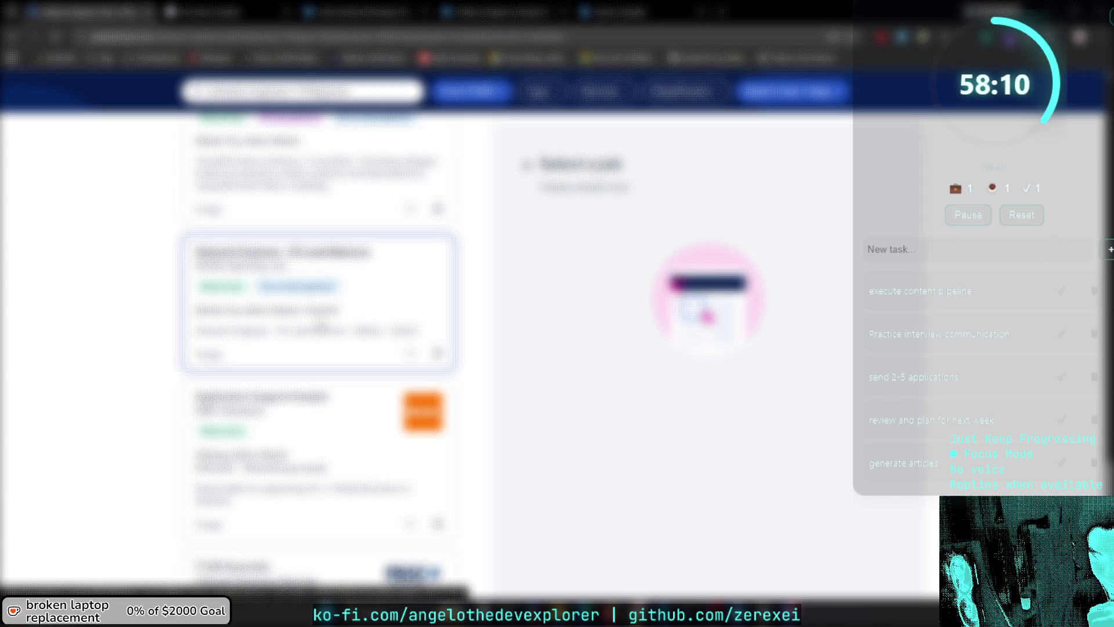
pyautogui.scroll(-6, 321, 328)
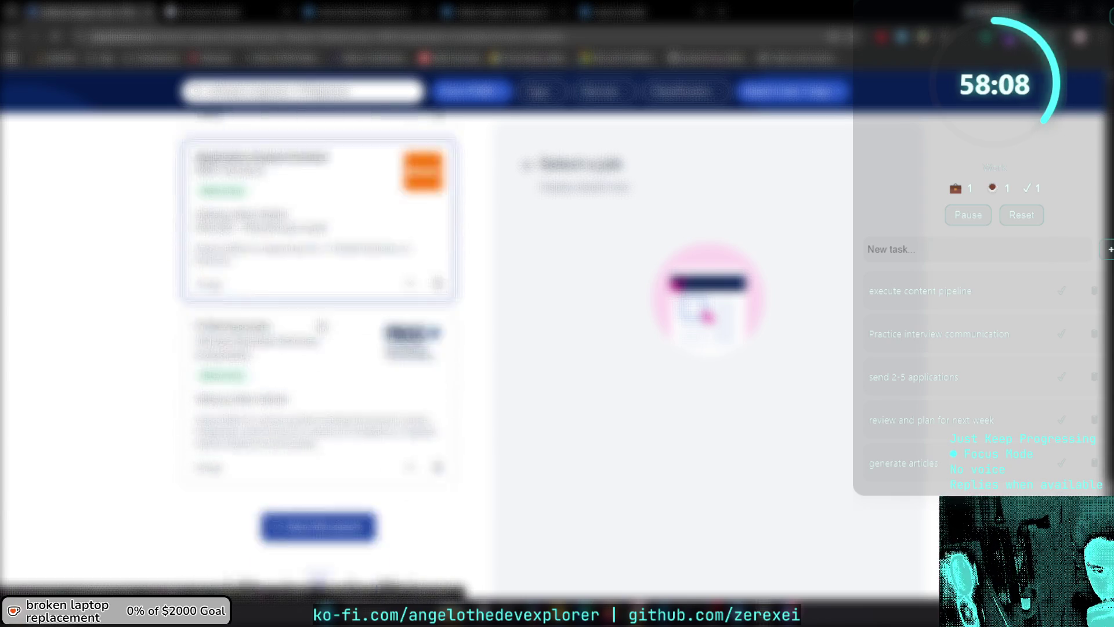
pyautogui.click(348, 473)
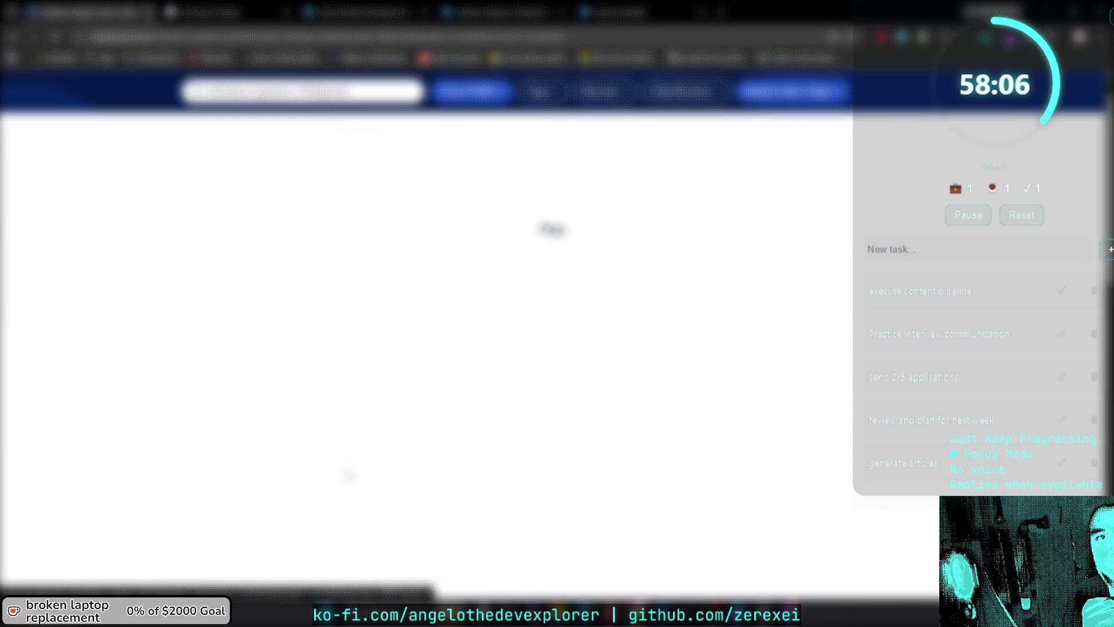
pyautogui.scroll(-8, 355, 451)
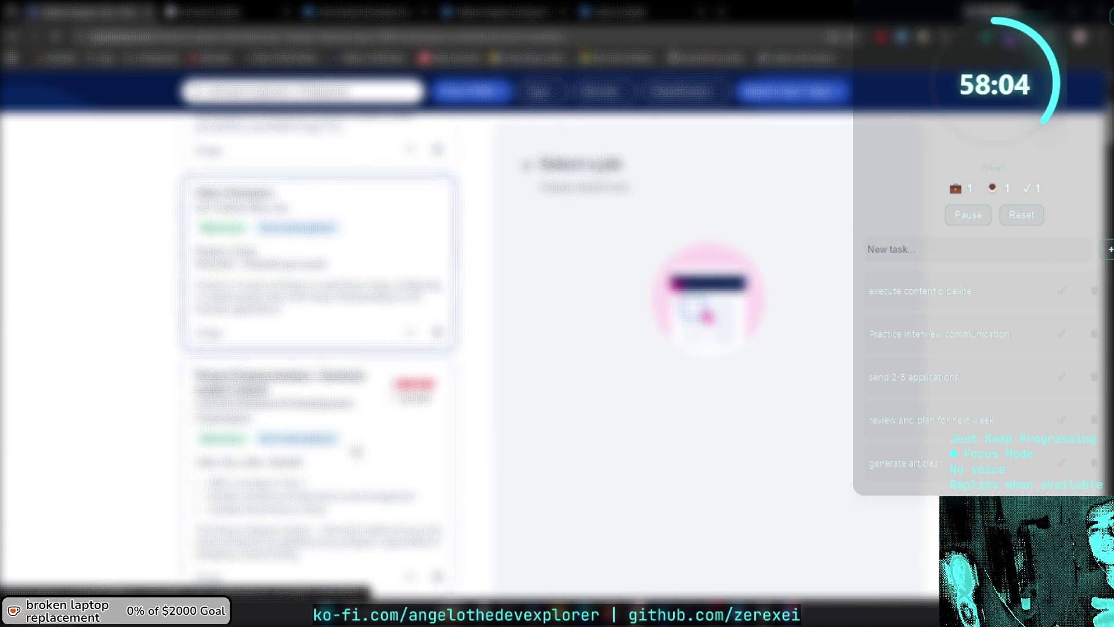
pyautogui.scroll(-5, 356, 451)
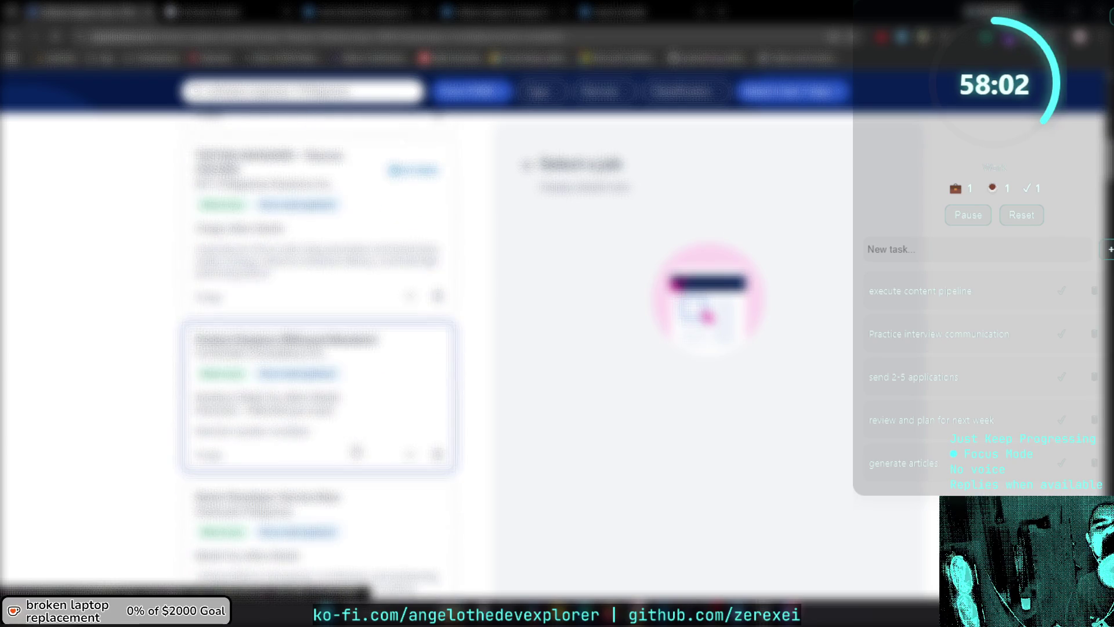
pyautogui.scroll(-6, 356, 451)
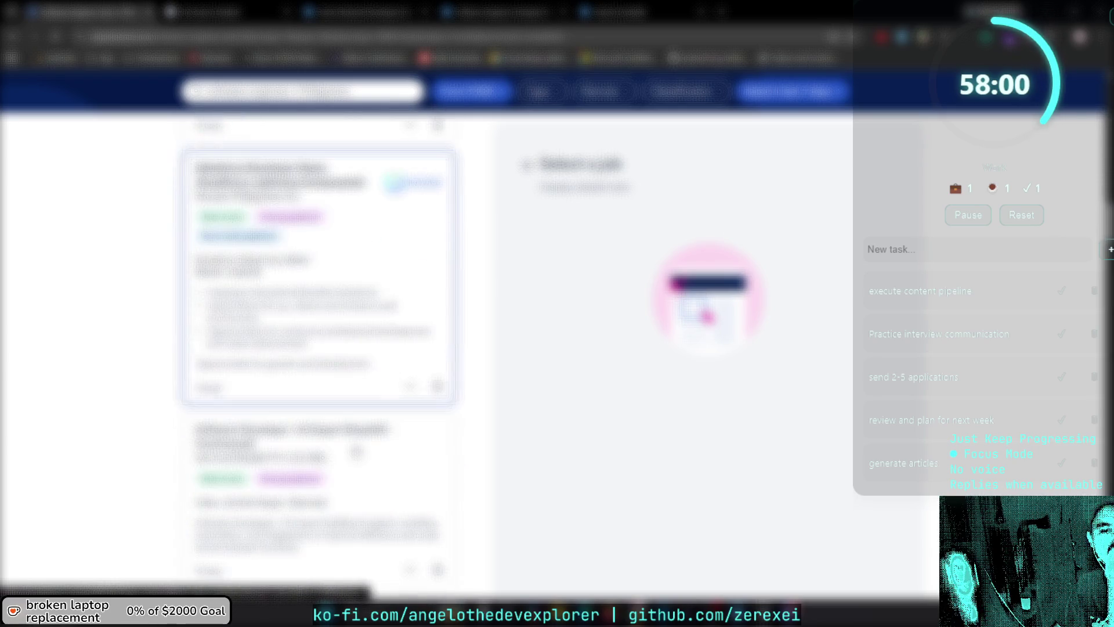
pyautogui.scroll(-5, 356, 451)
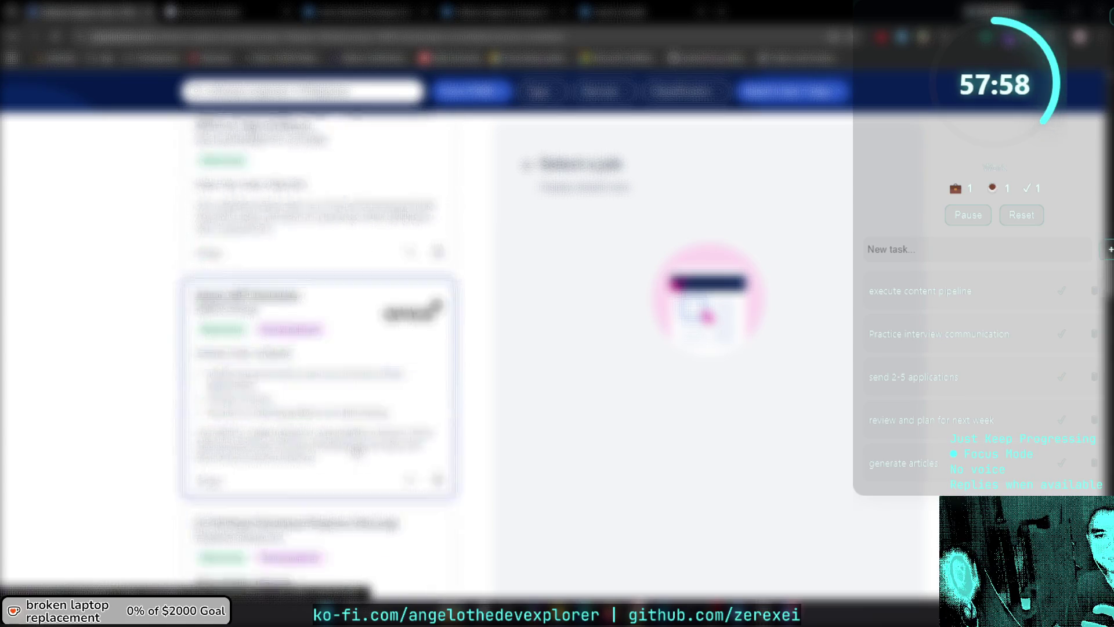
pyautogui.scroll(-5, 355, 450)
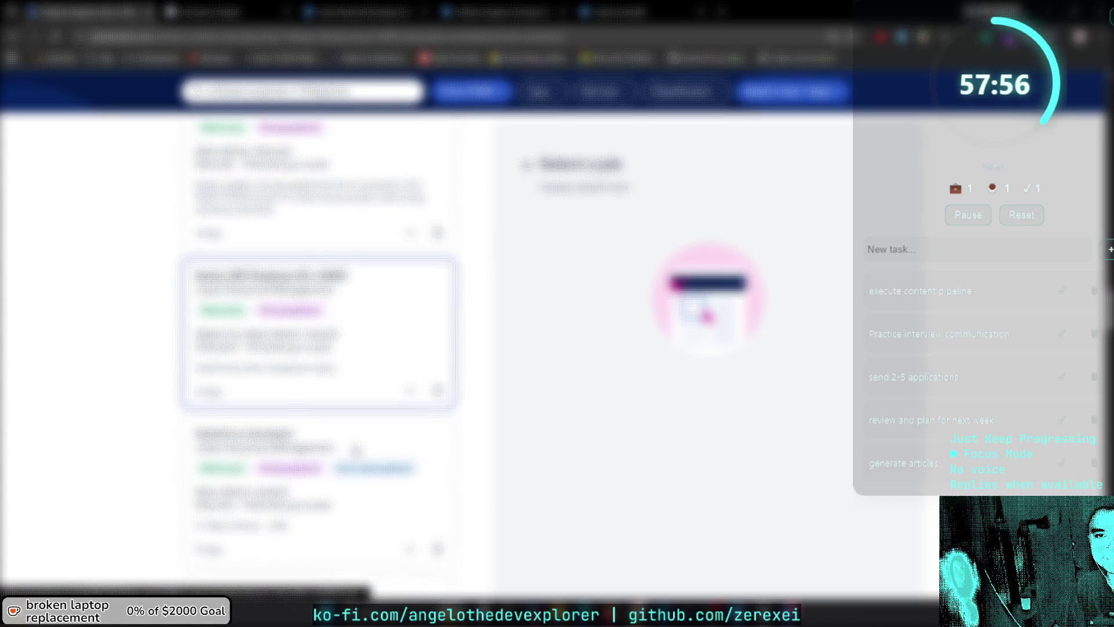
pyautogui.scroll(-5, 356, 451)
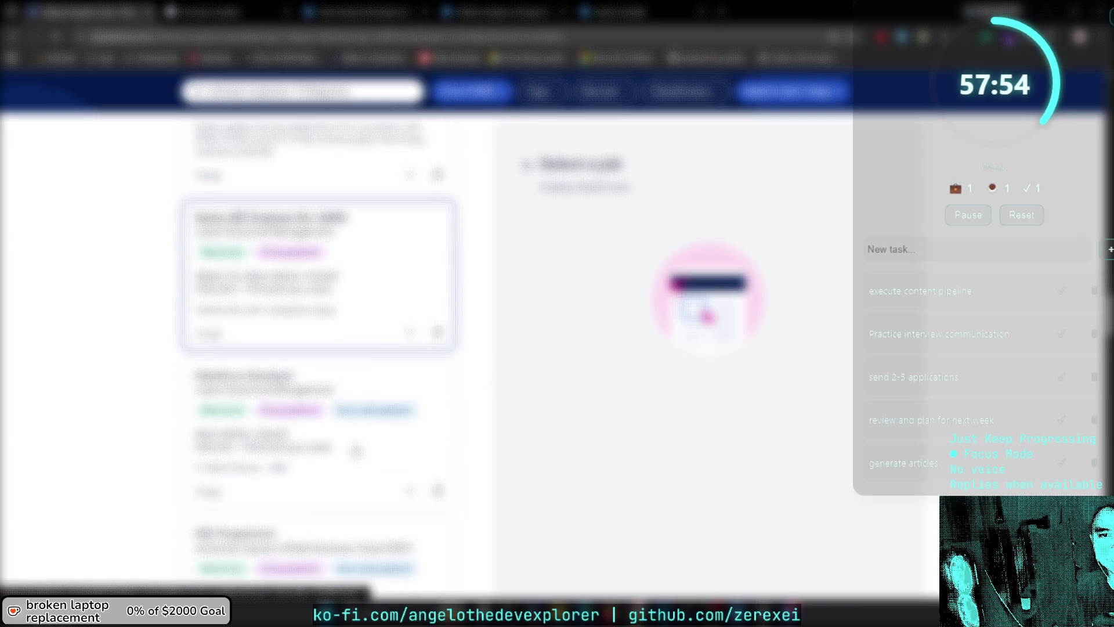
pyautogui.scroll(-7, 356, 451)
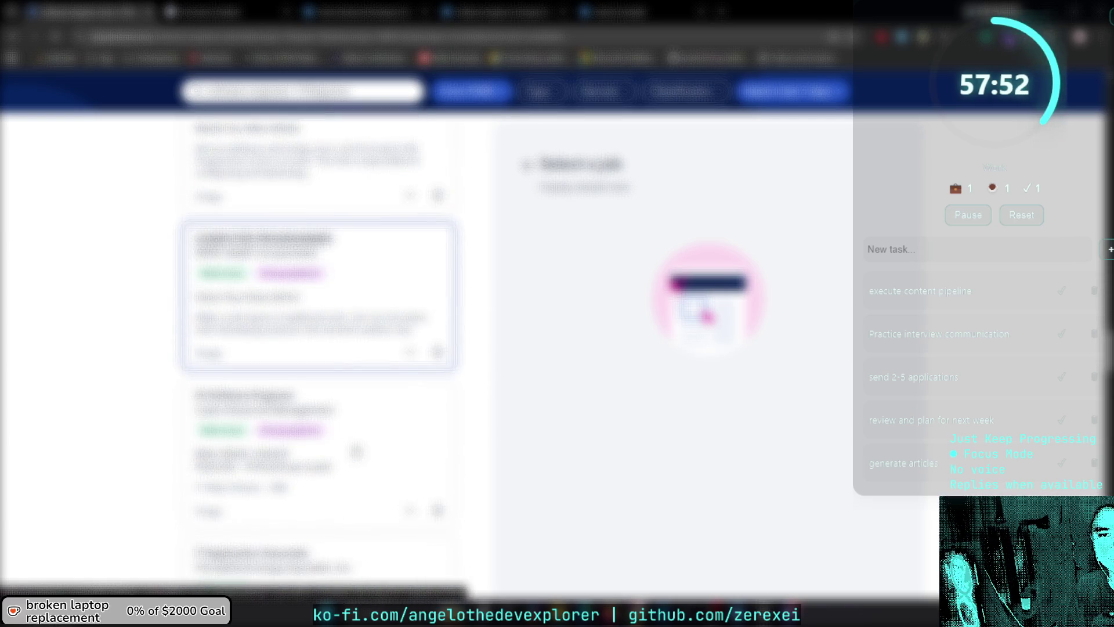
pyautogui.scroll(-3, 356, 451)
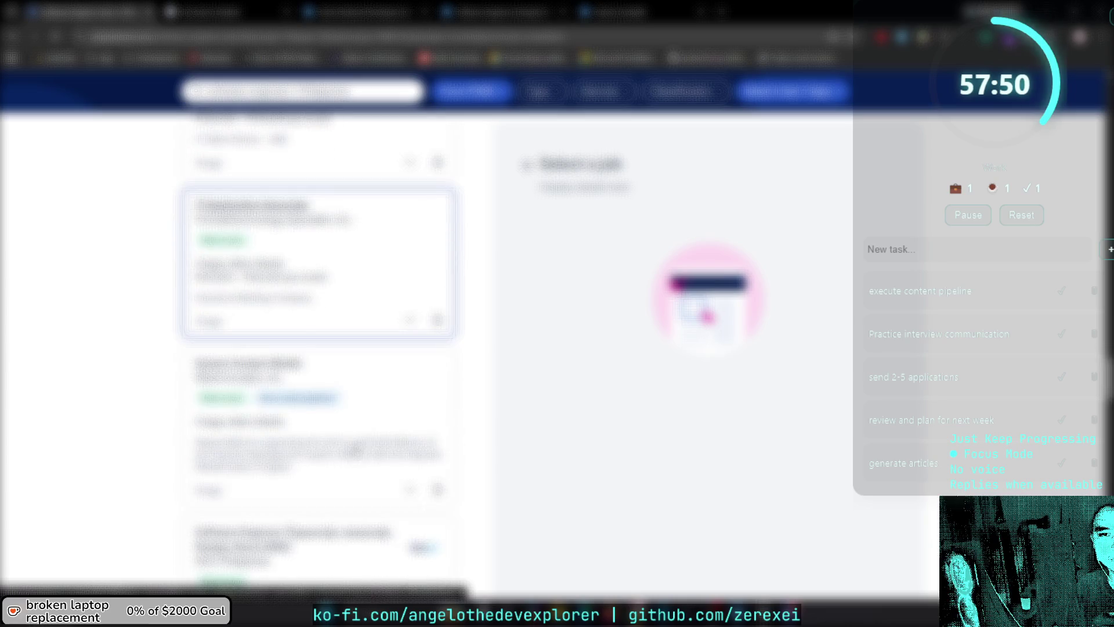
pyautogui.scroll(-10, 356, 450)
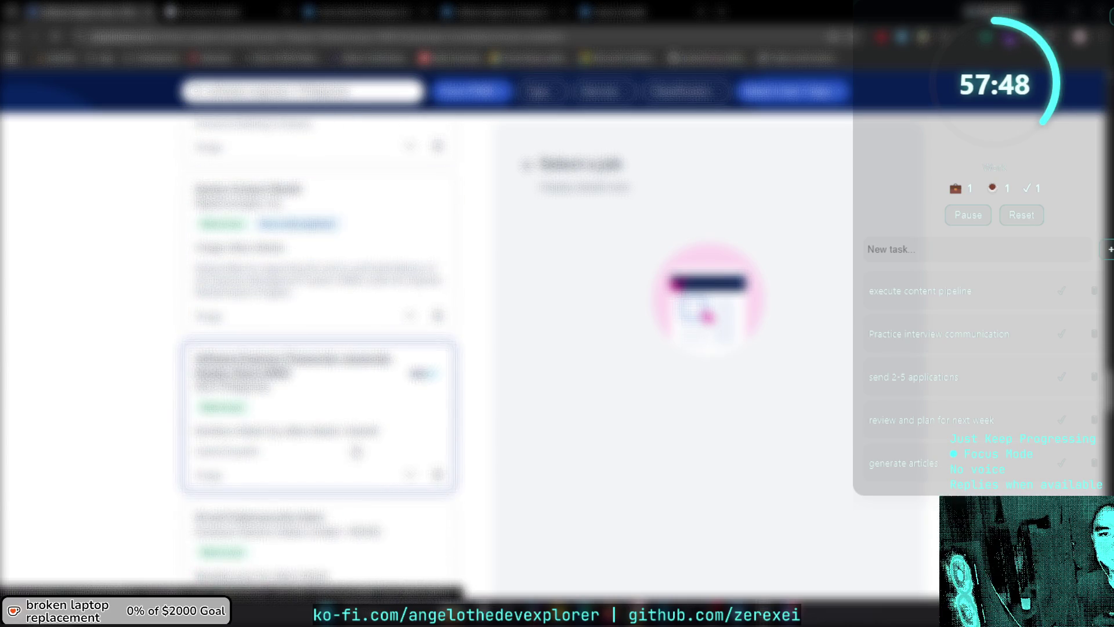
pyautogui.scroll(-10, 356, 451)
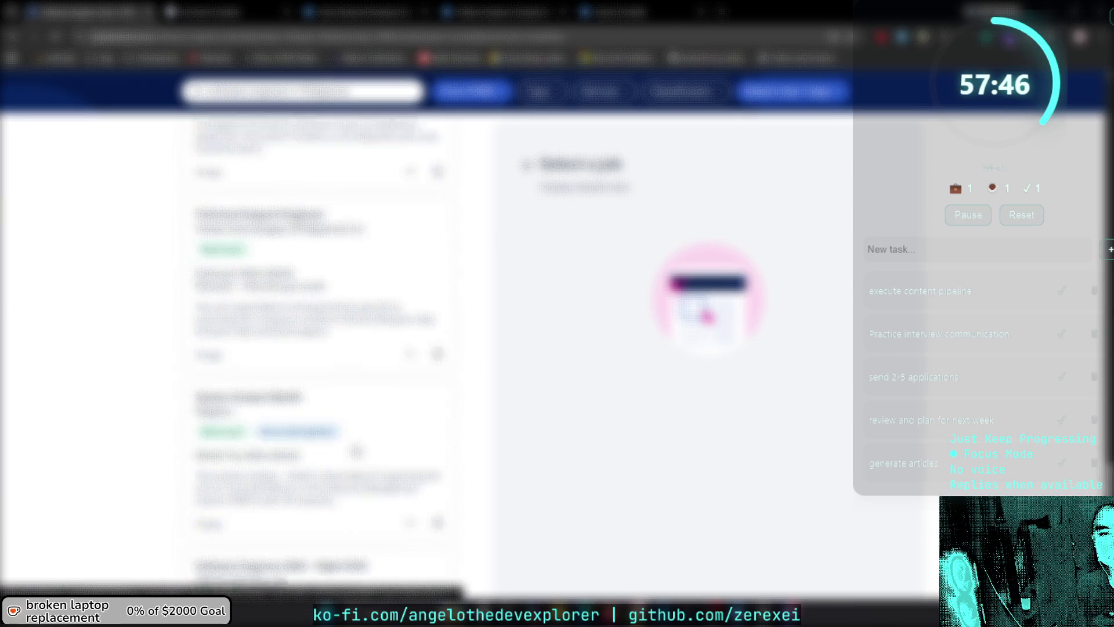
pyautogui.scroll(-3, 356, 451)
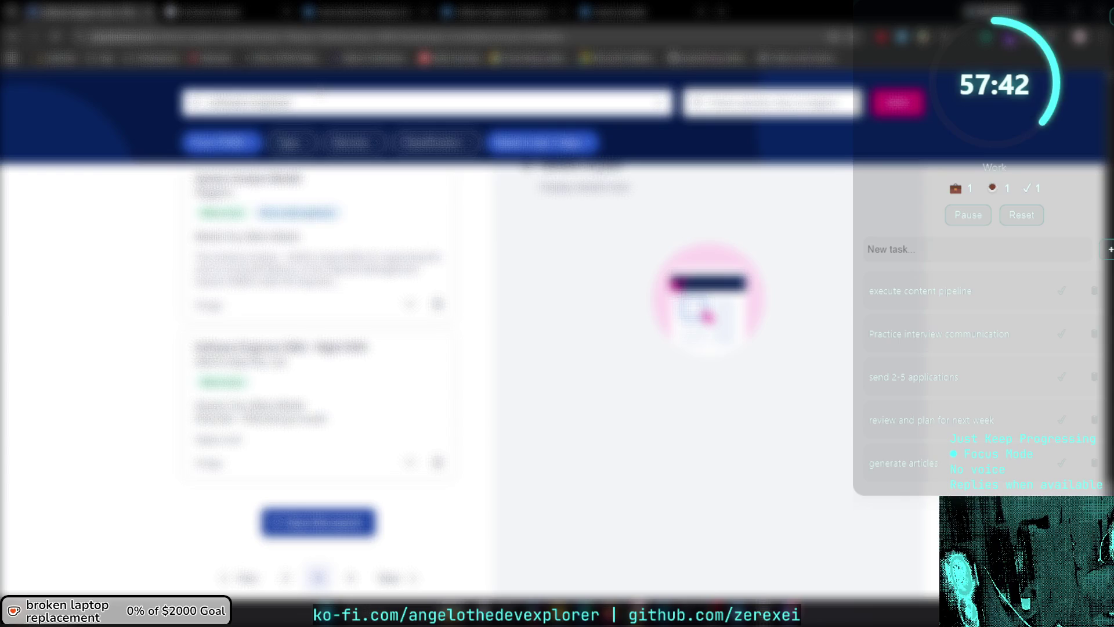
# Replace the search keywords with 'data analyst' and run the new job search.
pyautogui.hotkey('ctrl', 'a')
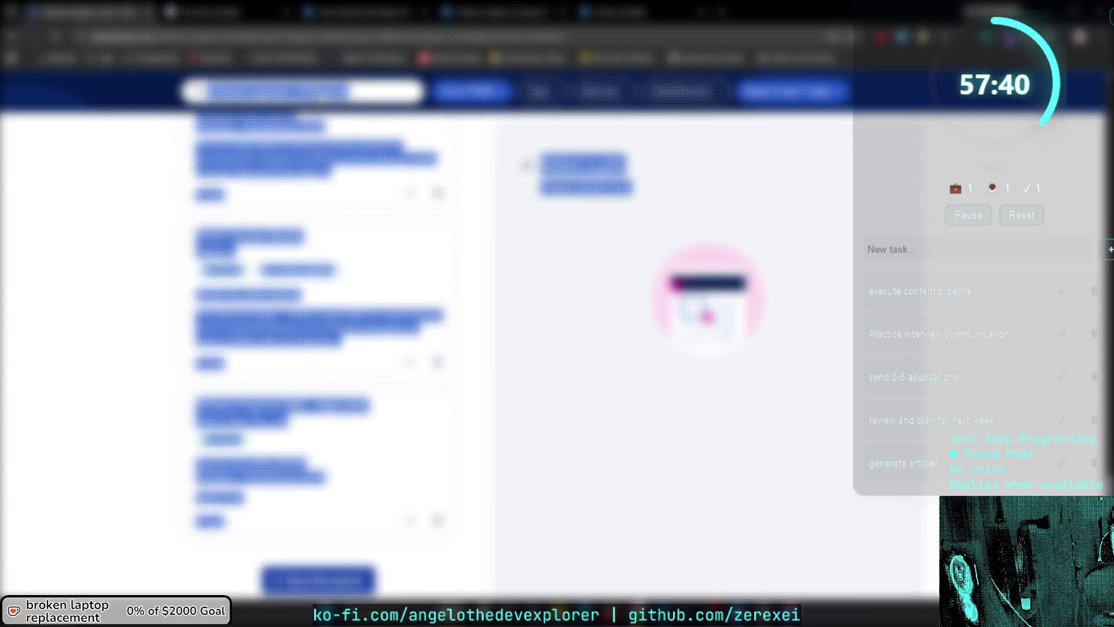
pyautogui.click(256, 104)
pyautogui.hotkey('ctrl', 'a')
pyautogui.write('data analyst')
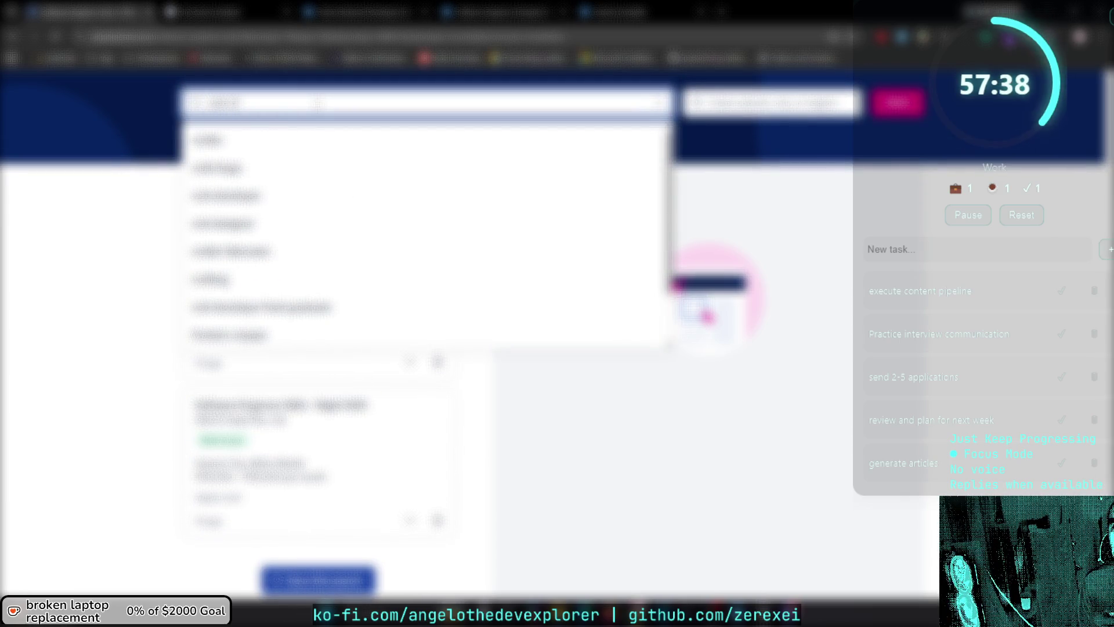
pyautogui.press('Return')
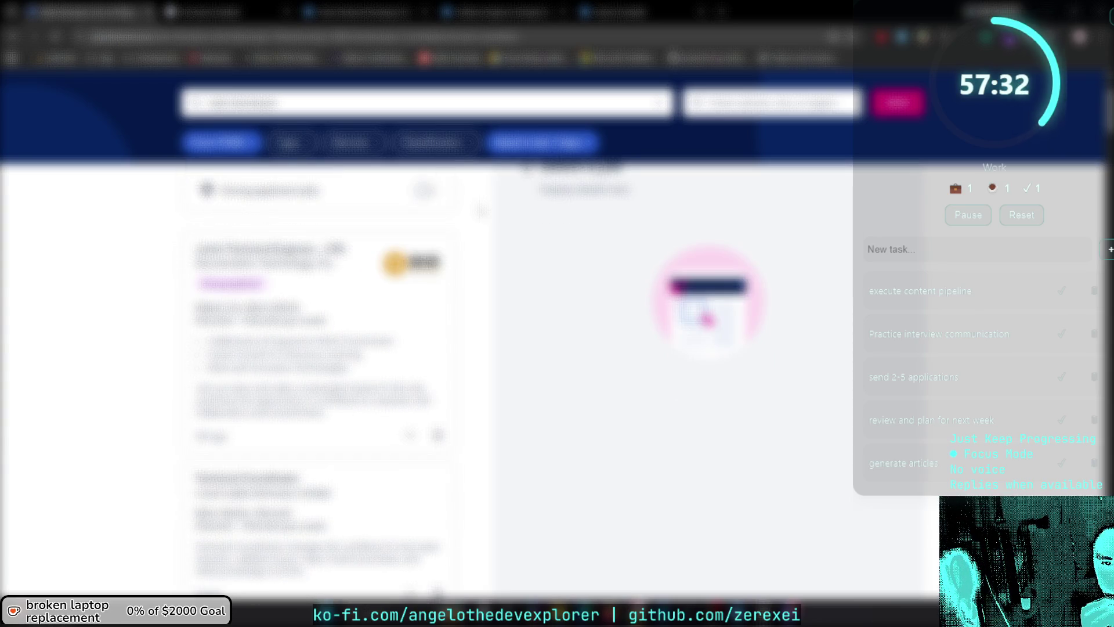
pyautogui.scroll(-1, 319, 377)
pyautogui.scroll(-5, 320, 377)
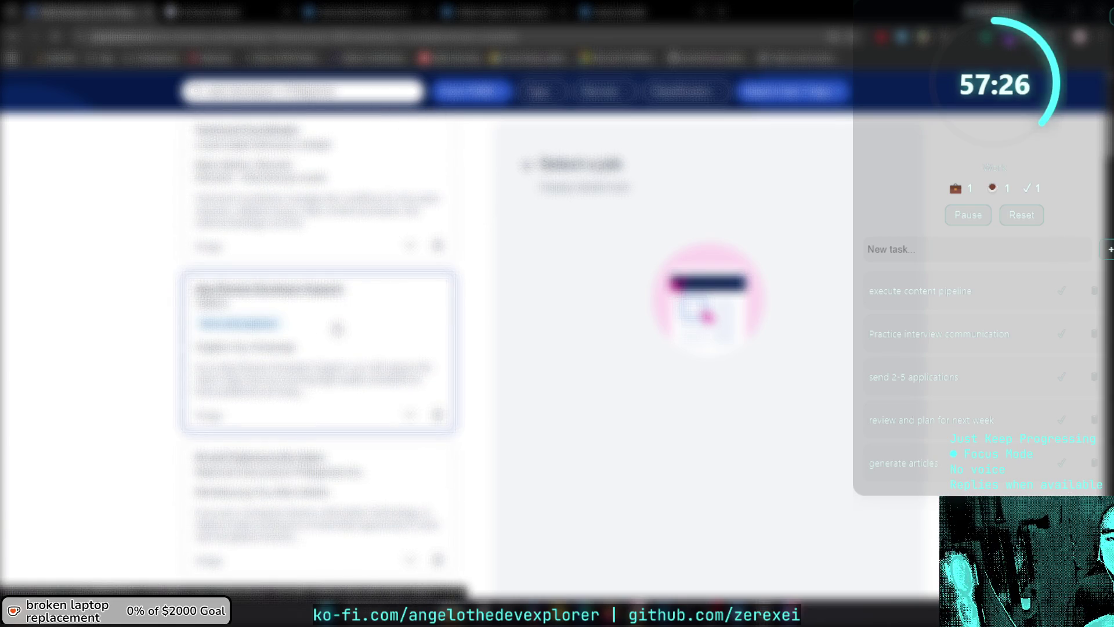
# Open App Review Developer Support and read its responsibilities, technical skills and qualifications.
pyautogui.click(337, 329)
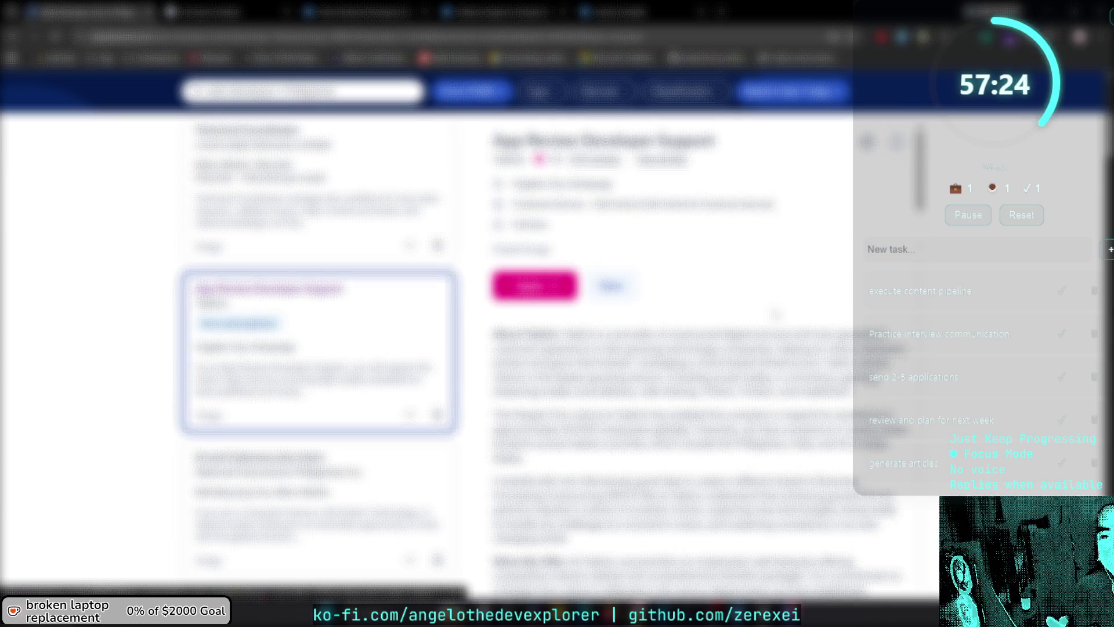
pyautogui.scroll(-6, 696, 360)
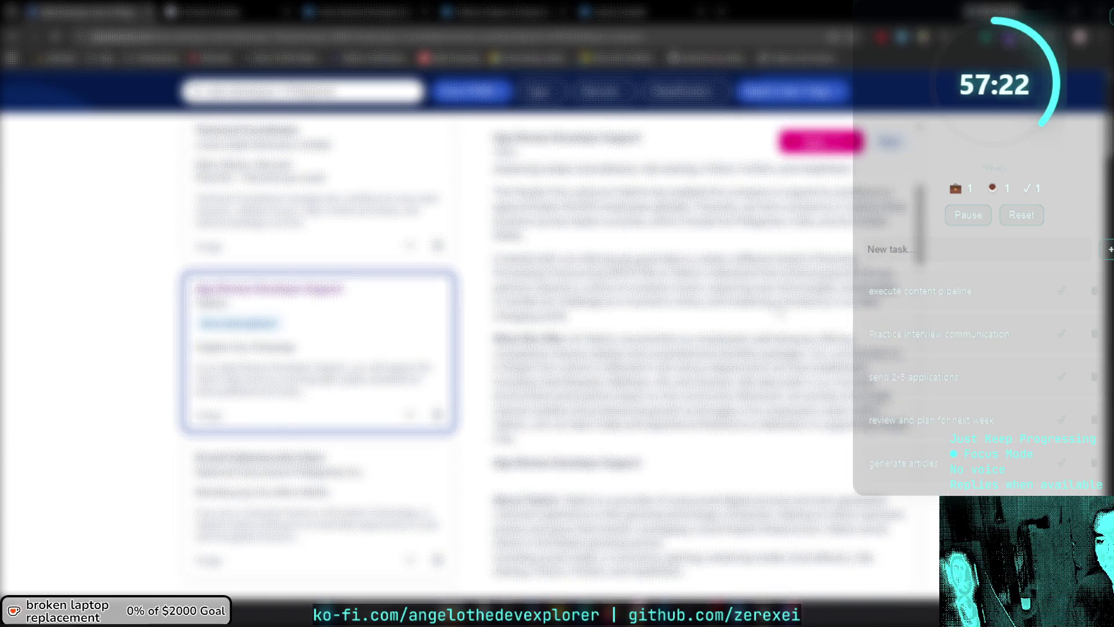
pyautogui.scroll(-8, 697, 360)
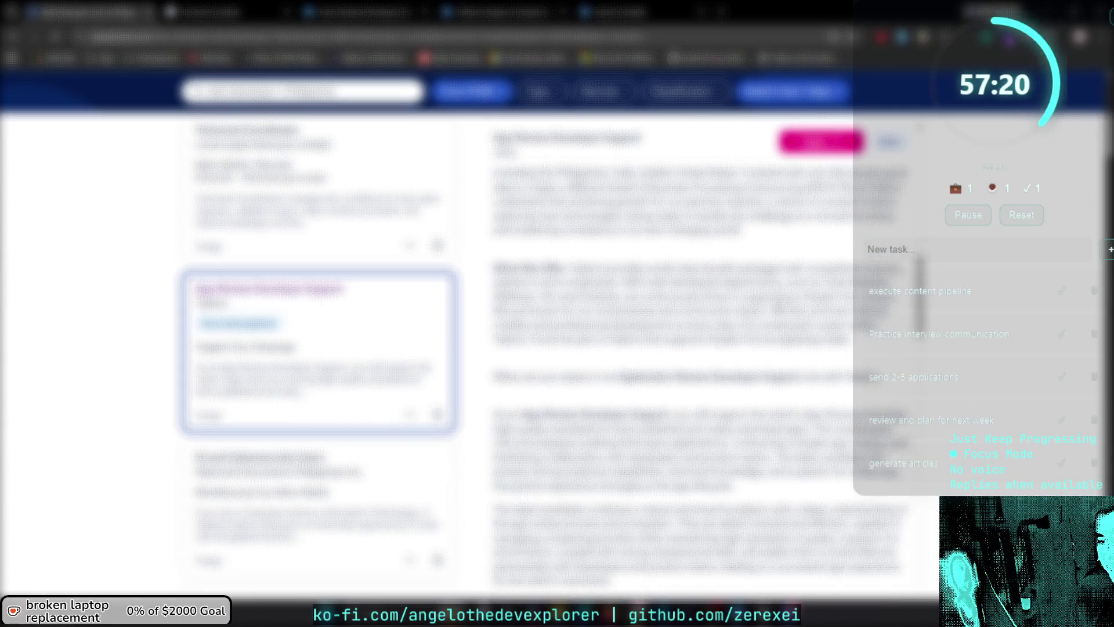
pyautogui.scroll(-5, 696, 360)
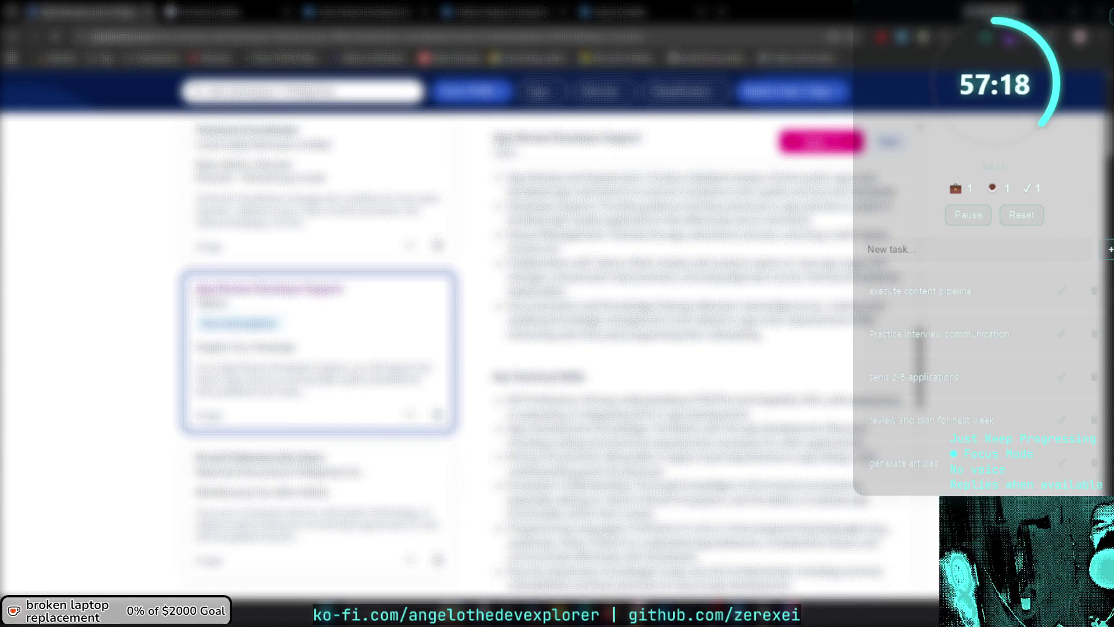
pyautogui.scroll(-3, 696, 359)
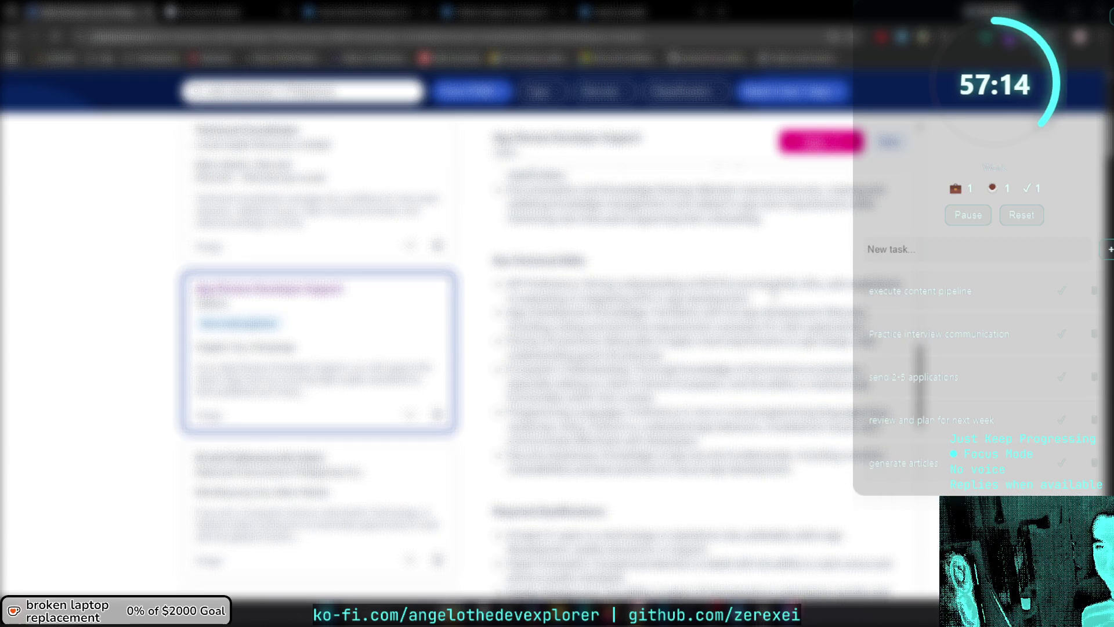
pyautogui.scroll(-3, 696, 377)
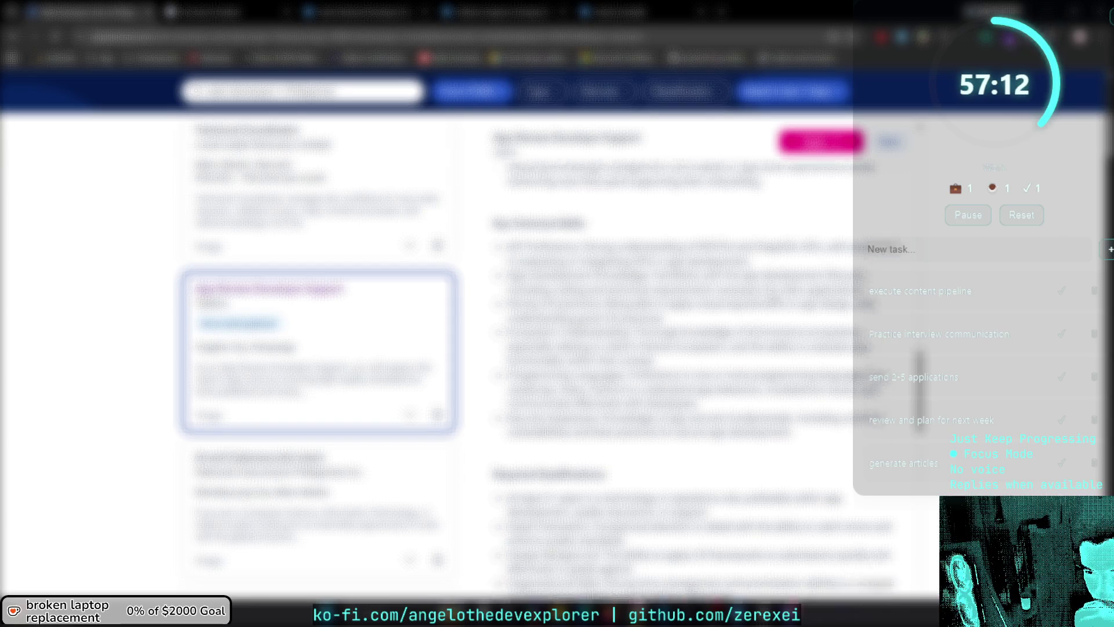
pyautogui.scroll(-1, 697, 348)
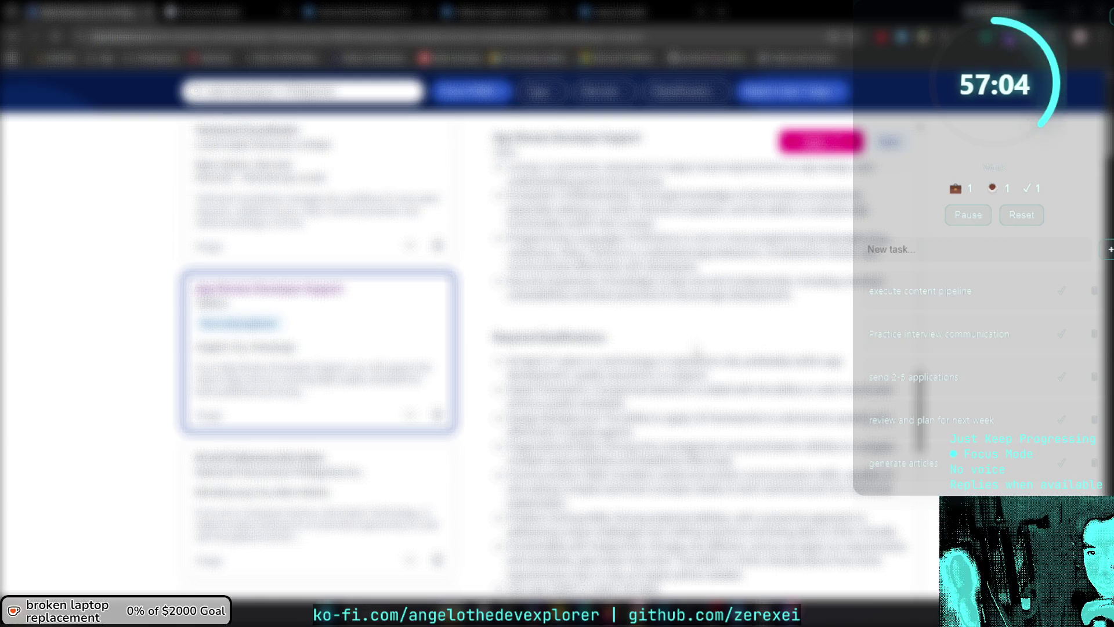
pyautogui.scroll(10, 697, 371)
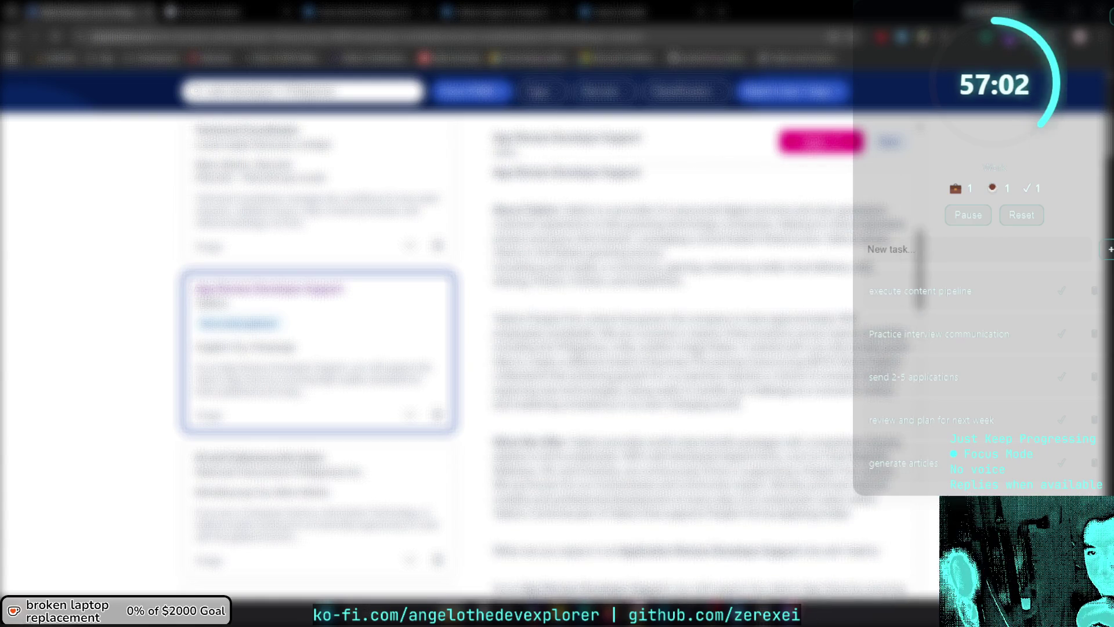
pyautogui.scroll(-3, 696, 351)
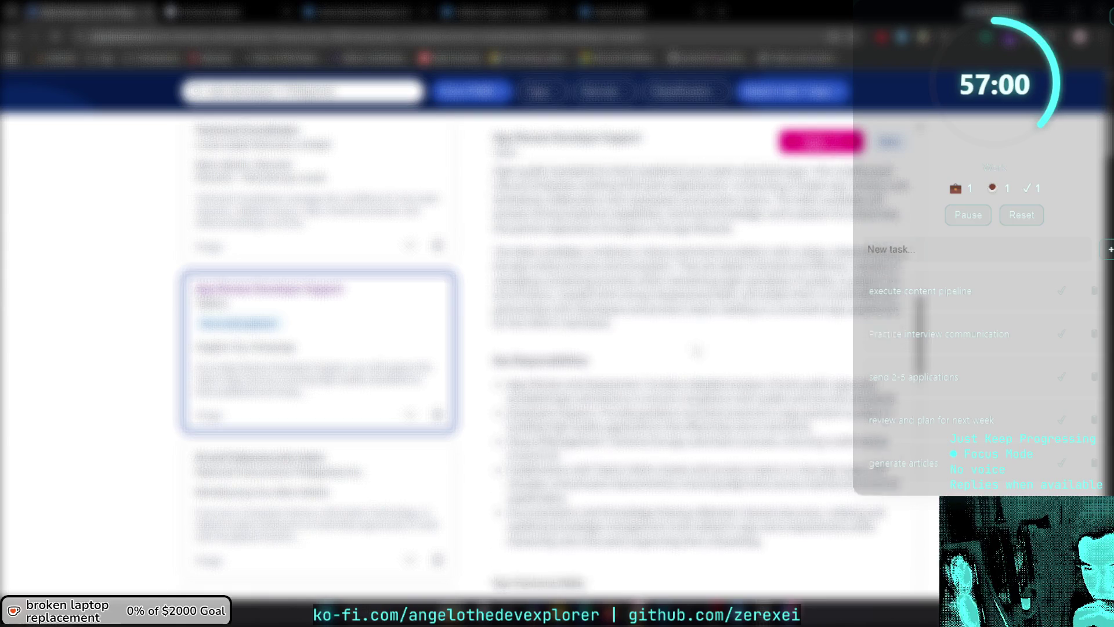
pyautogui.scroll(-2, 695, 350)
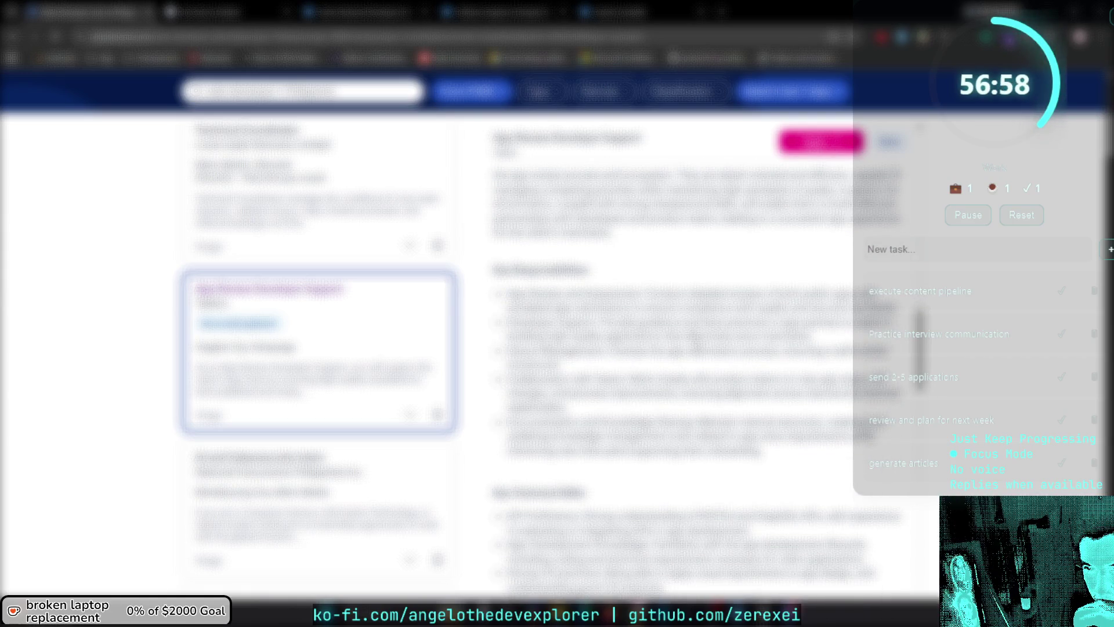
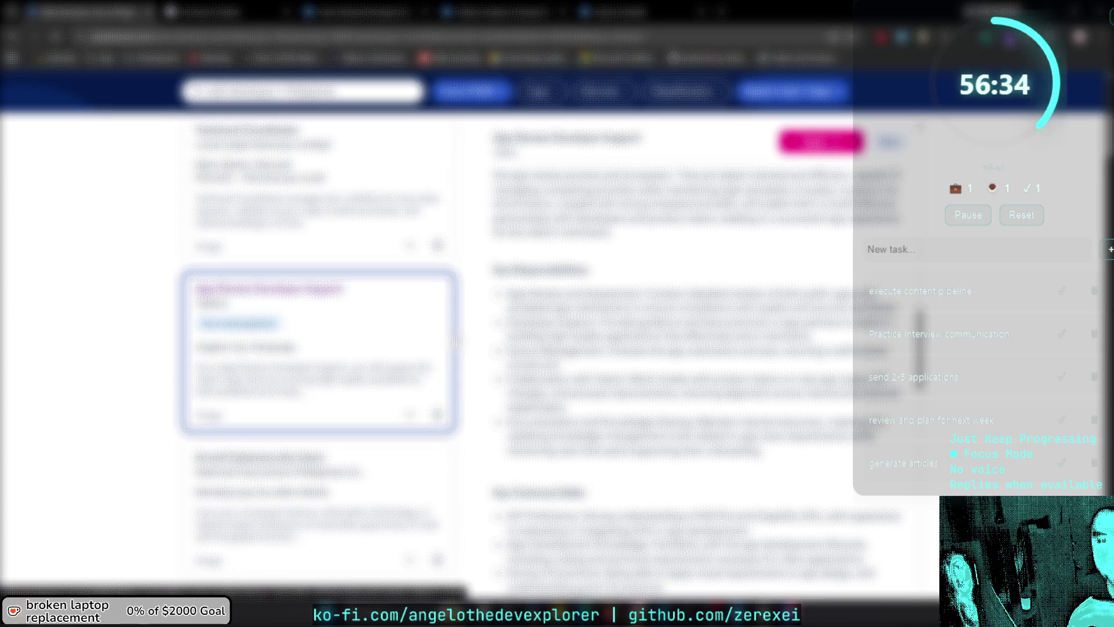
# Scroll the job results list down to the pagination buttons and Related searches.
pyautogui.scroll(-6, 456, 341)
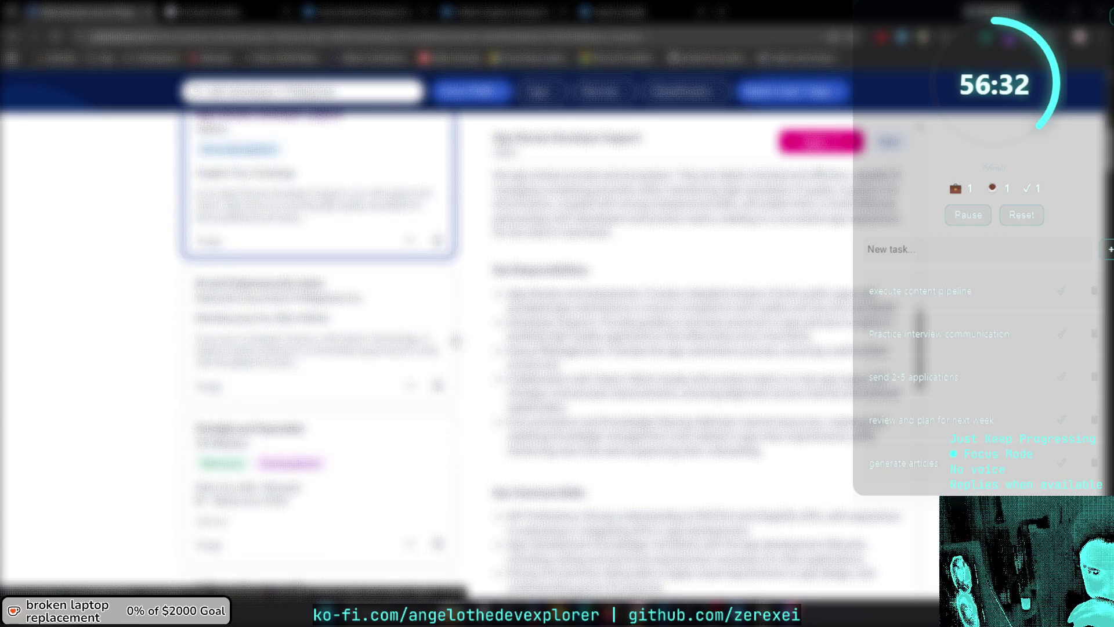
pyautogui.scroll(-5, 456, 342)
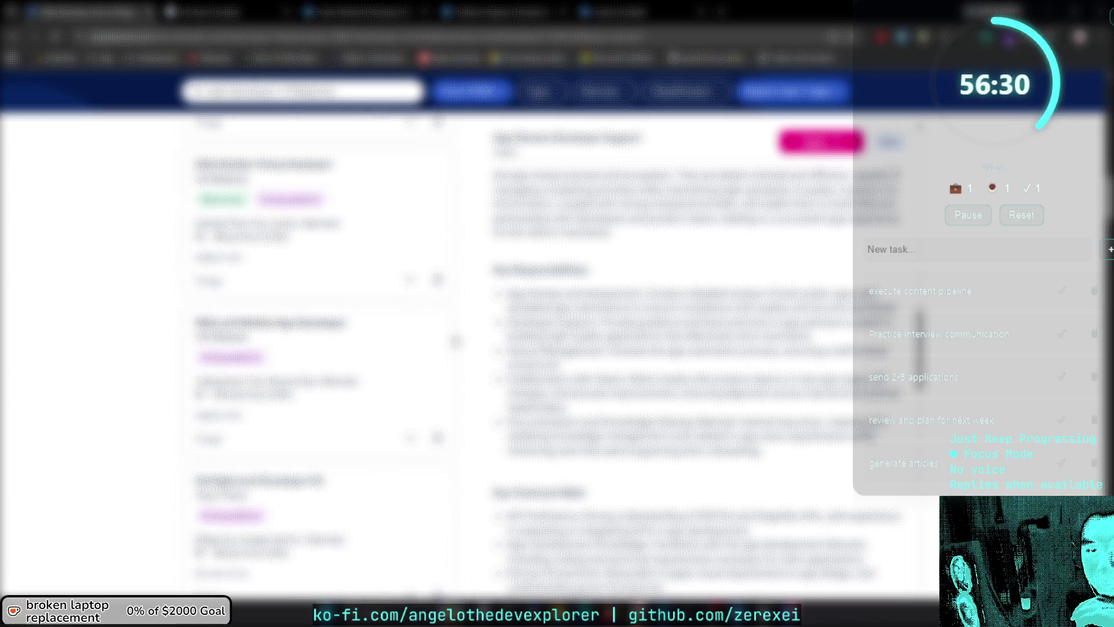
pyautogui.scroll(-5, 456, 341)
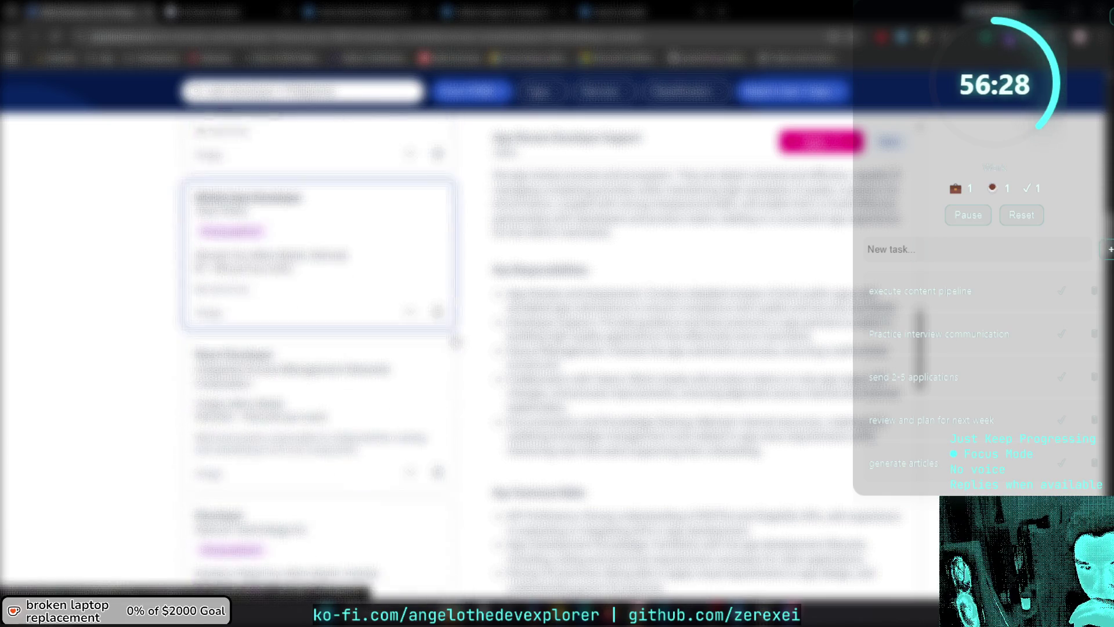
pyautogui.scroll(-4, 456, 341)
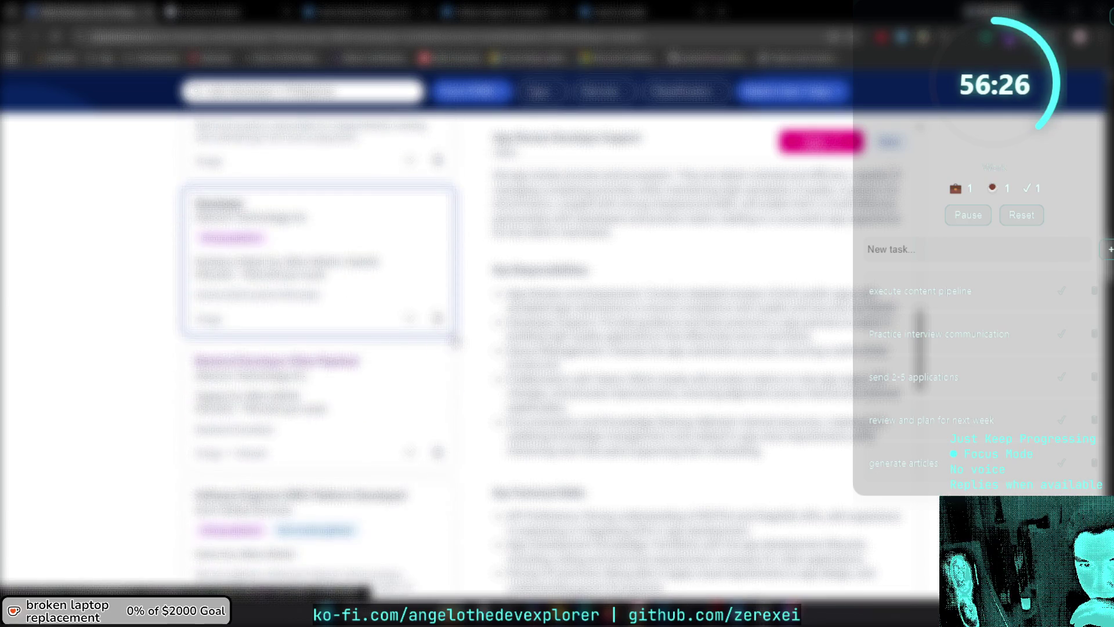
pyautogui.scroll(-6, 455, 341)
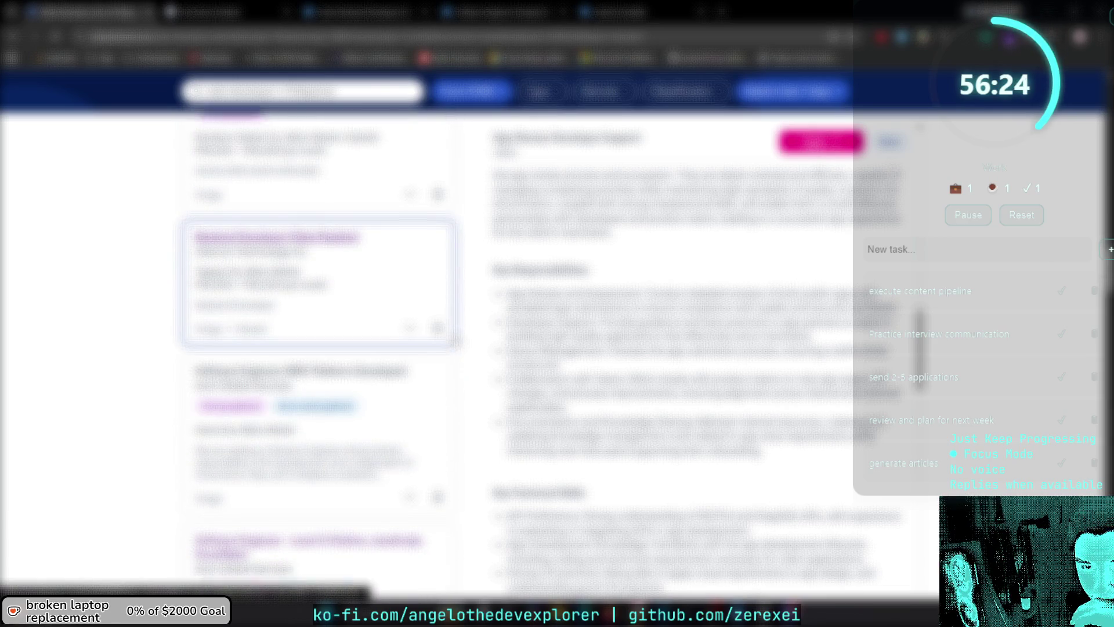
pyautogui.scroll(-6, 456, 341)
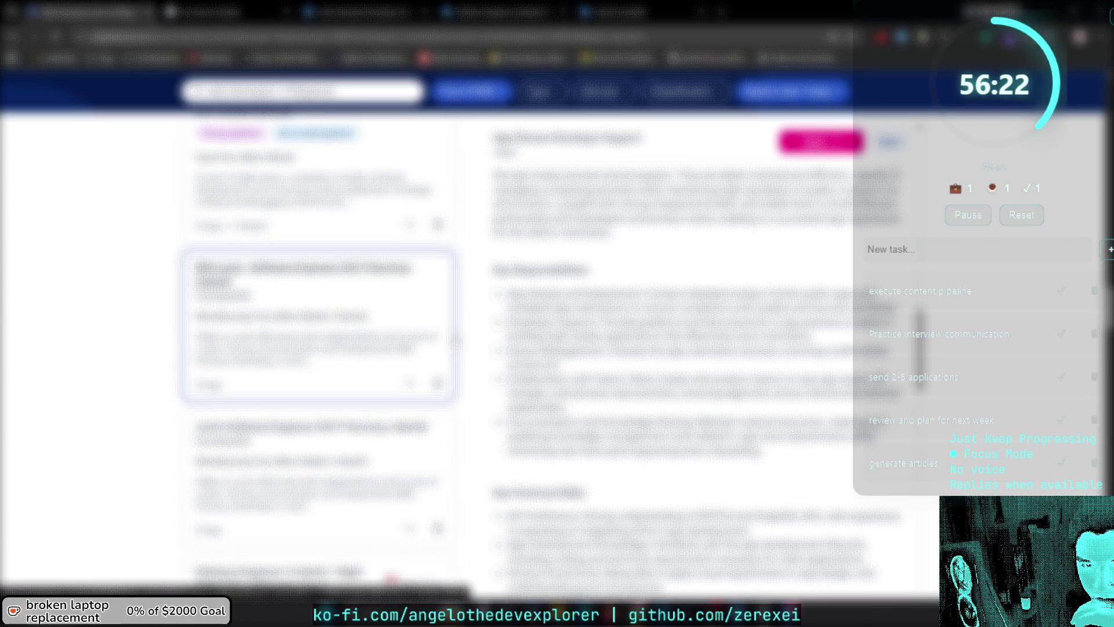
pyautogui.scroll(-5, 456, 341)
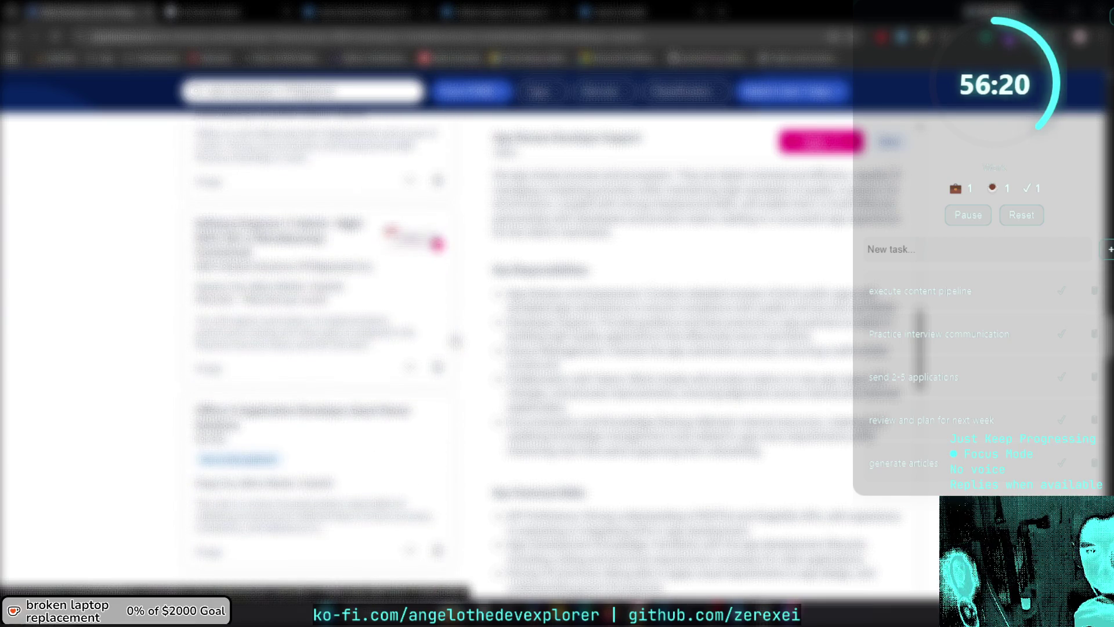
pyautogui.scroll(-6, 456, 341)
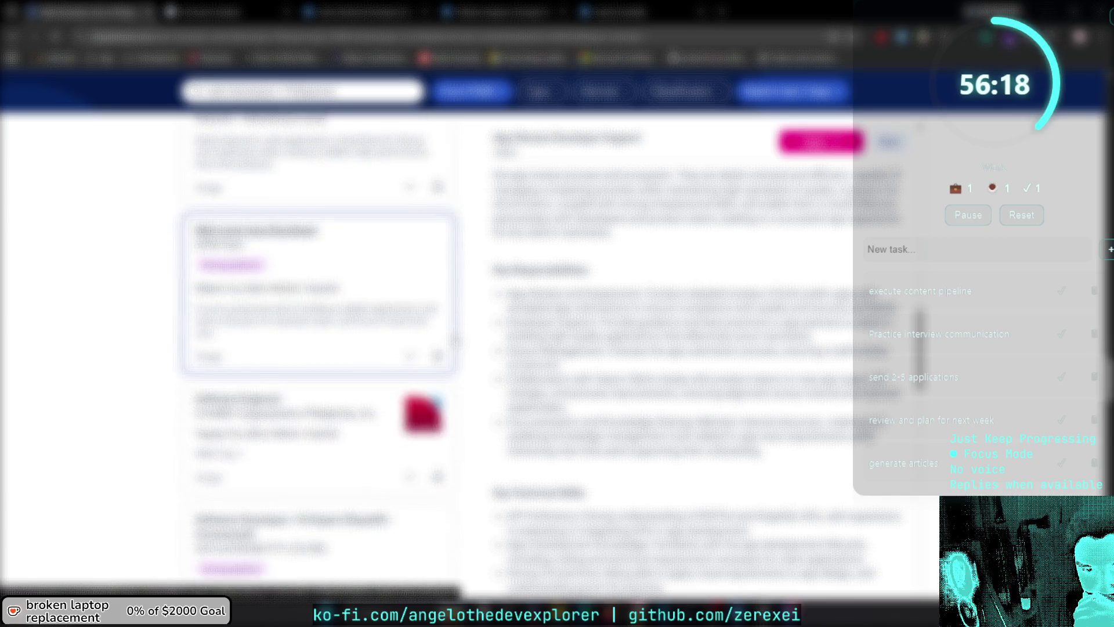
pyautogui.scroll(-8, 455, 341)
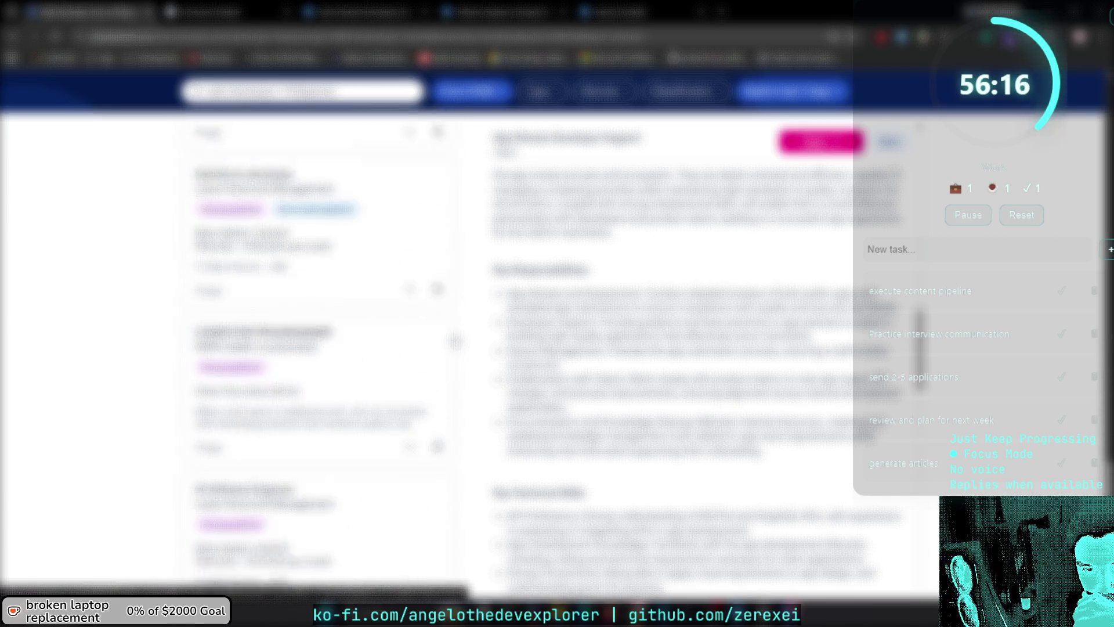
pyautogui.scroll(-3, 456, 341)
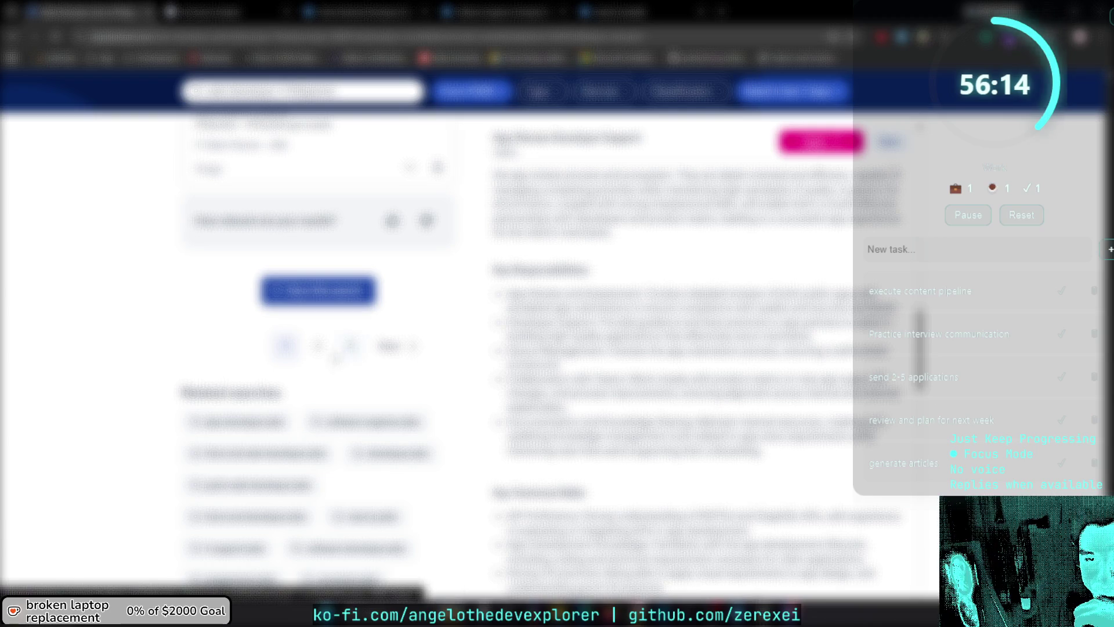
# Go to the next page of job results and look down the list.
pyautogui.click(321, 351)
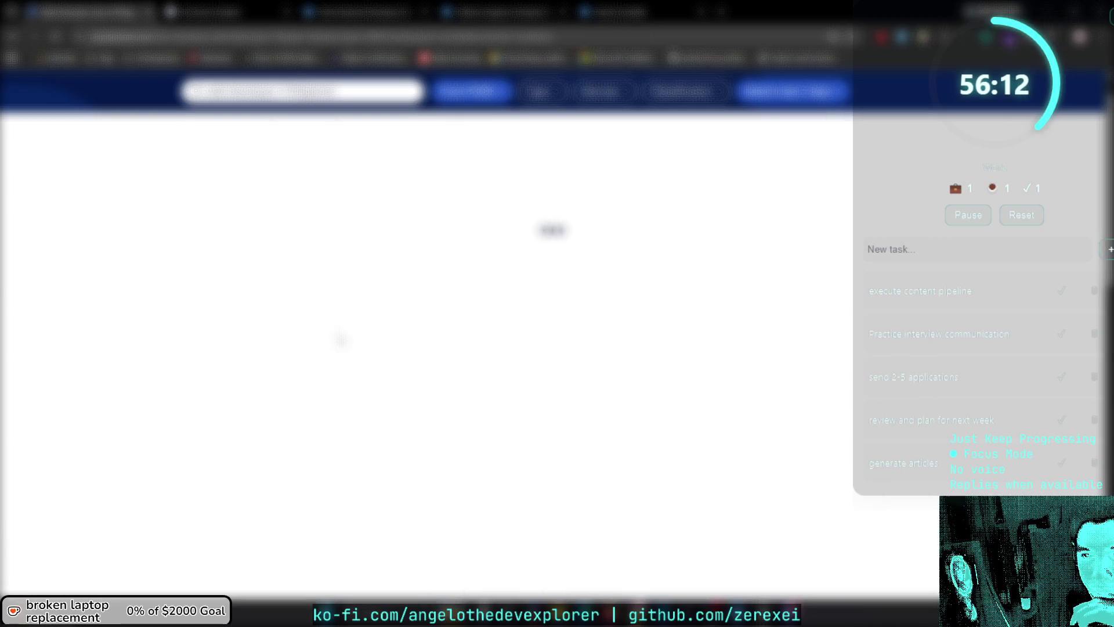
pyautogui.scroll(-4, 341, 341)
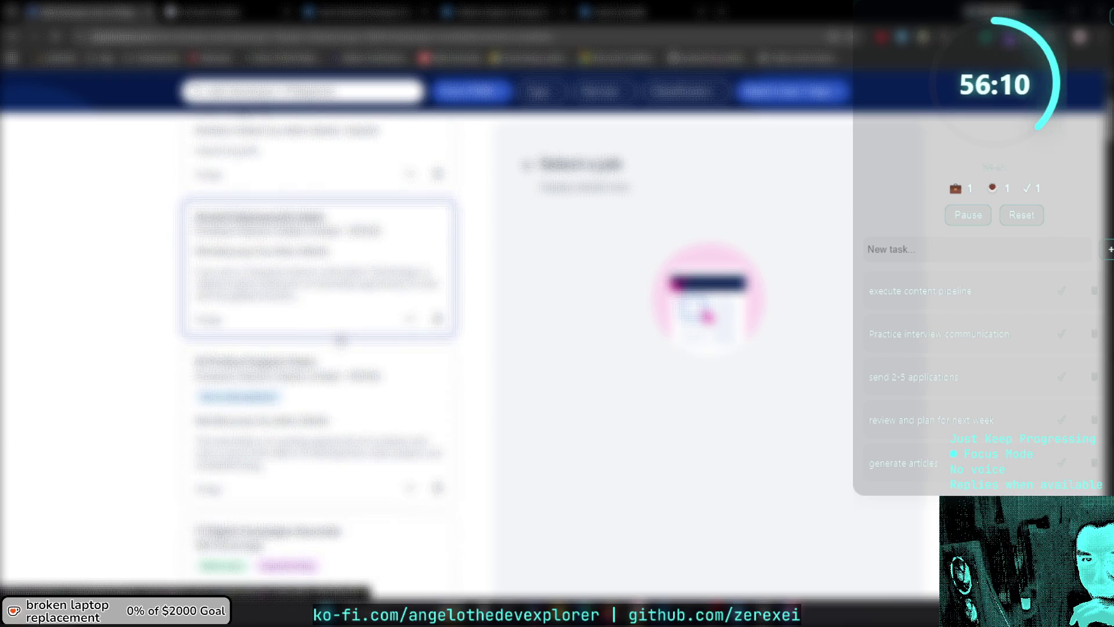
pyautogui.scroll(-8, 341, 342)
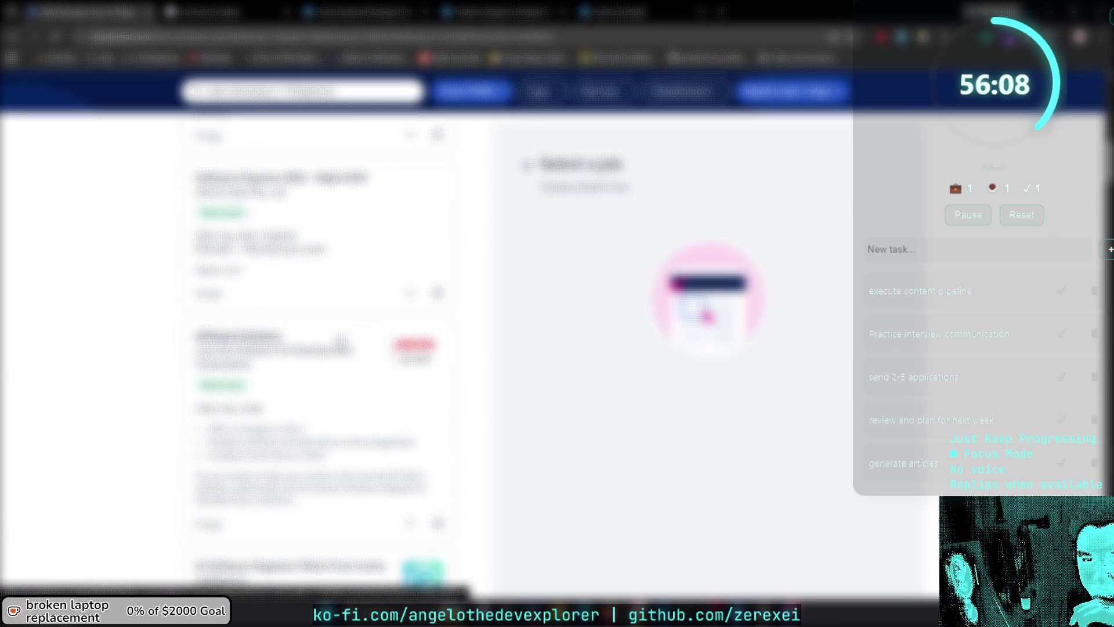
pyautogui.scroll(-8, 340, 341)
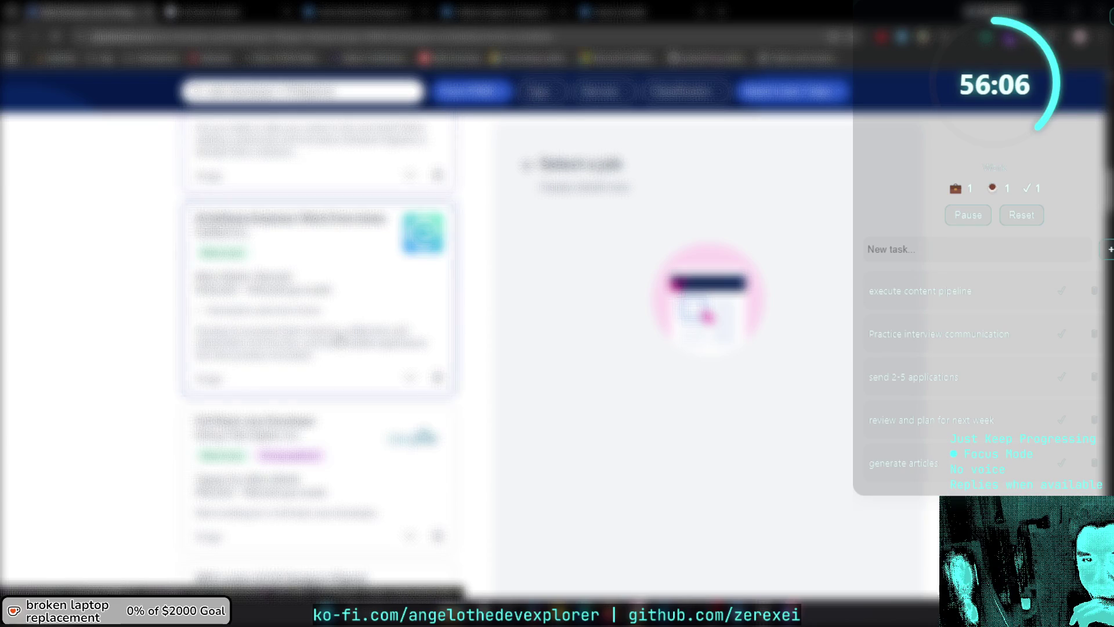
pyautogui.scroll(-2, 341, 341)
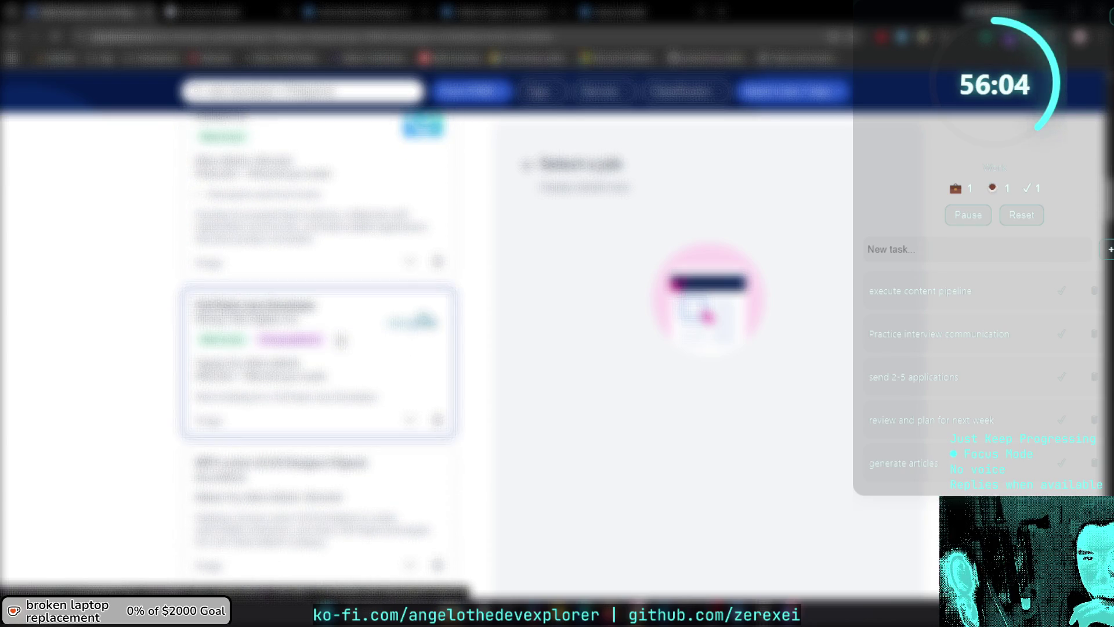
# Open the Full Stack Java Developer posting from the results list.
pyautogui.scroll(-4, 341, 340)
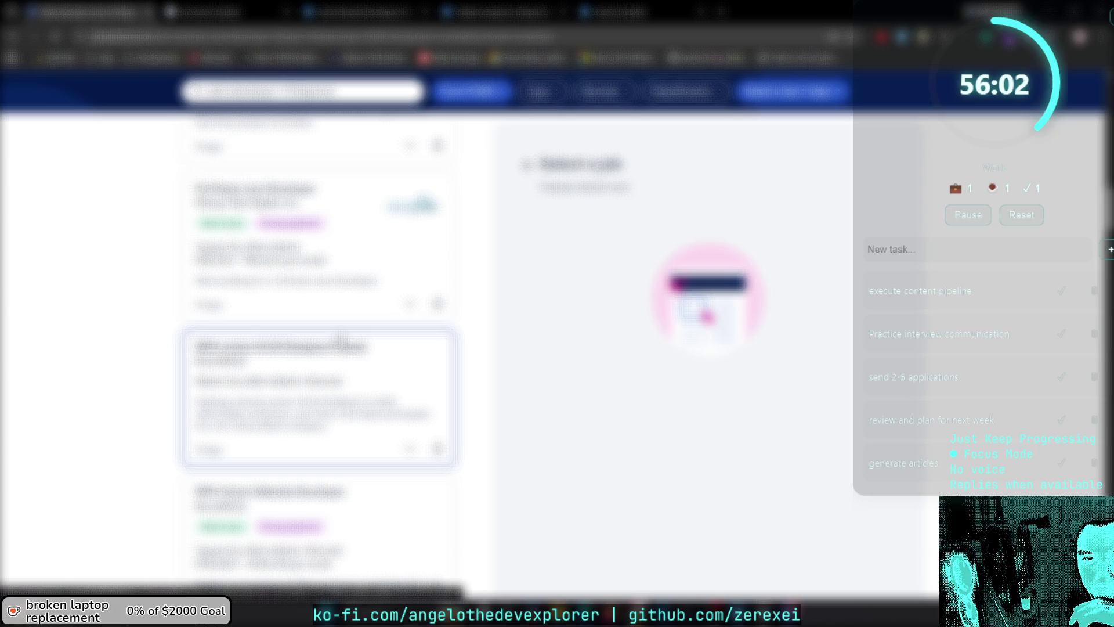
pyautogui.scroll(6, 341, 339)
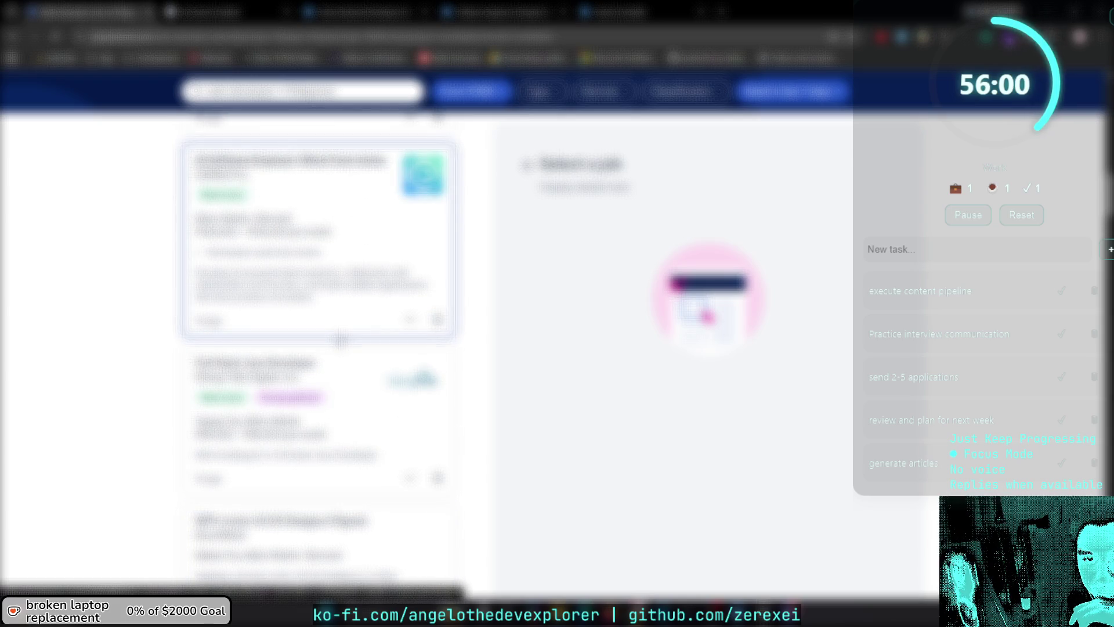
pyautogui.scroll(2, 341, 341)
pyautogui.click(376, 459)
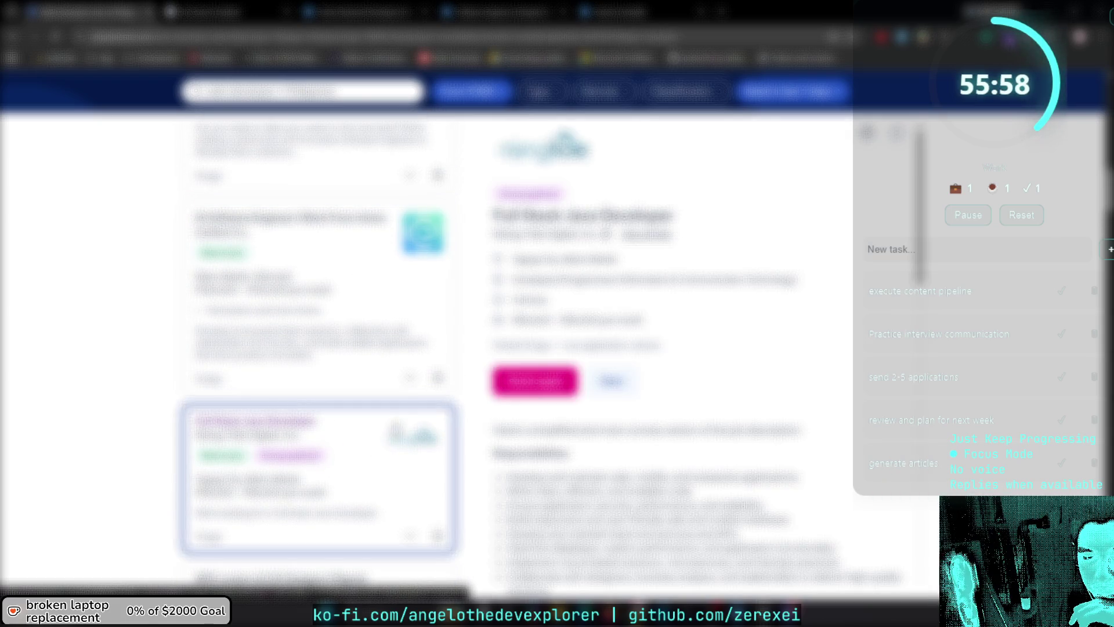
# Read through the AI Software Engineer posting's responsibilities and required experience.
pyautogui.scroll(2, 397, 426)
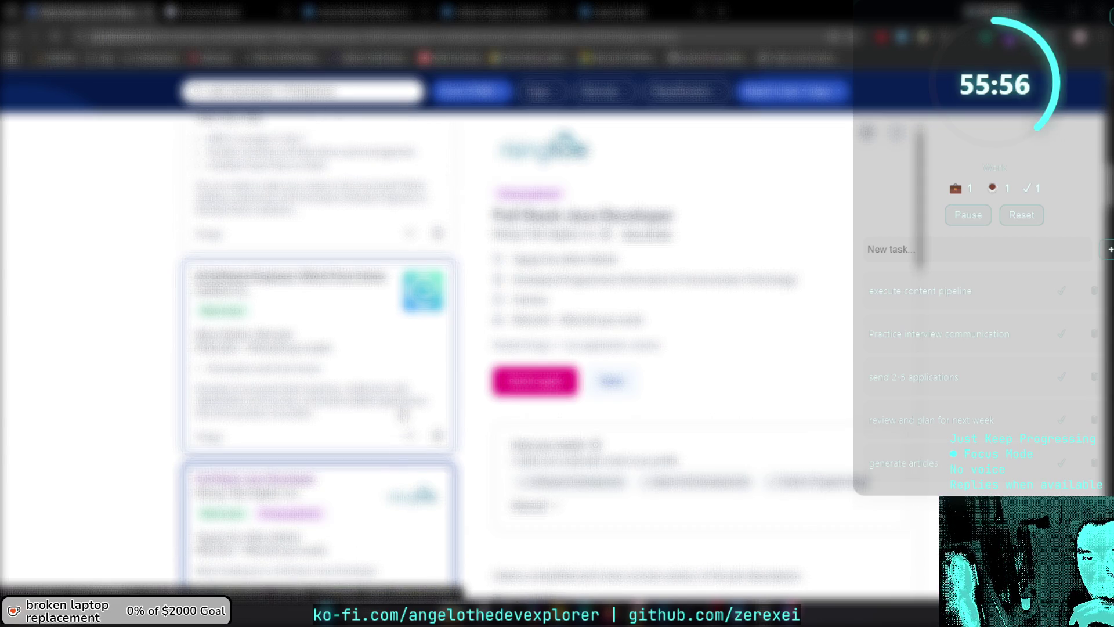
pyautogui.scroll(-6, 763, 410)
pyautogui.scroll(-5, 763, 411)
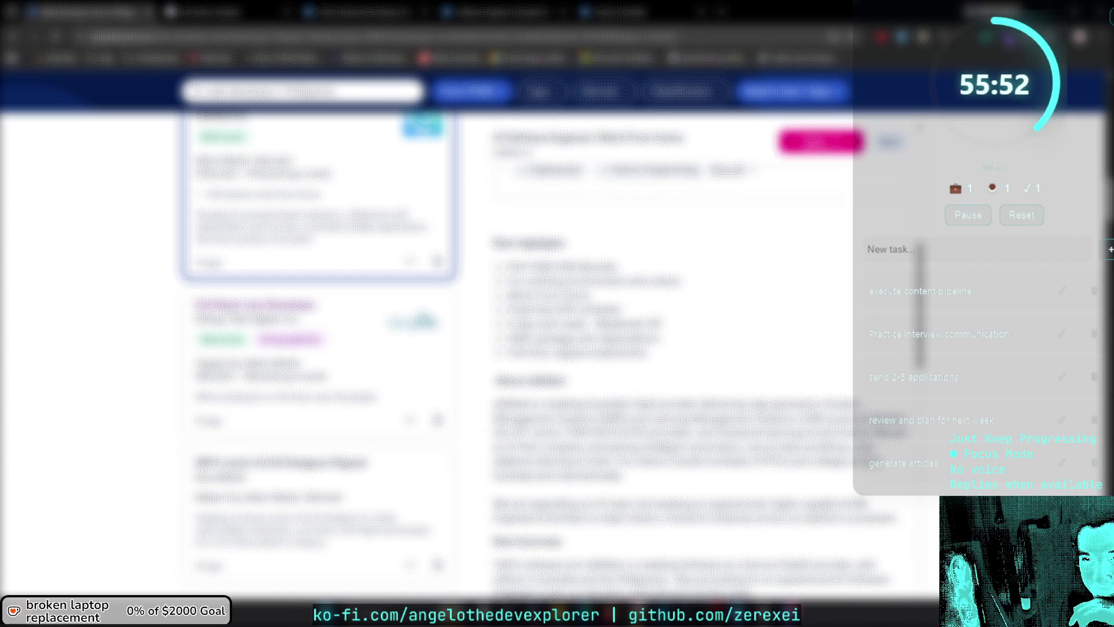
pyautogui.scroll(-10, 708, 372)
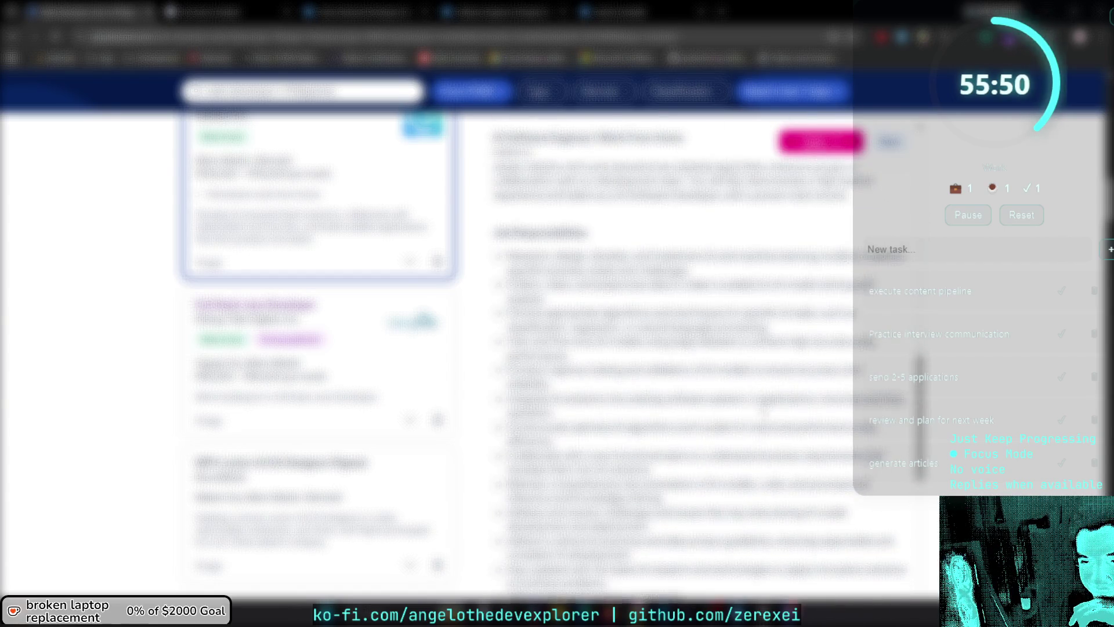
pyautogui.scroll(-3, 763, 411)
pyautogui.scroll(8, 765, 410)
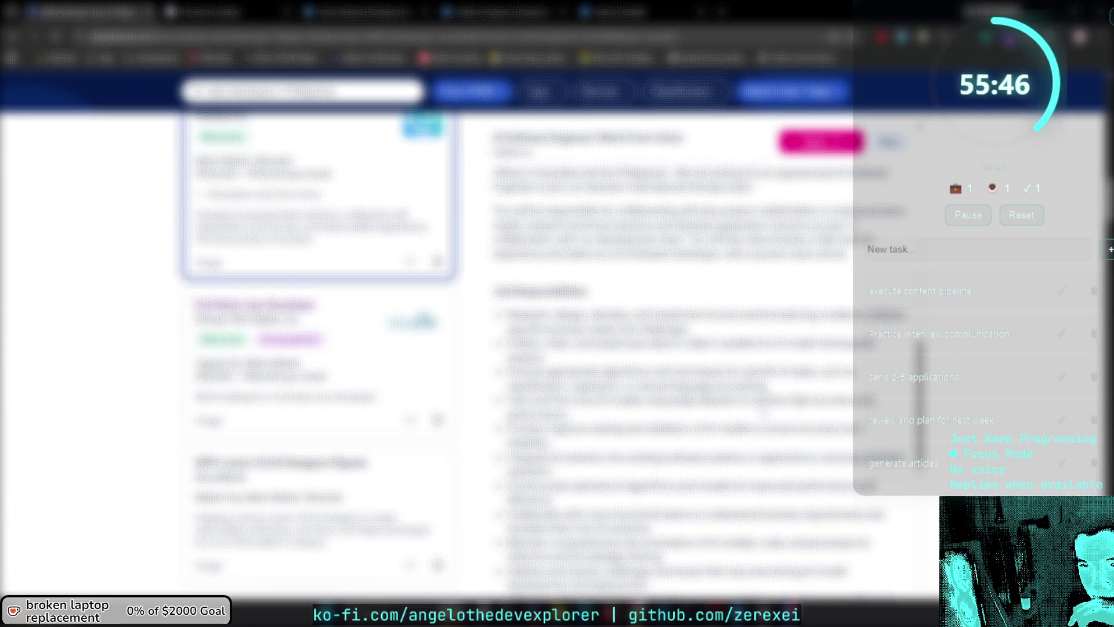
pyautogui.scroll(-5, 764, 411)
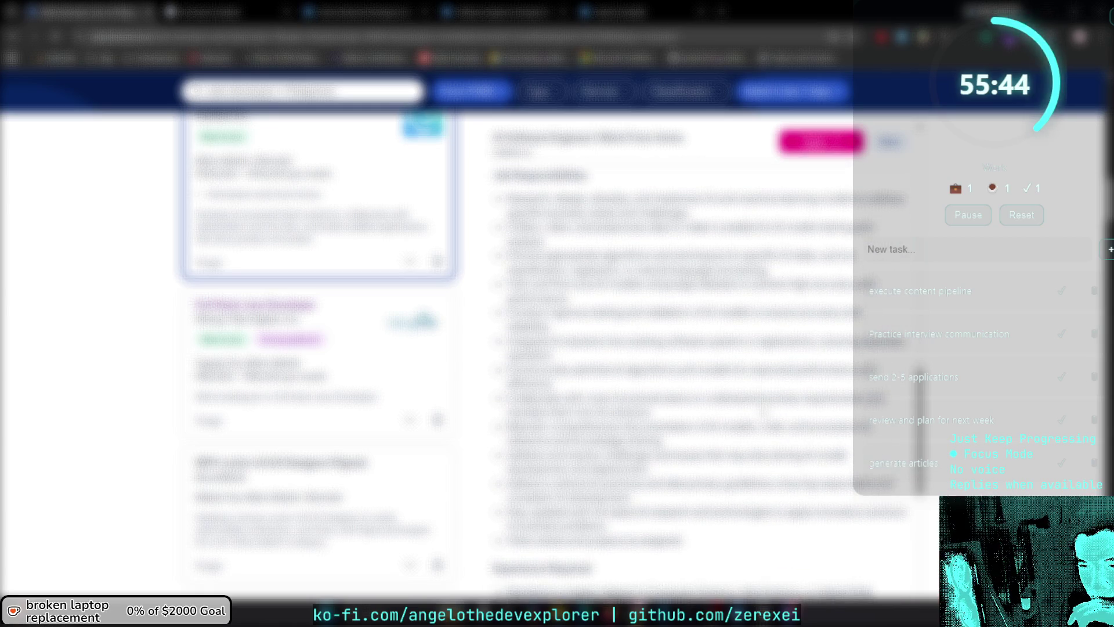
pyautogui.scroll(-10, 763, 411)
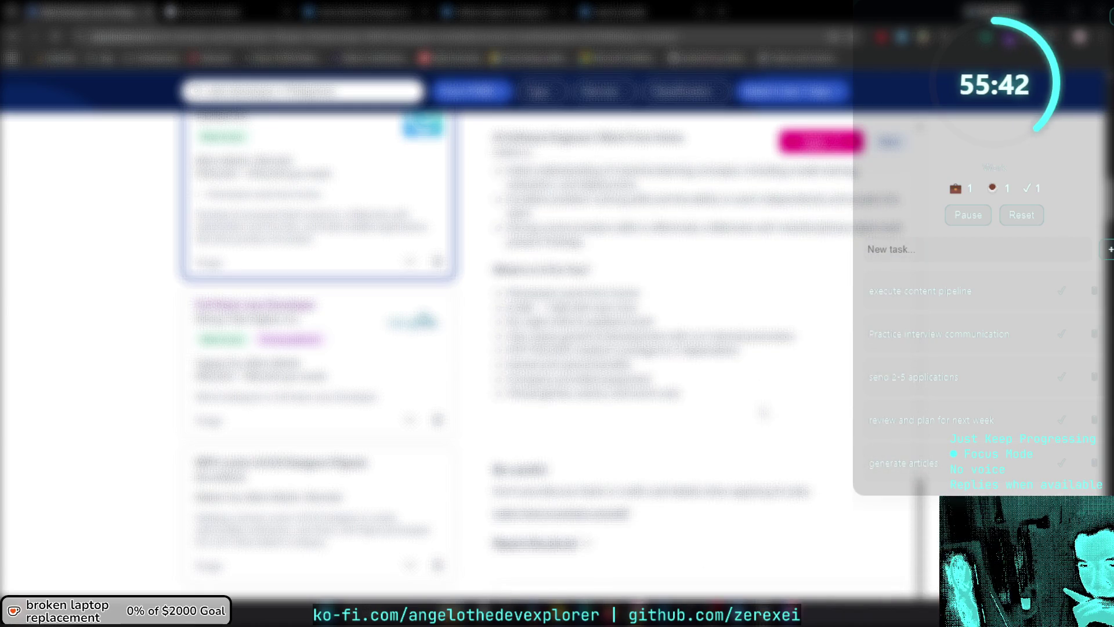
pyautogui.scroll(6, 763, 411)
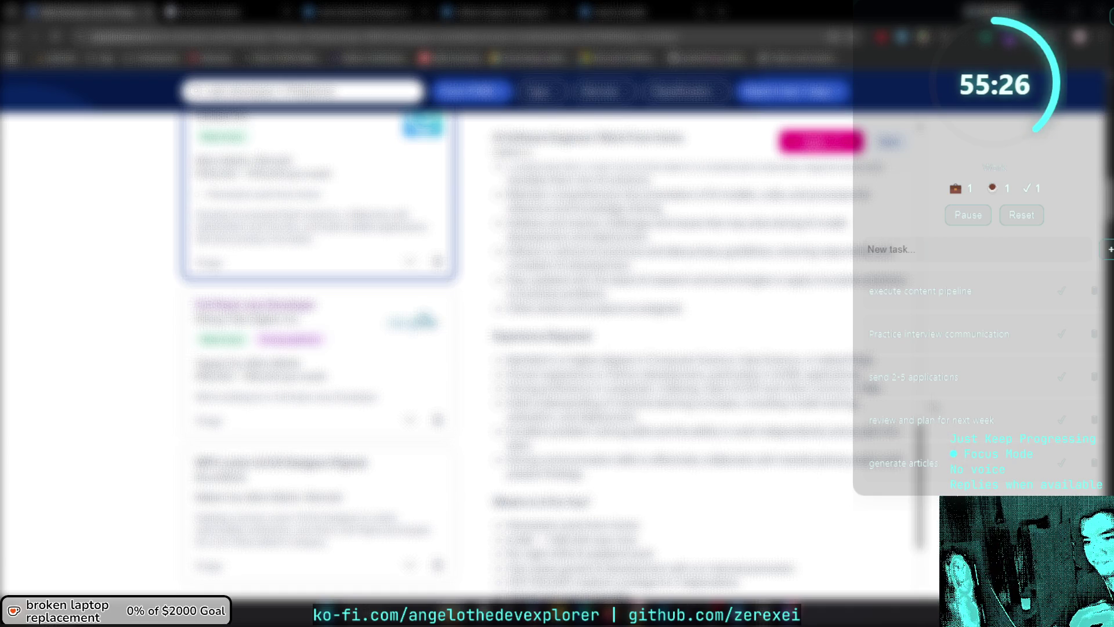
pyautogui.scroll(5, 737, 341)
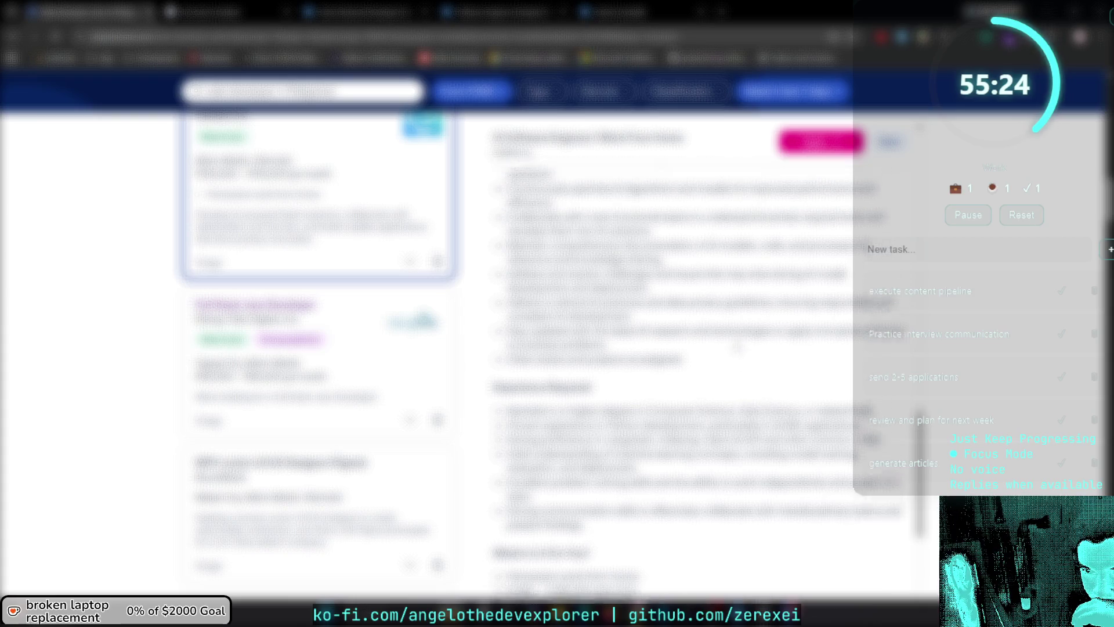
pyautogui.scroll(1, 737, 337)
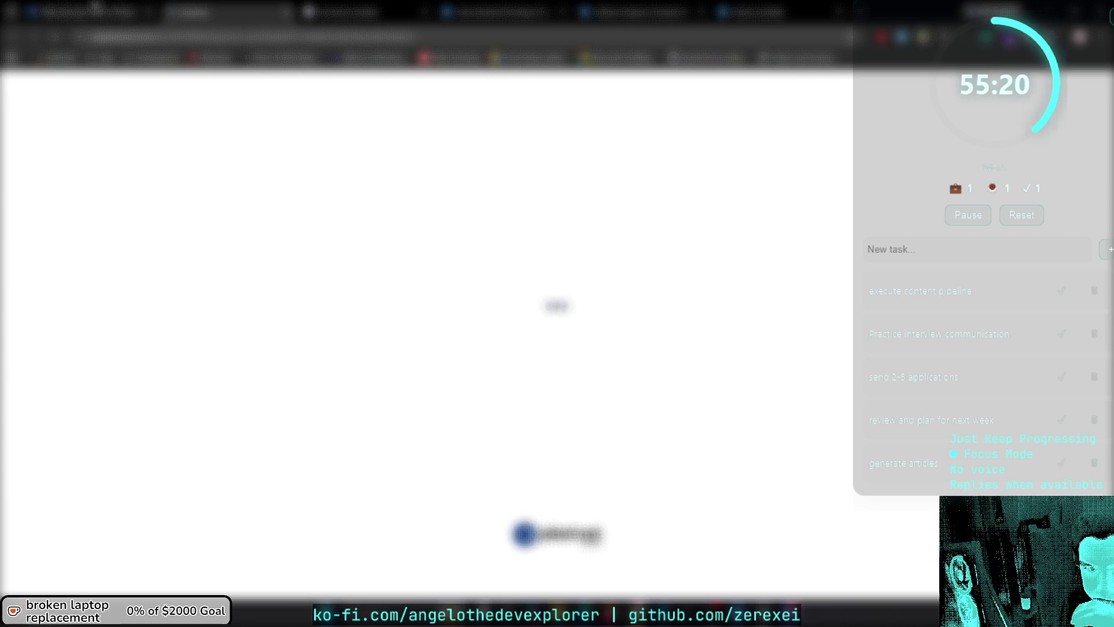
# Look over the AI Software Engineer job details on JobStreet.
pyautogui.scroll(8, 617, 312)
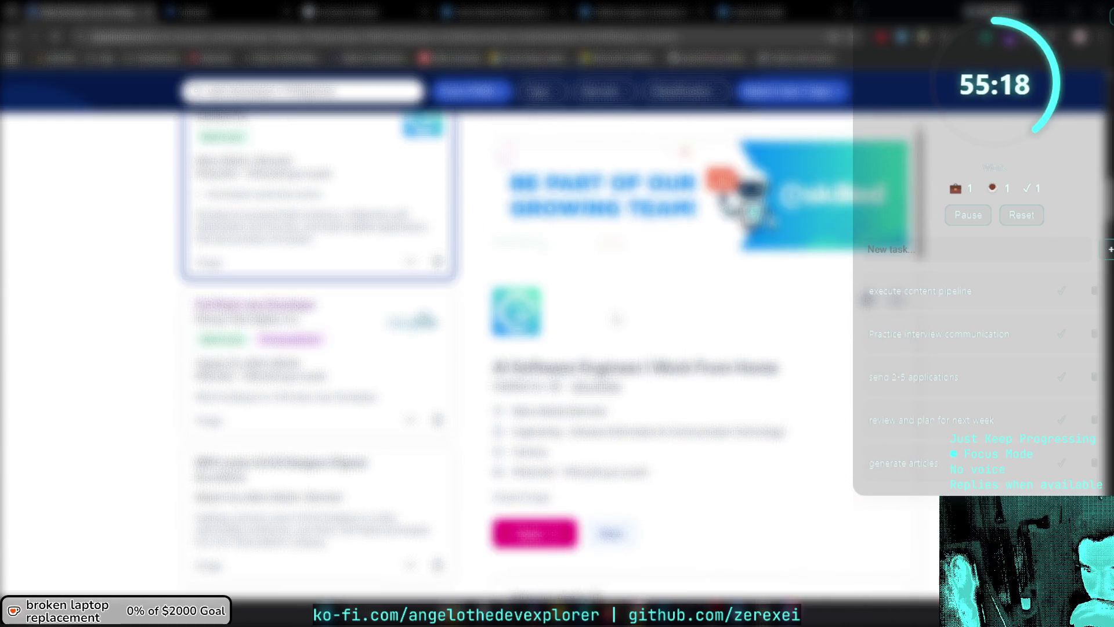
pyautogui.scroll(-7, 616, 312)
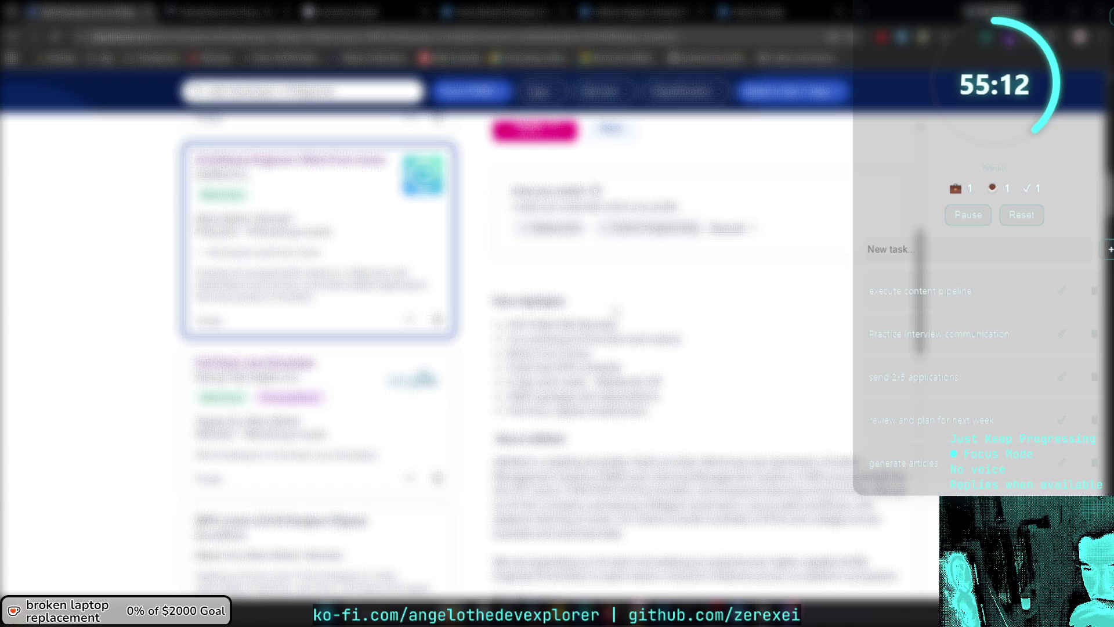
pyautogui.scroll(-2, 616, 312)
pyautogui.scroll(-10, 617, 307)
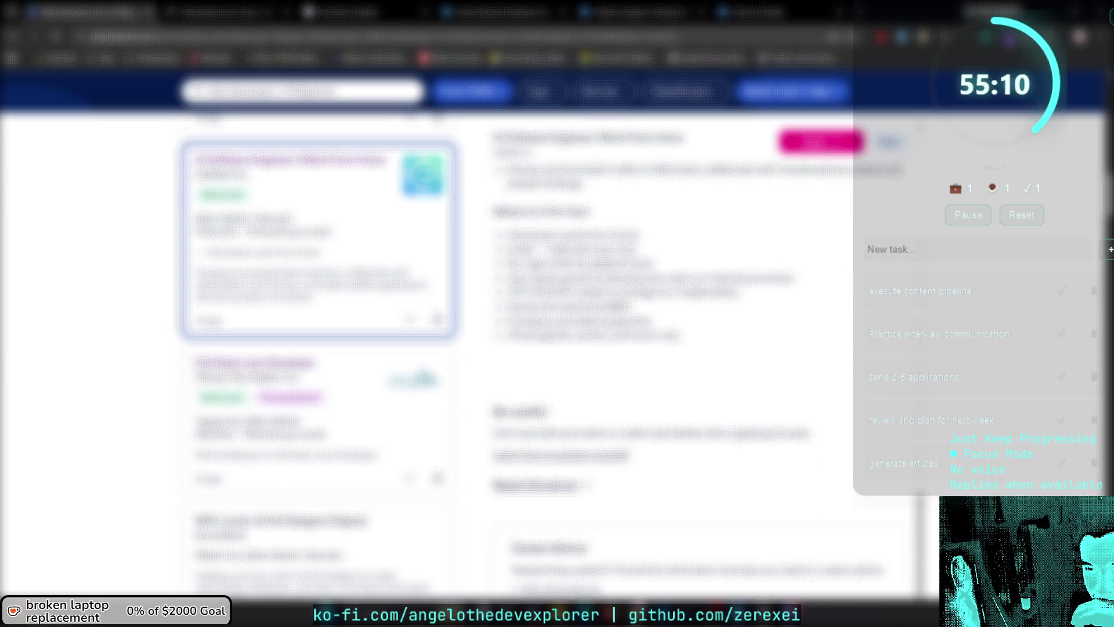
pyautogui.scroll(3, 616, 313)
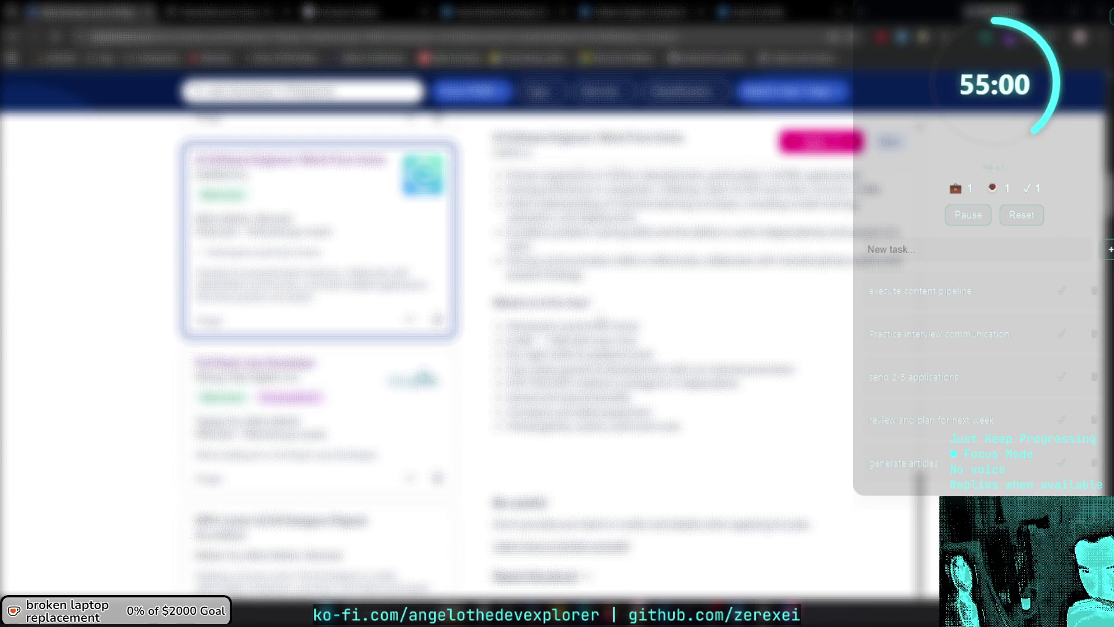
pyautogui.scroll(5, 696, 348)
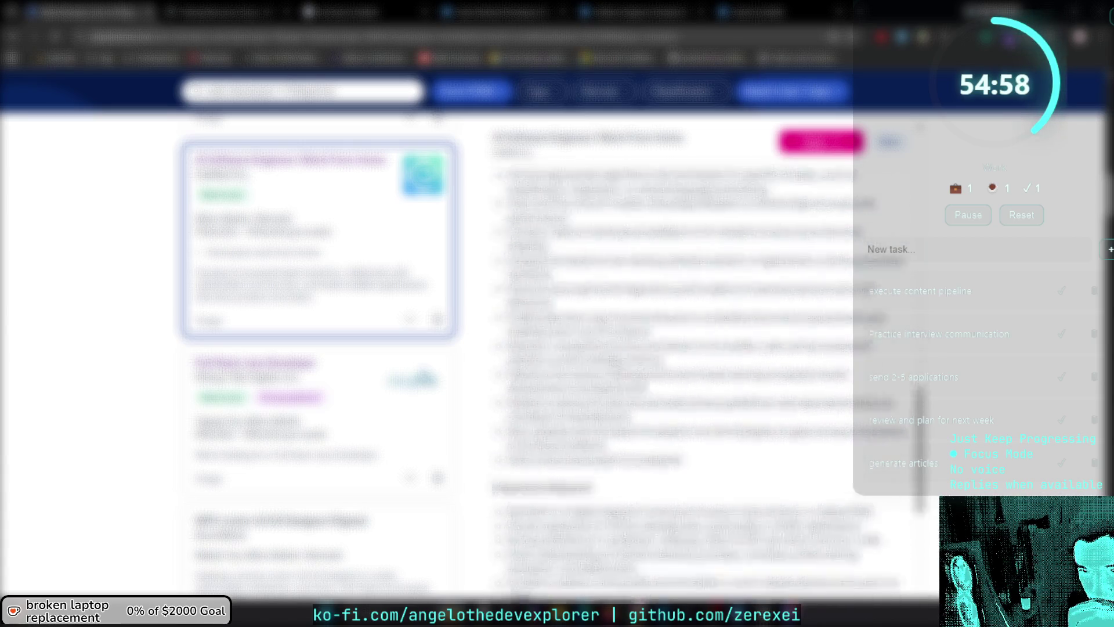
pyautogui.scroll(-5, 696, 348)
pyautogui.scroll(5, 696, 349)
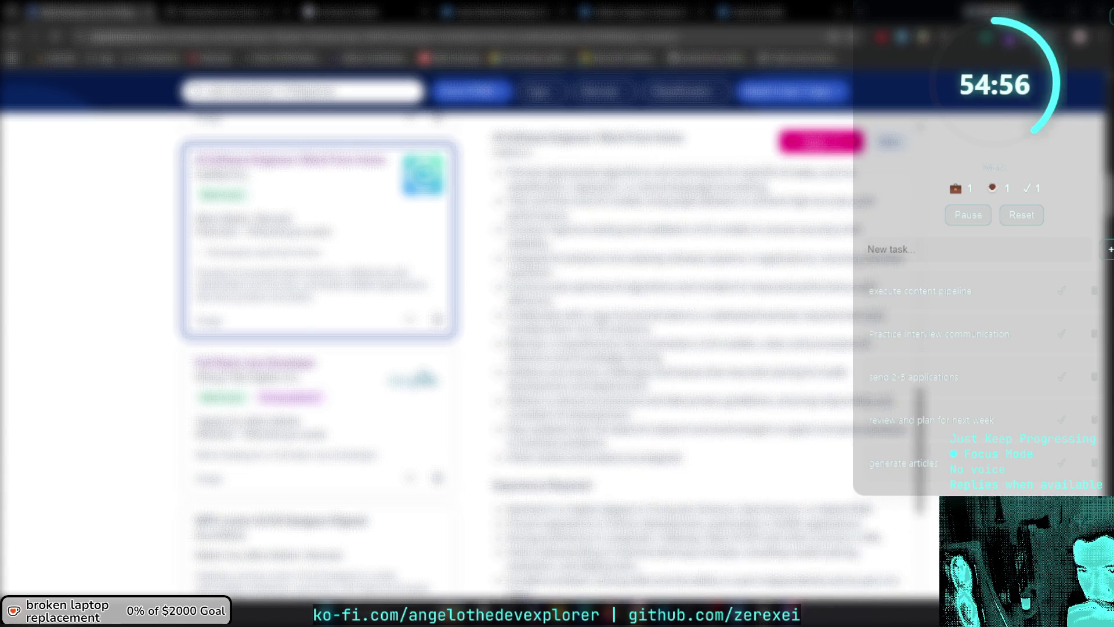
# Switch to the company careers page tab for the AI Software Engineer job.
pyautogui.scroll(10, 696, 348)
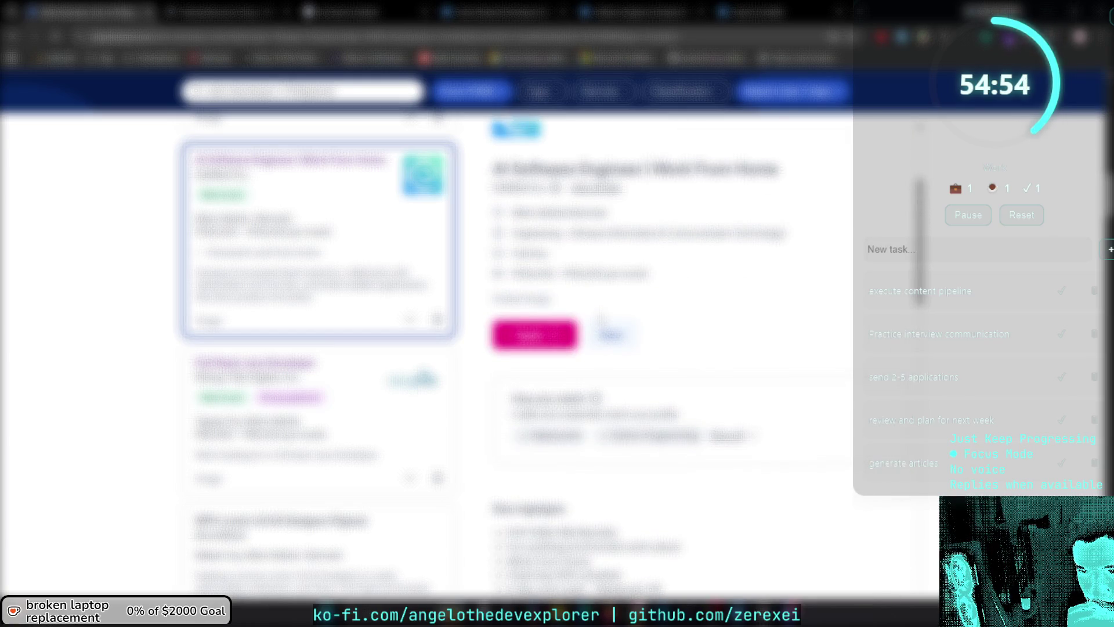
pyautogui.scroll(2, 601, 316)
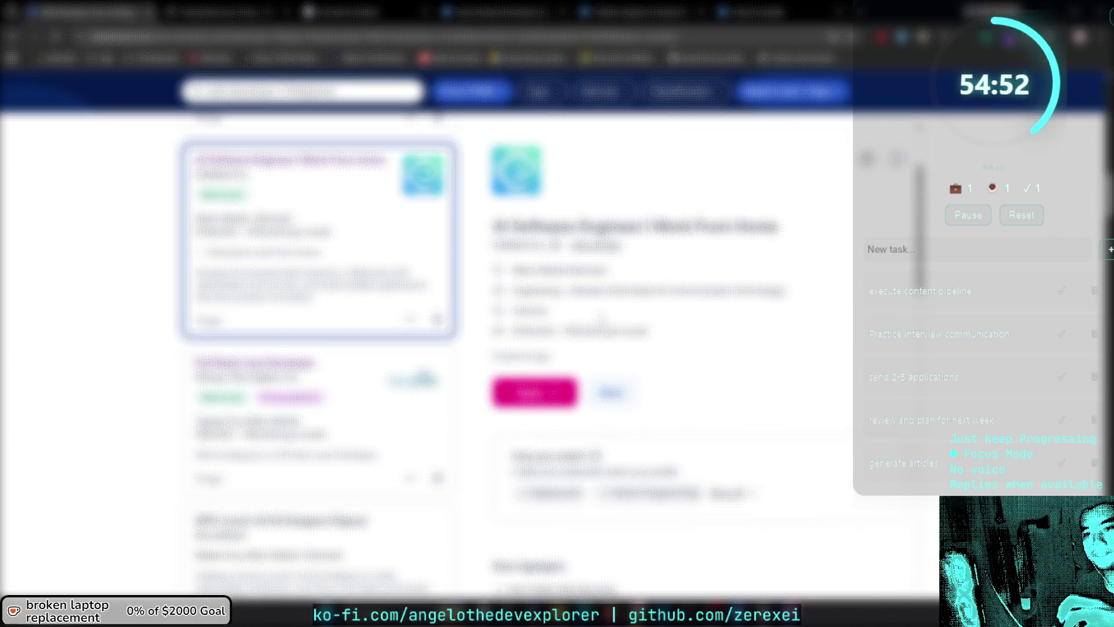
pyautogui.scroll(-2, 319, 418)
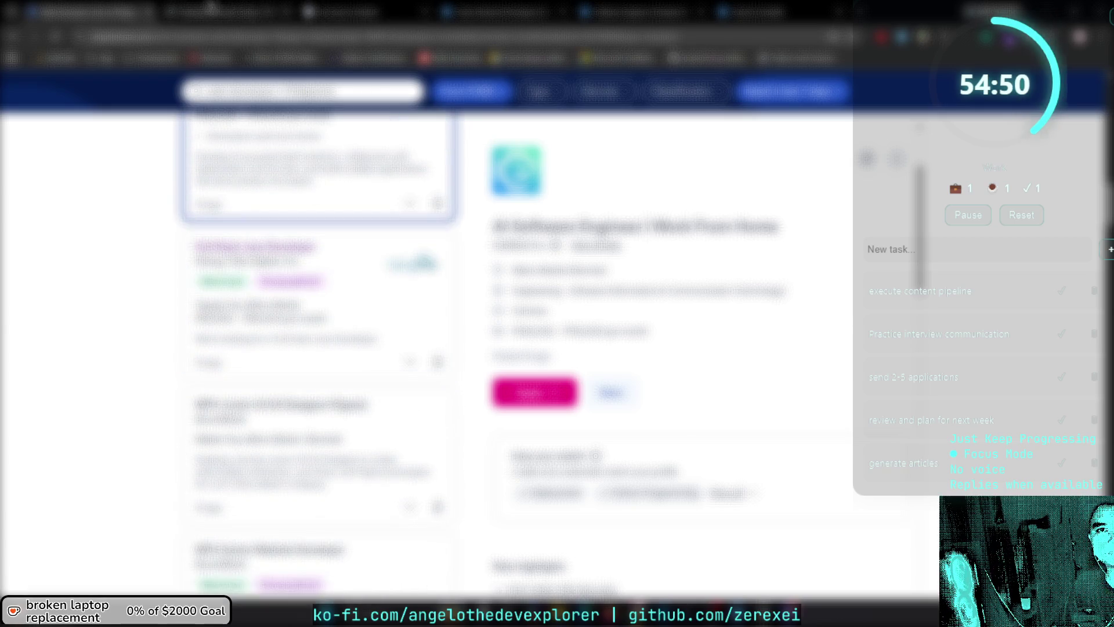
pyautogui.click(244, 12)
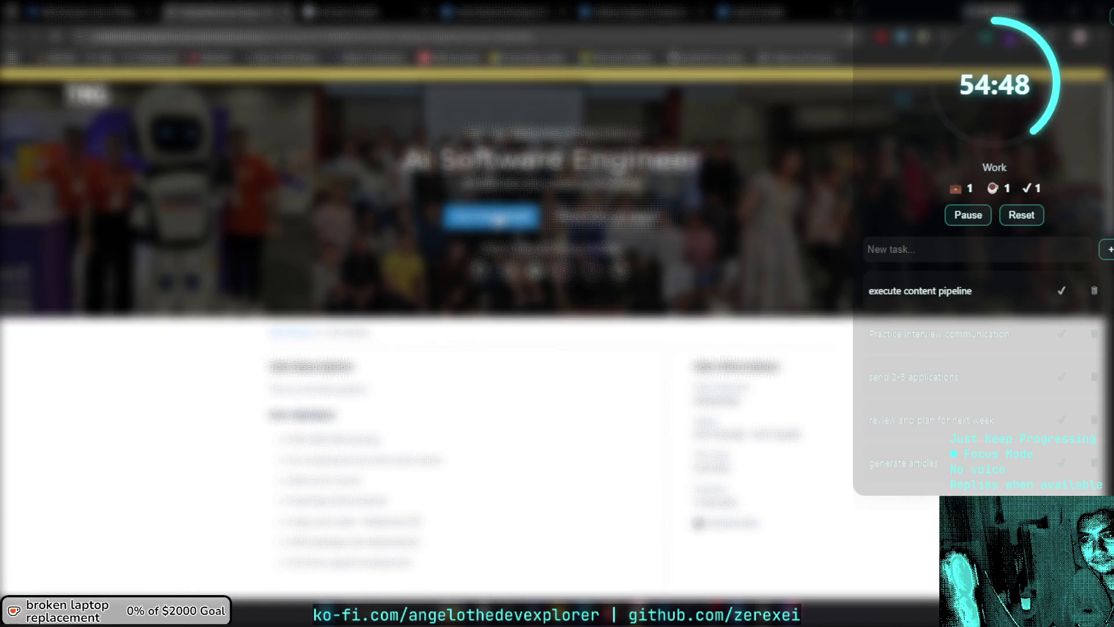
# Open the AI Software Engineer application form from the job description.
pyautogui.scroll(-4, 498, 219)
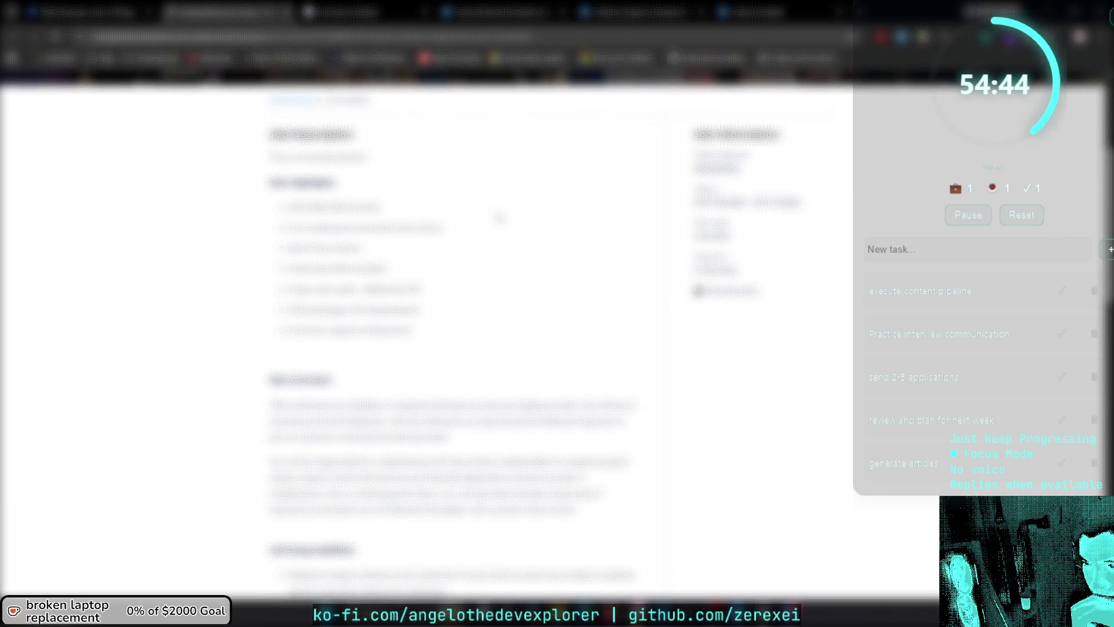
pyautogui.scroll(-10, 499, 218)
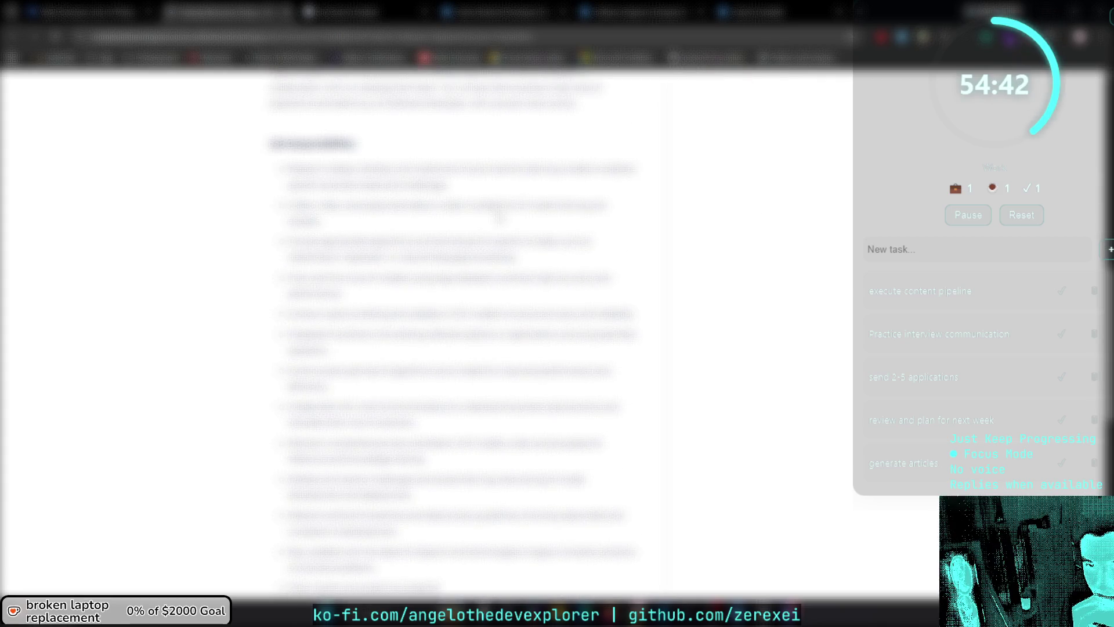
pyautogui.scroll(-4, 499, 219)
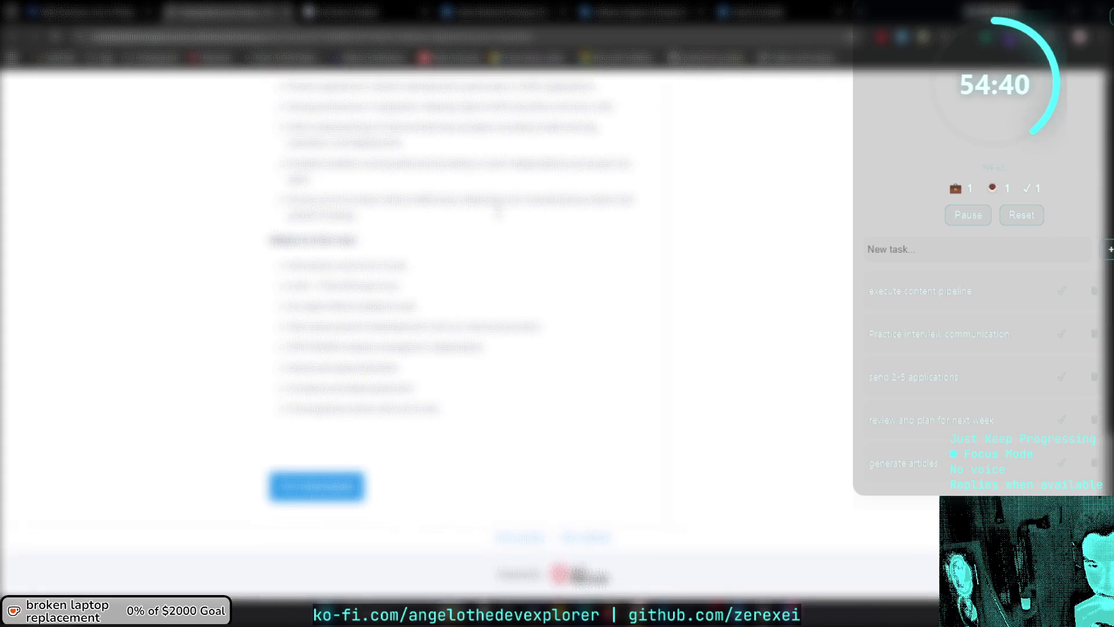
pyautogui.click(346, 539)
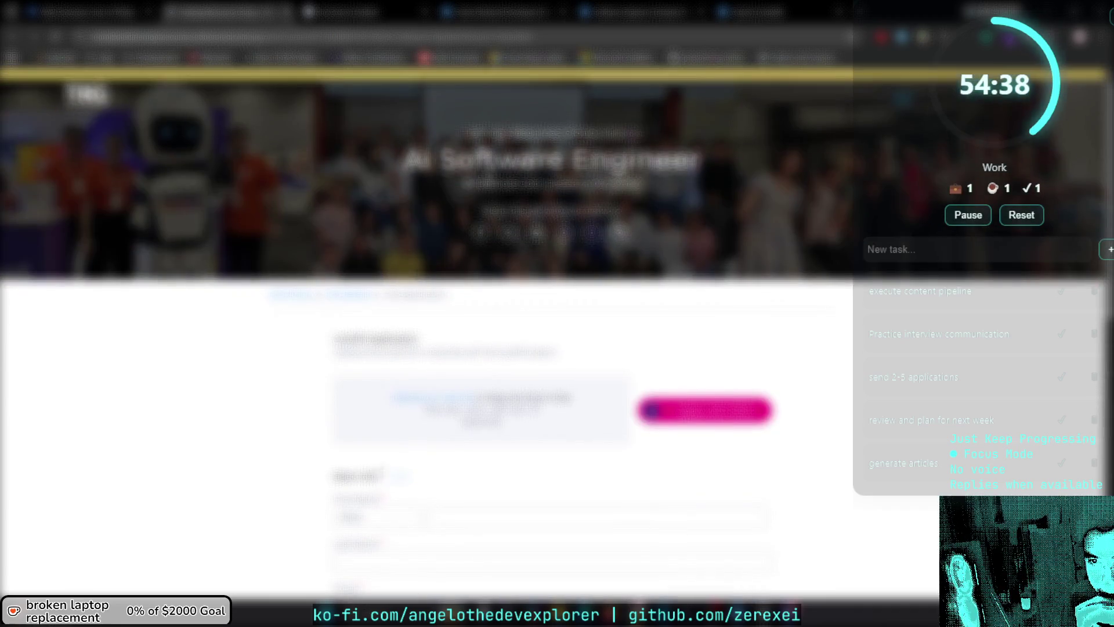
# Prefill the application's personal details by importing and approving a profile.
pyautogui.scroll(-2, 477, 320)
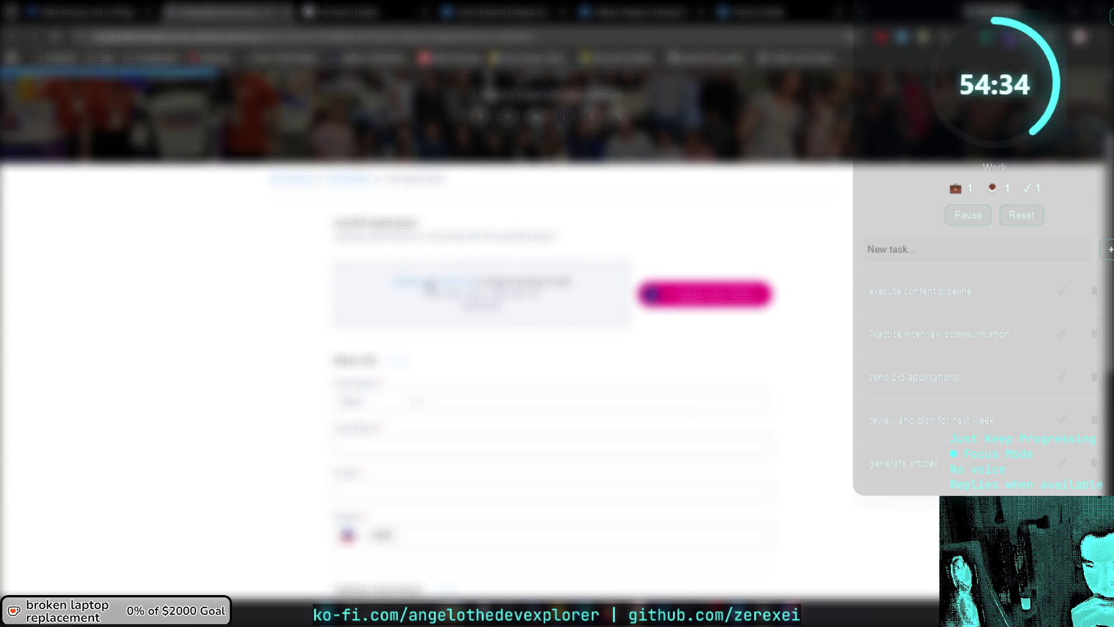
pyautogui.click(747, 300)
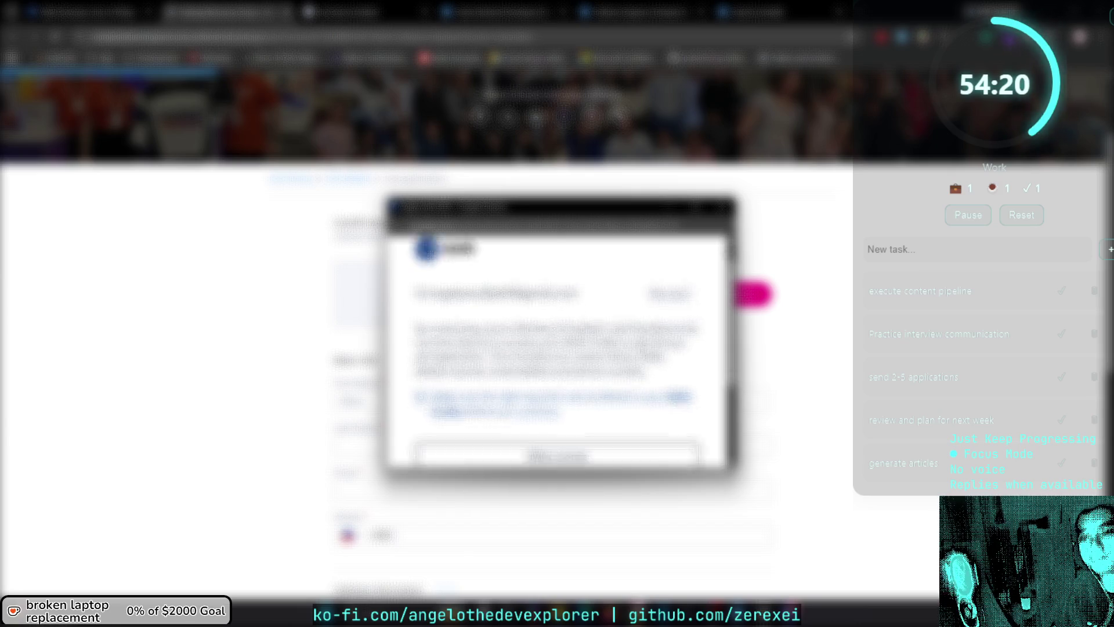
pyautogui.scroll(-5, 634, 348)
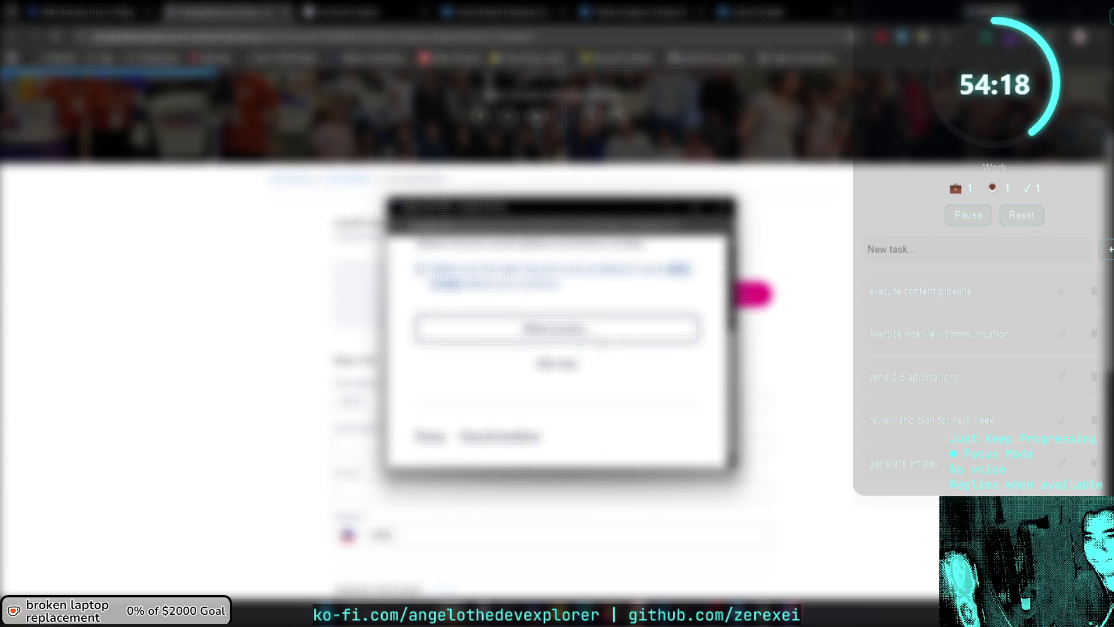
pyautogui.click(600, 342)
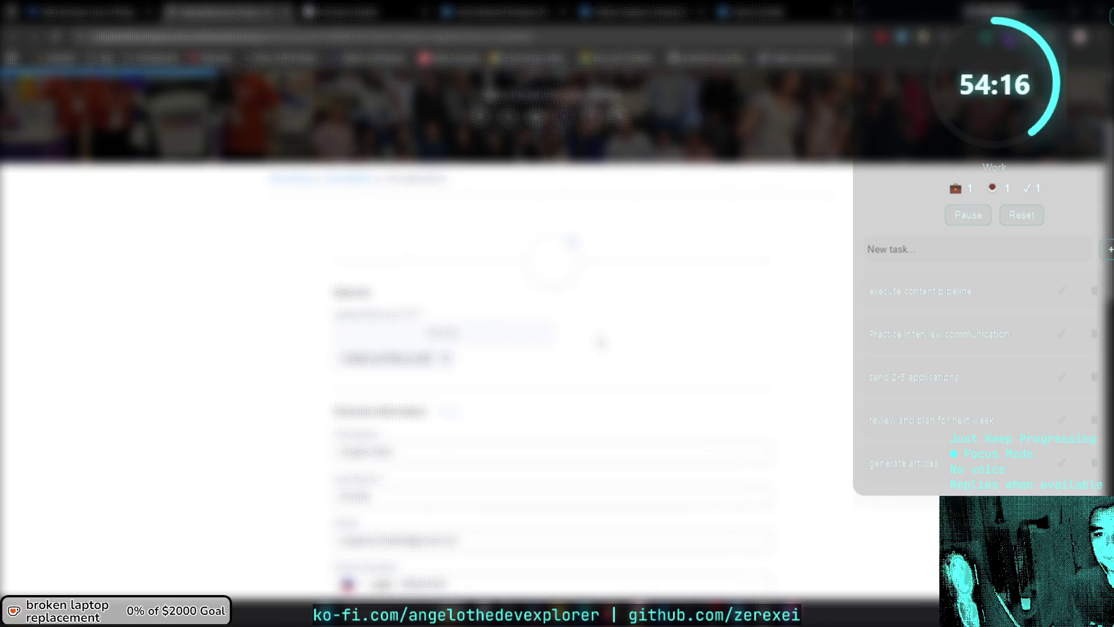
# Enlarge the notes box so all its text shows.
pyautogui.scroll(-3, 600, 341)
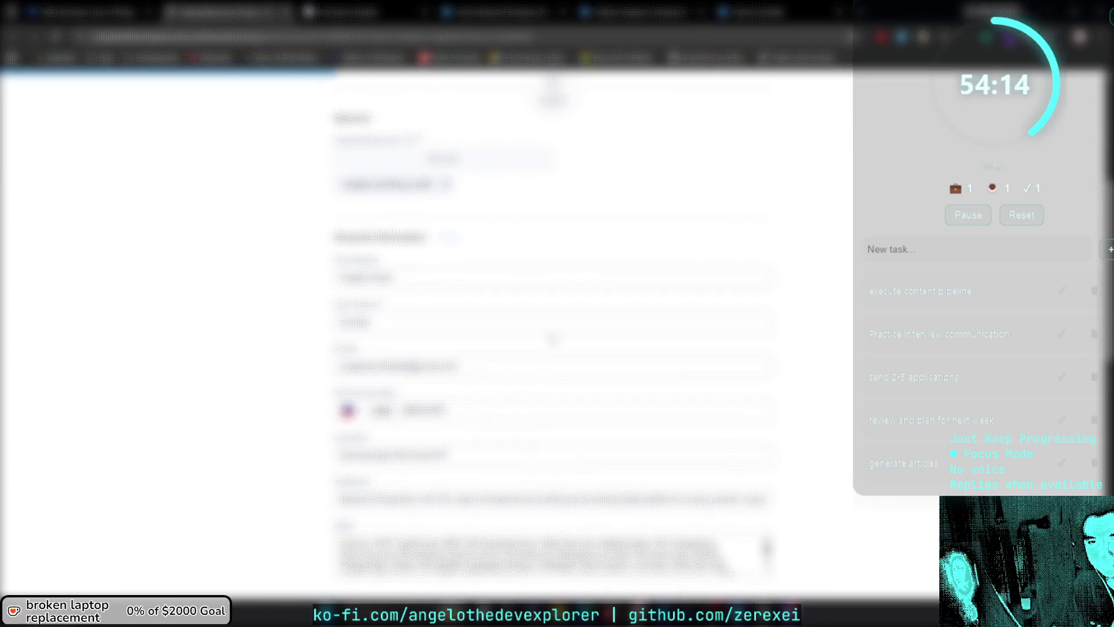
pyautogui.scroll(-4, 552, 340)
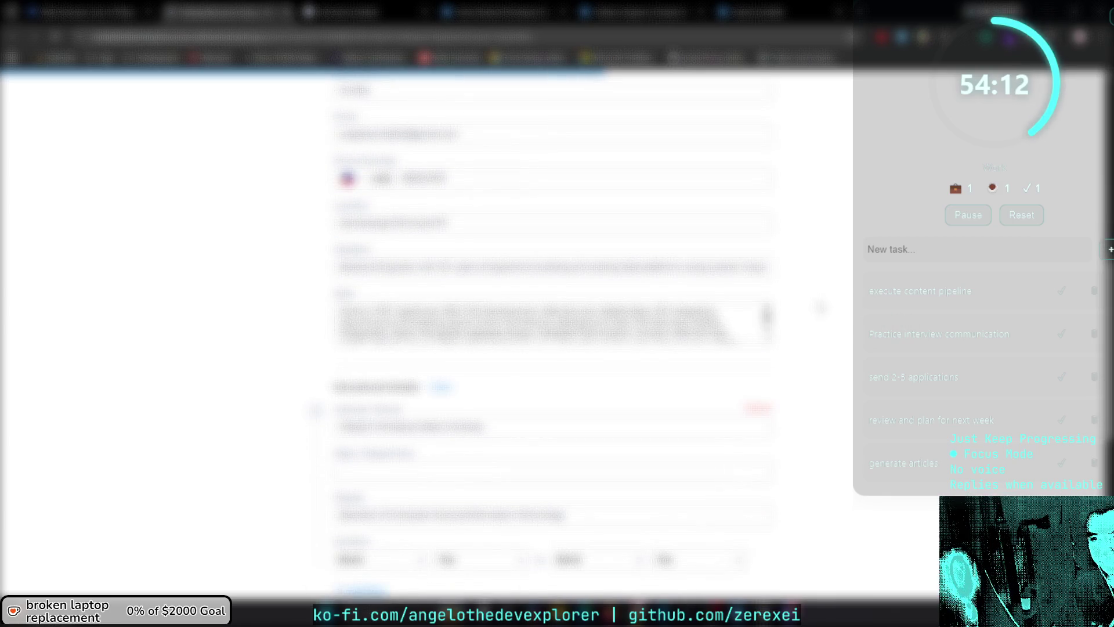
pyautogui.moveTo(765, 337); pyautogui.dragTo(779, 422)
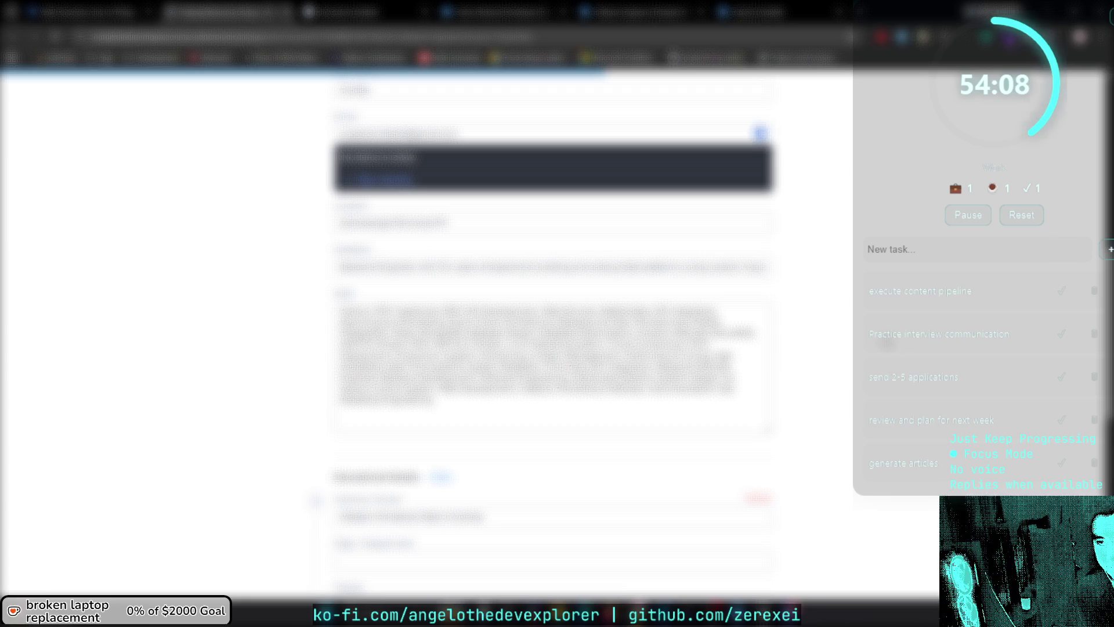
# Enter 'Bachelor of Science' as the education entry's degree.
pyautogui.scroll(-3, 882, 323)
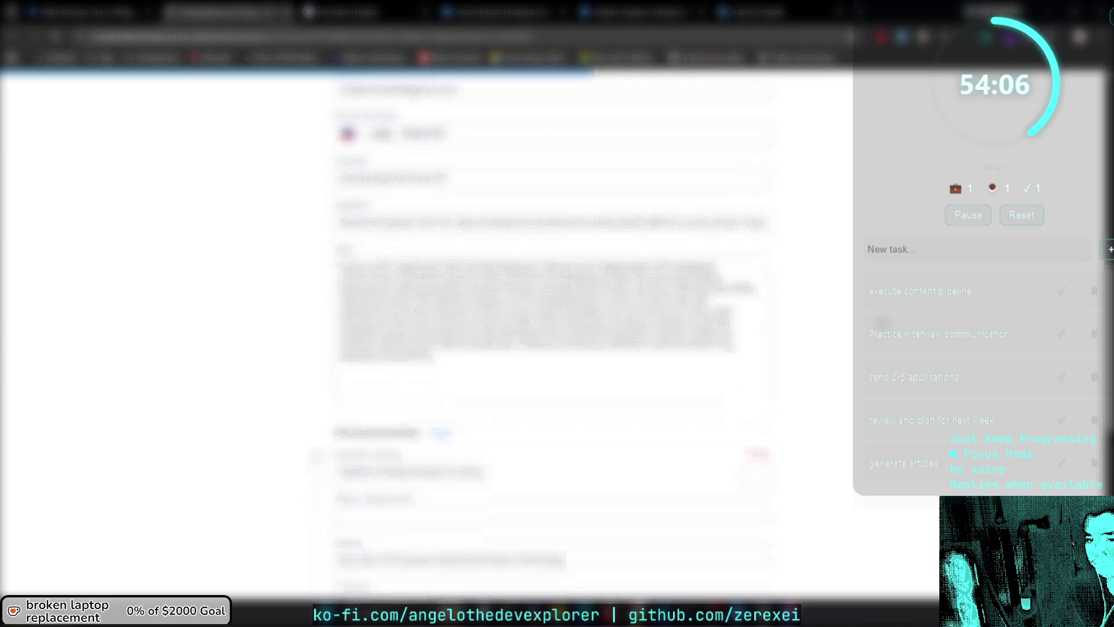
pyautogui.scroll(-1, 822, 326)
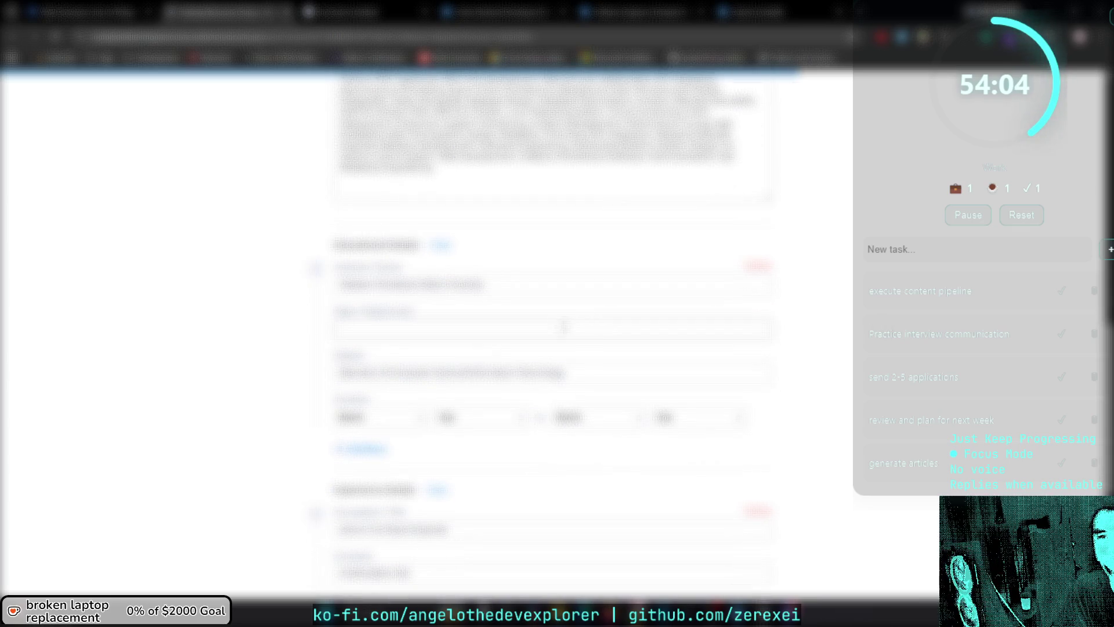
pyautogui.click(539, 323)
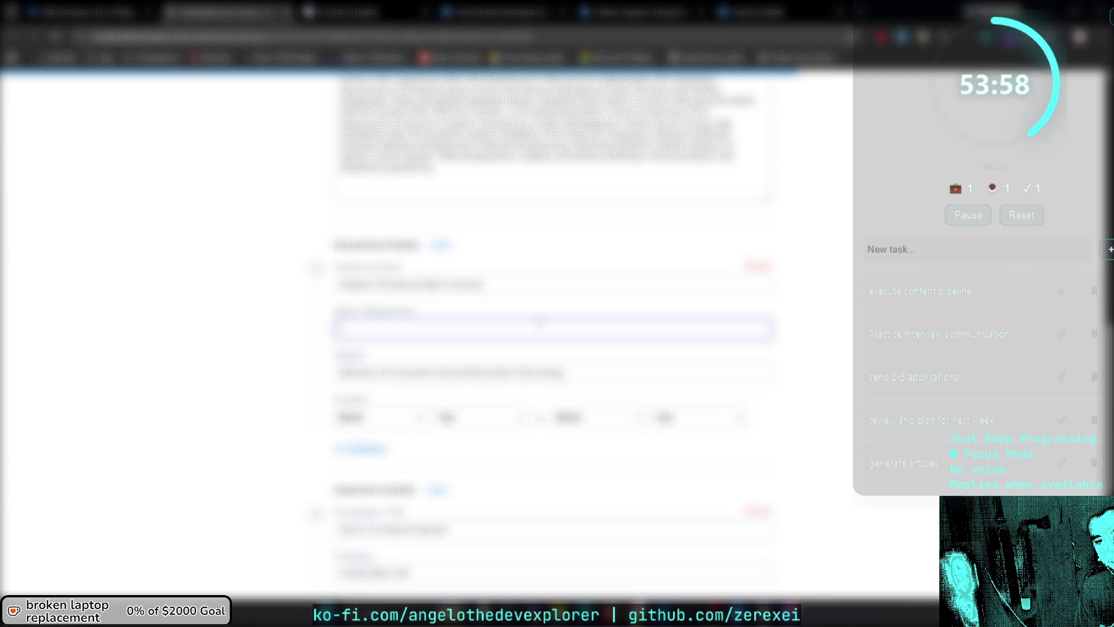
pyautogui.write('Bachelor')
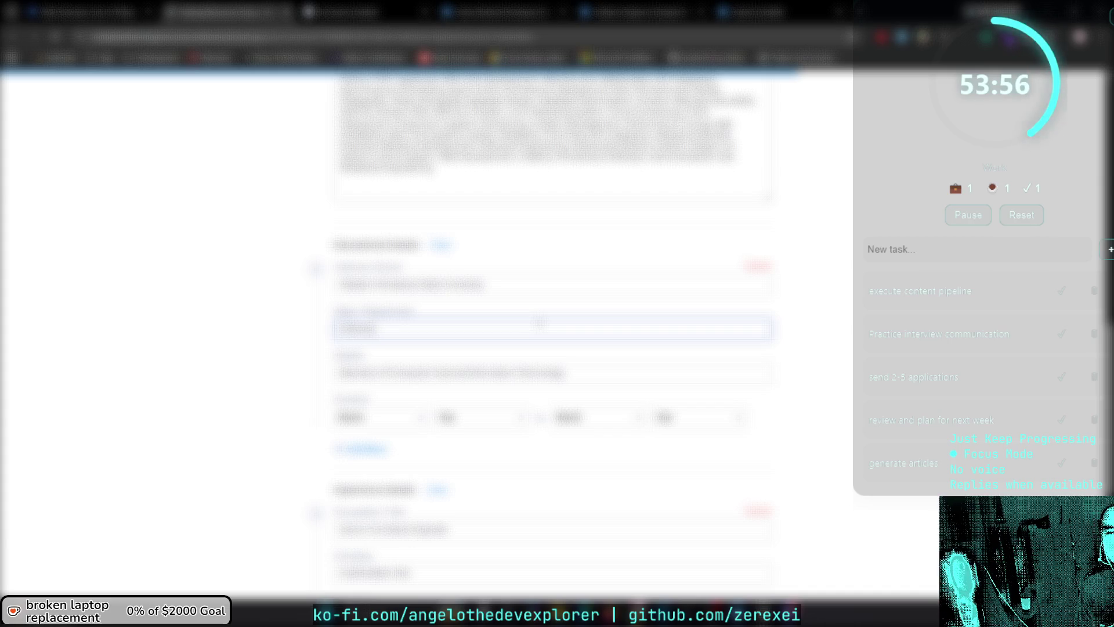
pyautogui.write(' of Science')
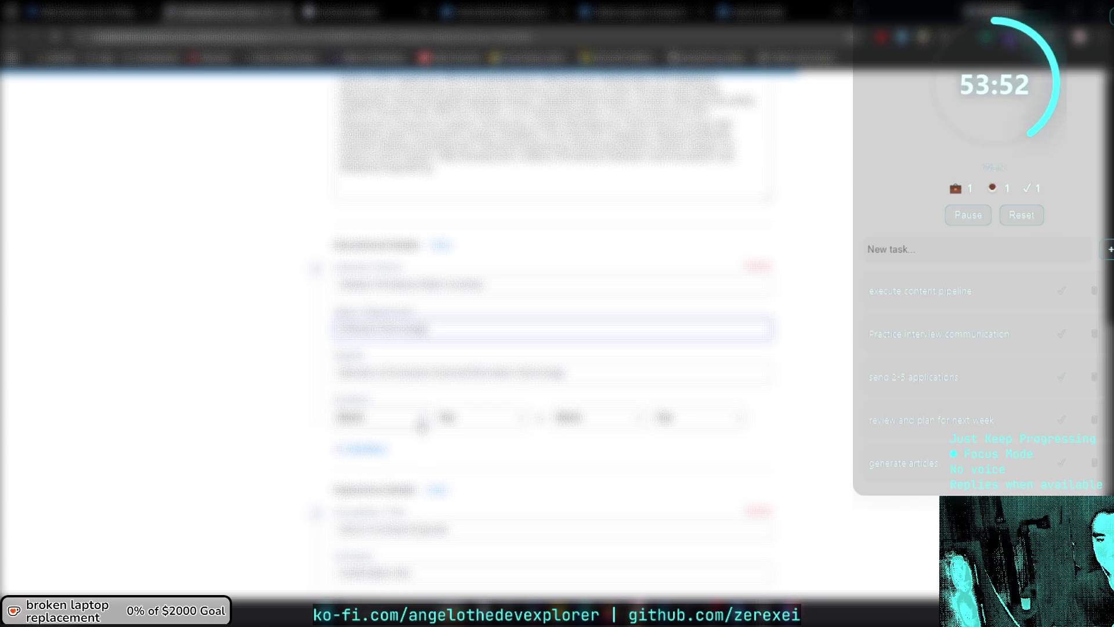
# Set the education entry's start date from its dropdowns.
pyautogui.scroll(-1, 422, 428)
pyautogui.click(407, 366)
pyautogui.click(442, 409)
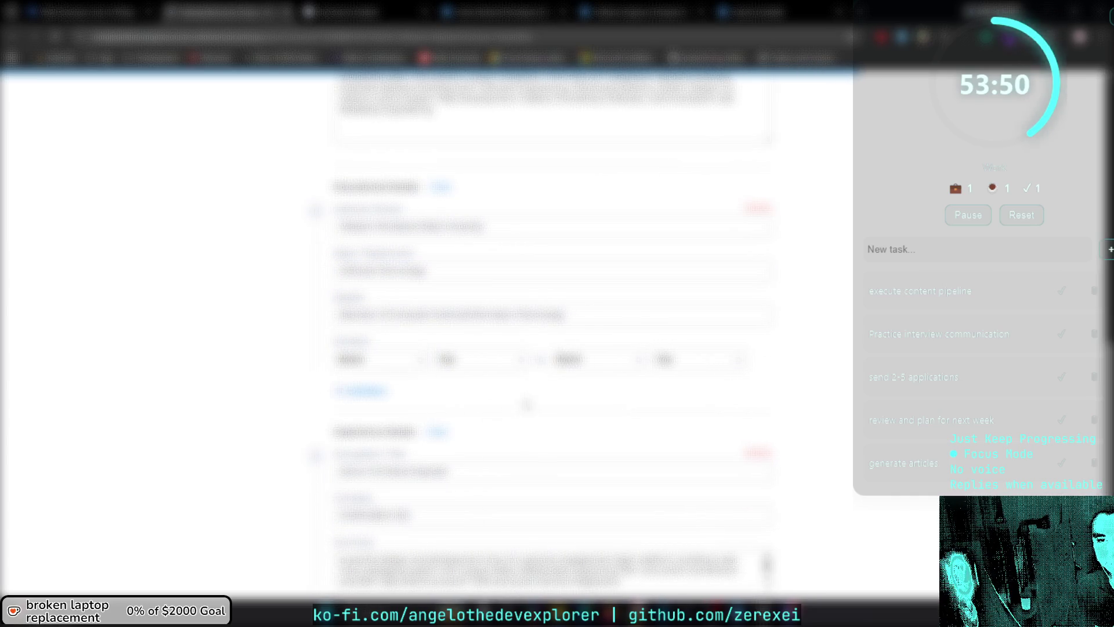
pyautogui.click(413, 363)
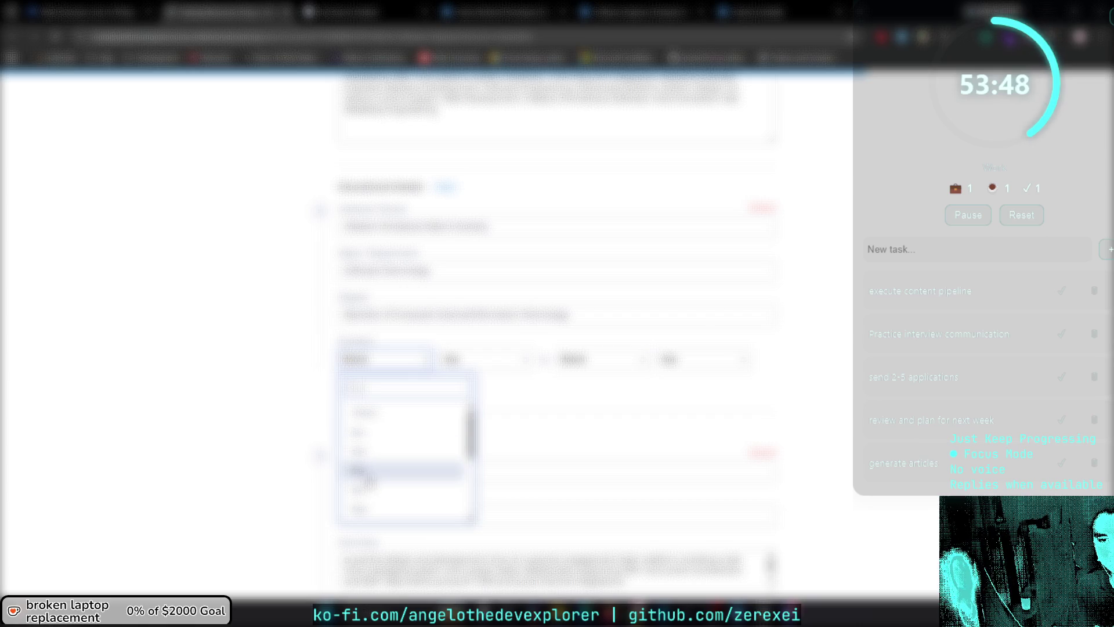
pyautogui.scroll(-3, 370, 470)
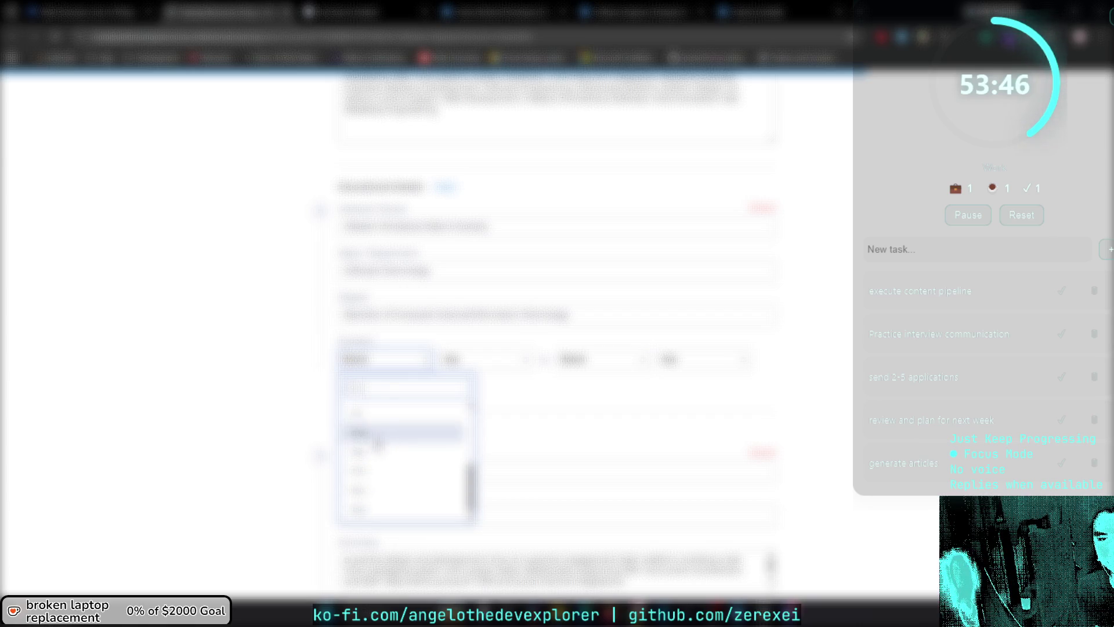
pyautogui.click(377, 446)
# Fill the remaining date fields, choosing the year matching '20', so the date error clears.
pyautogui.click(471, 363)
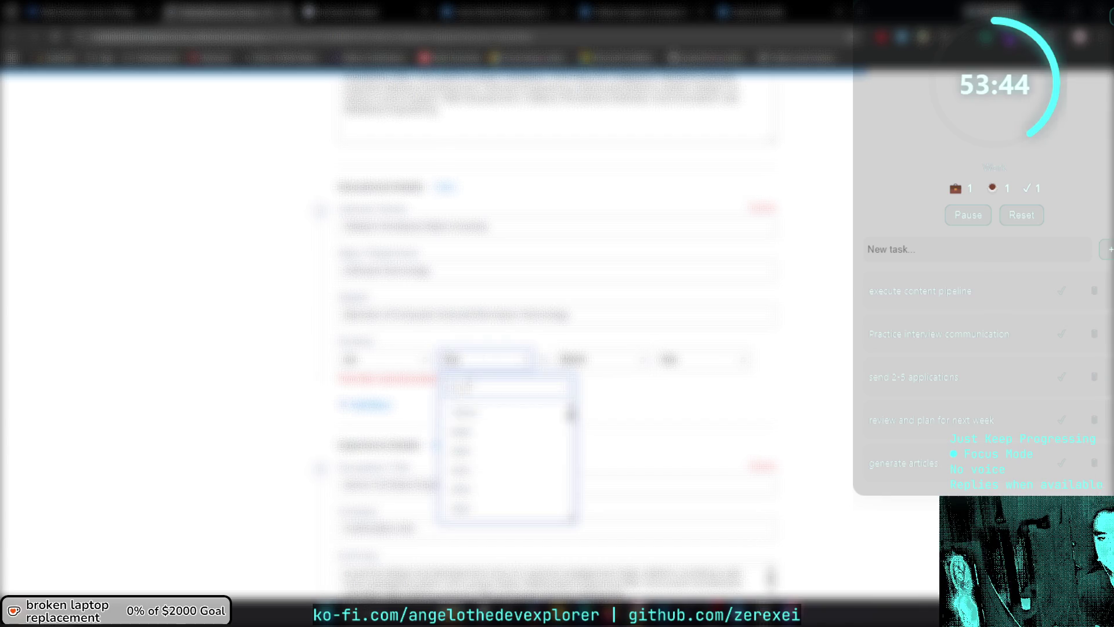
pyautogui.scroll(-3, 482, 456)
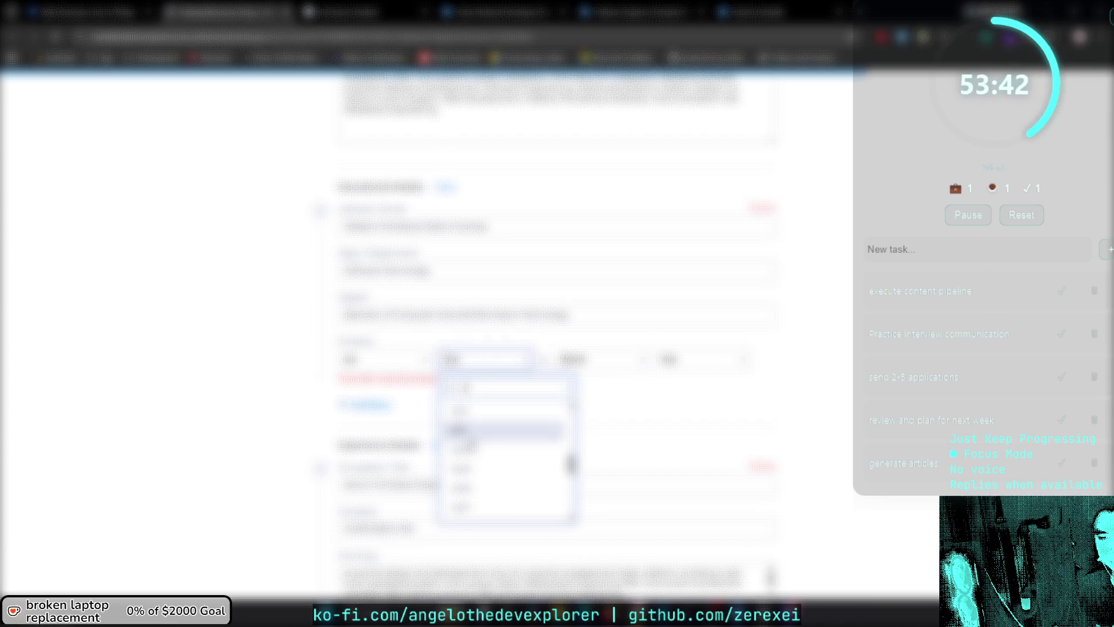
pyautogui.write('20')
pyautogui.press('Return')
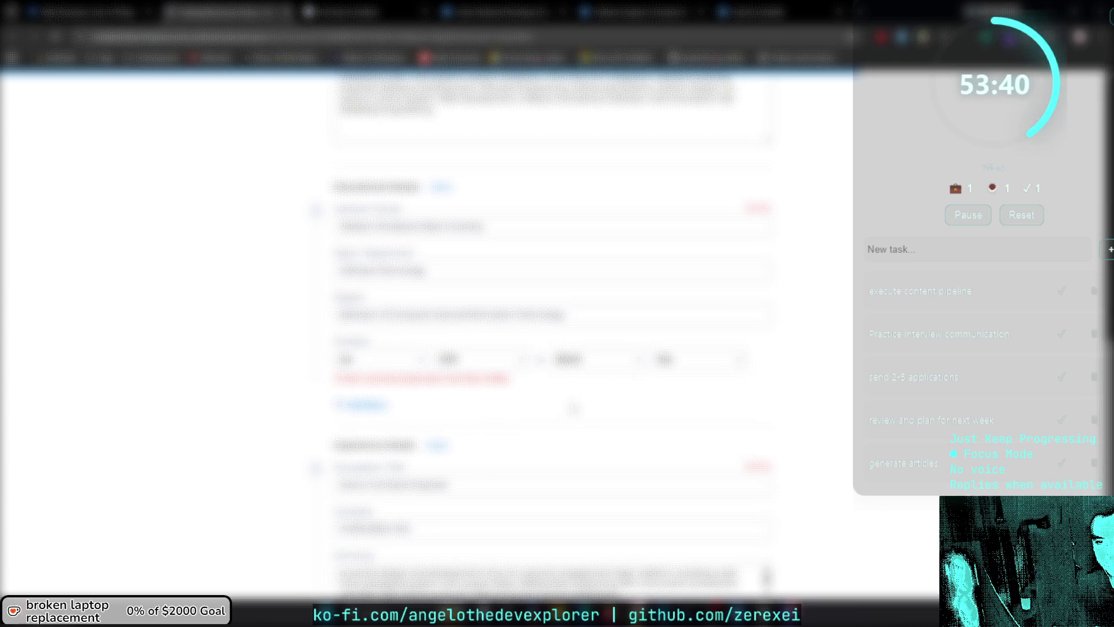
pyautogui.click(595, 365)
pyautogui.click(621, 436)
pyautogui.scroll(-3, 689, 416)
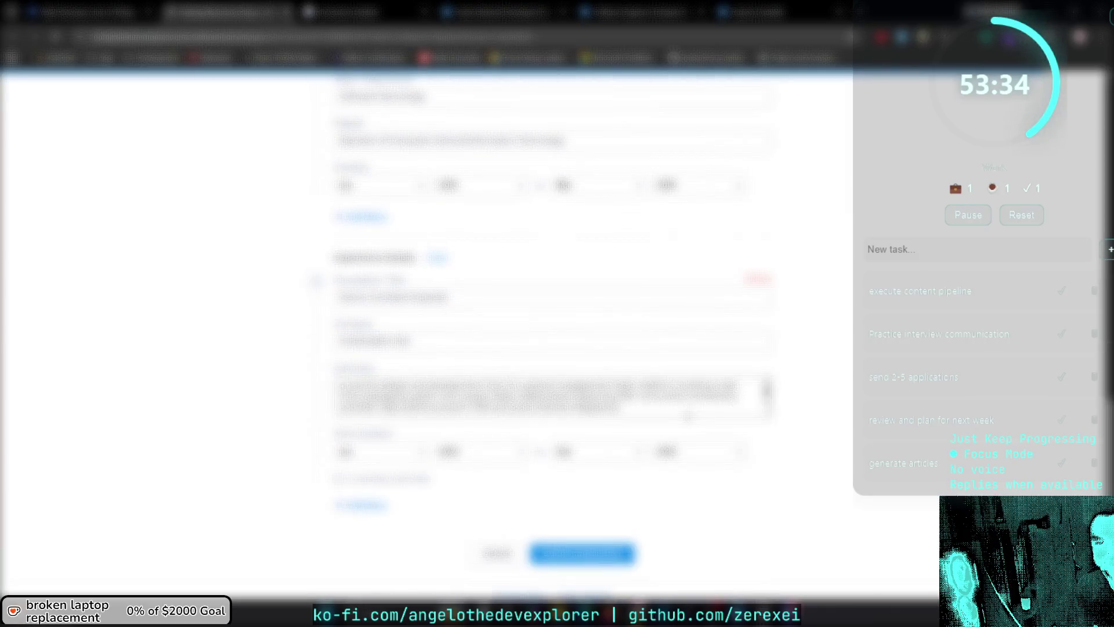
pyautogui.scroll(-1, 751, 450)
pyautogui.scroll(5, 653, 474)
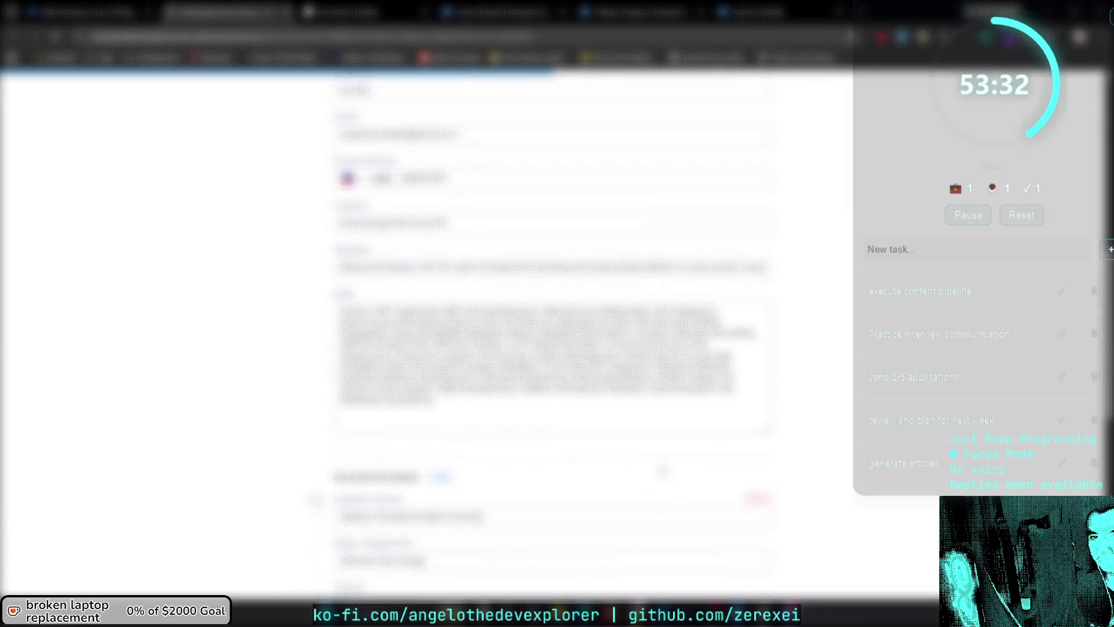
pyautogui.scroll(10, 662, 470)
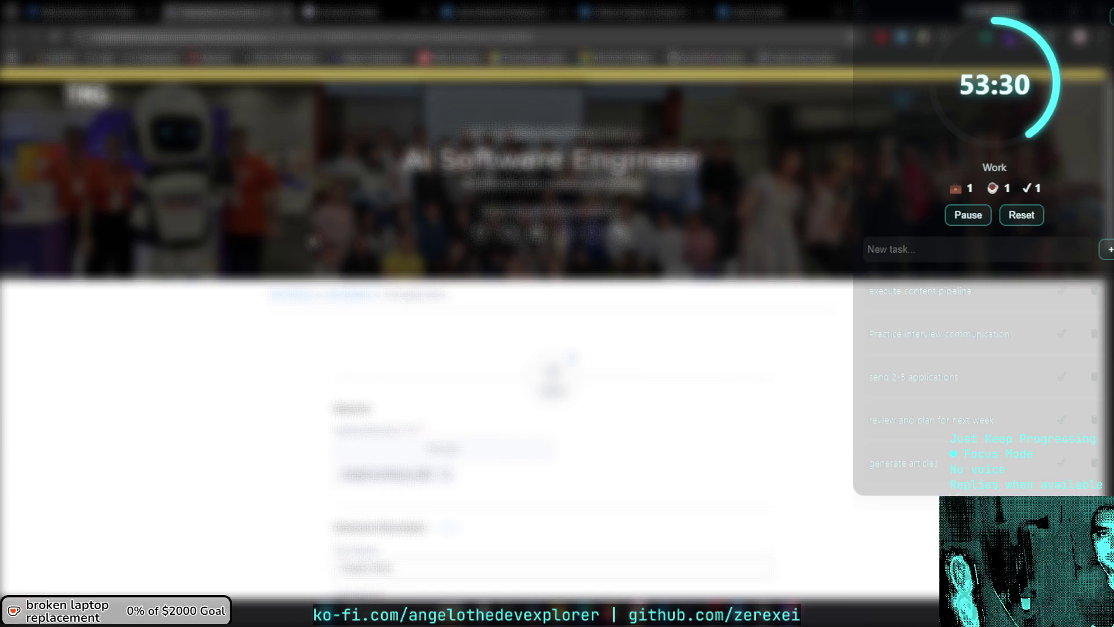
pyautogui.rightClick(358, 294)
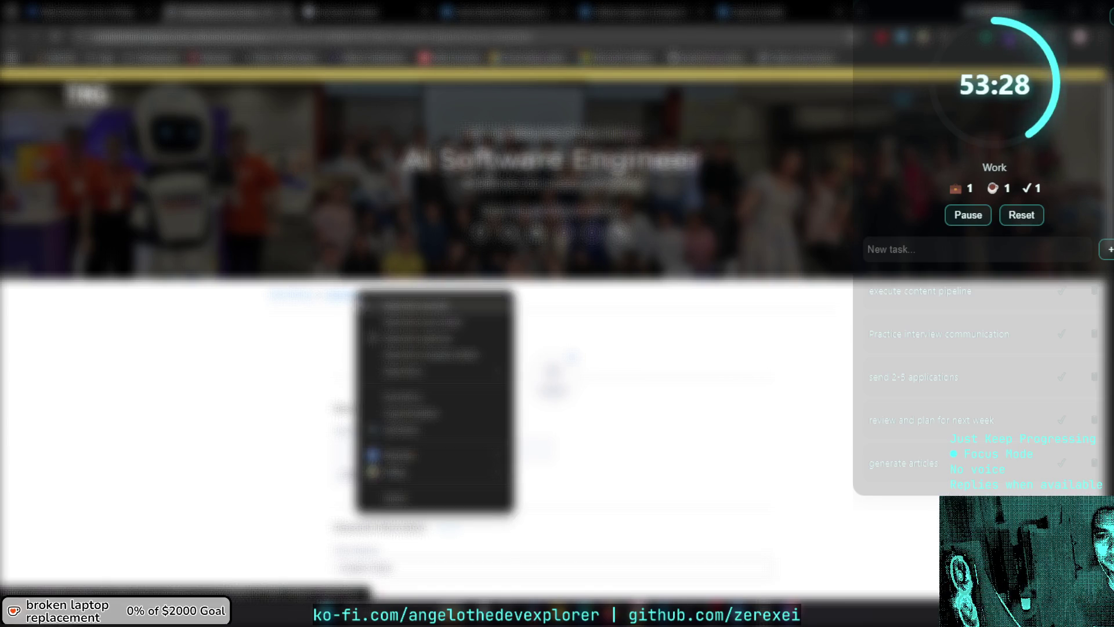
pyautogui.click(406, 306)
pyautogui.click(386, 11)
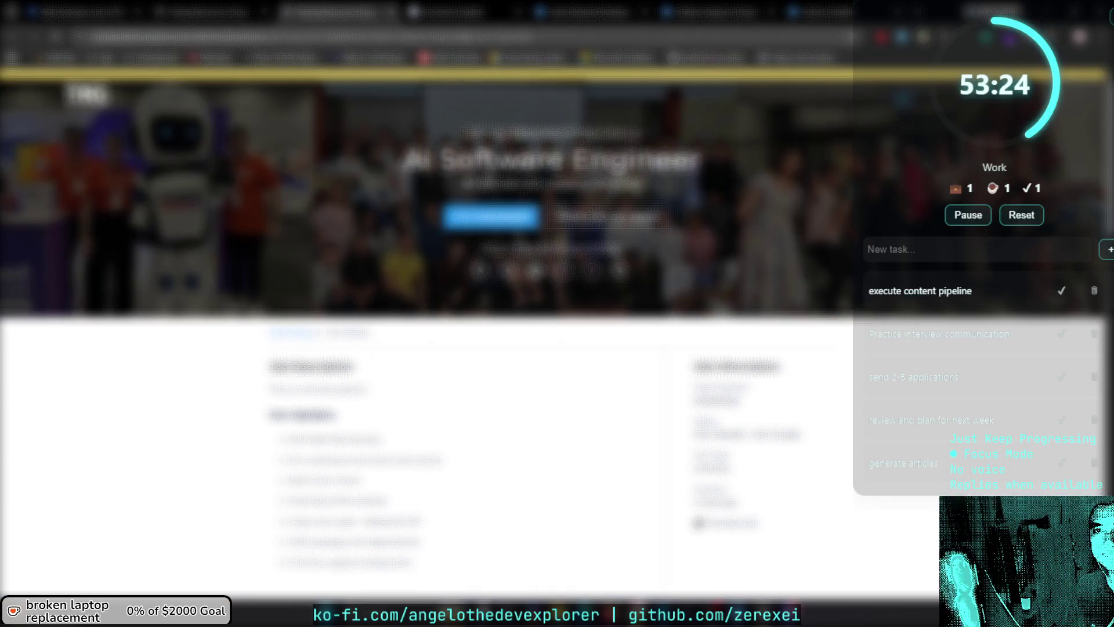
pyautogui.hotkey('ctrl', 'l')
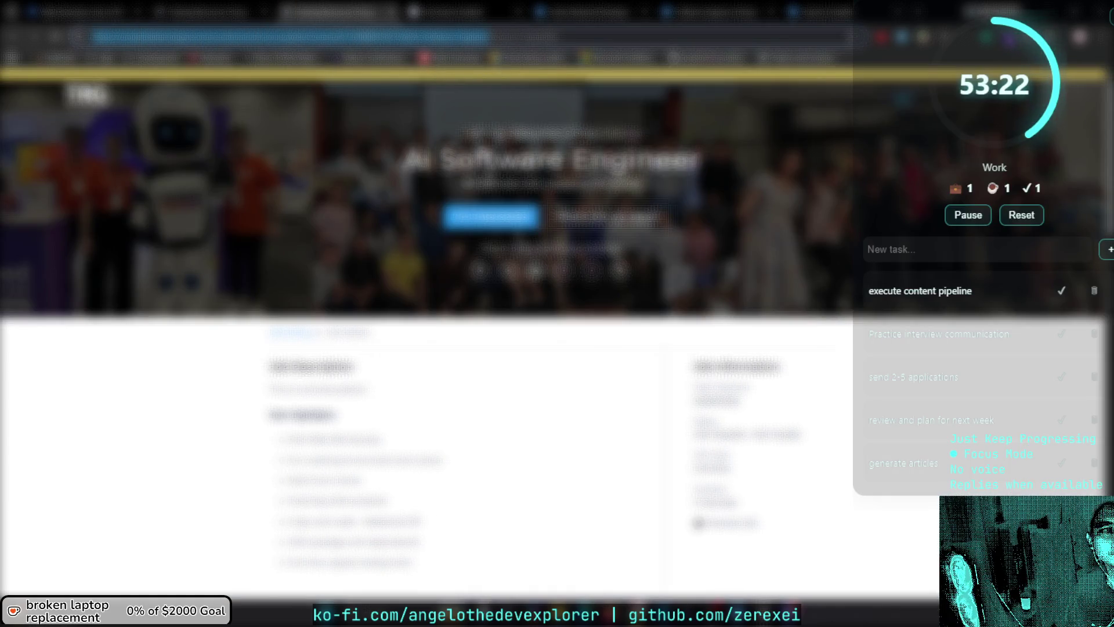
pyautogui.hotkey('alt', 'Tab')
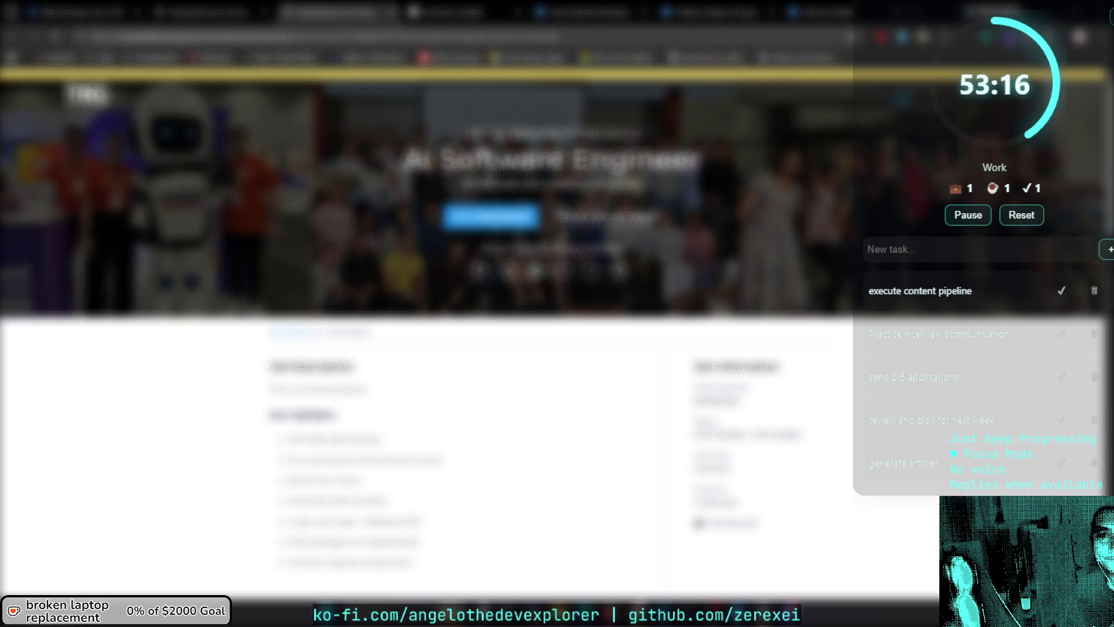
pyautogui.click(392, 12)
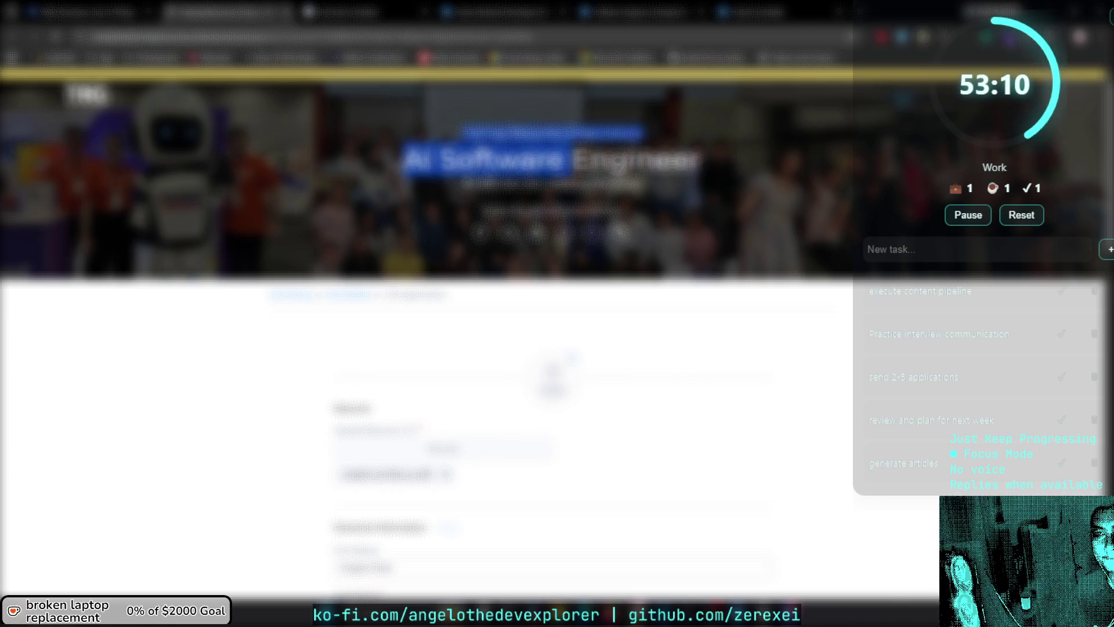
pyautogui.tripleClick(552, 158)
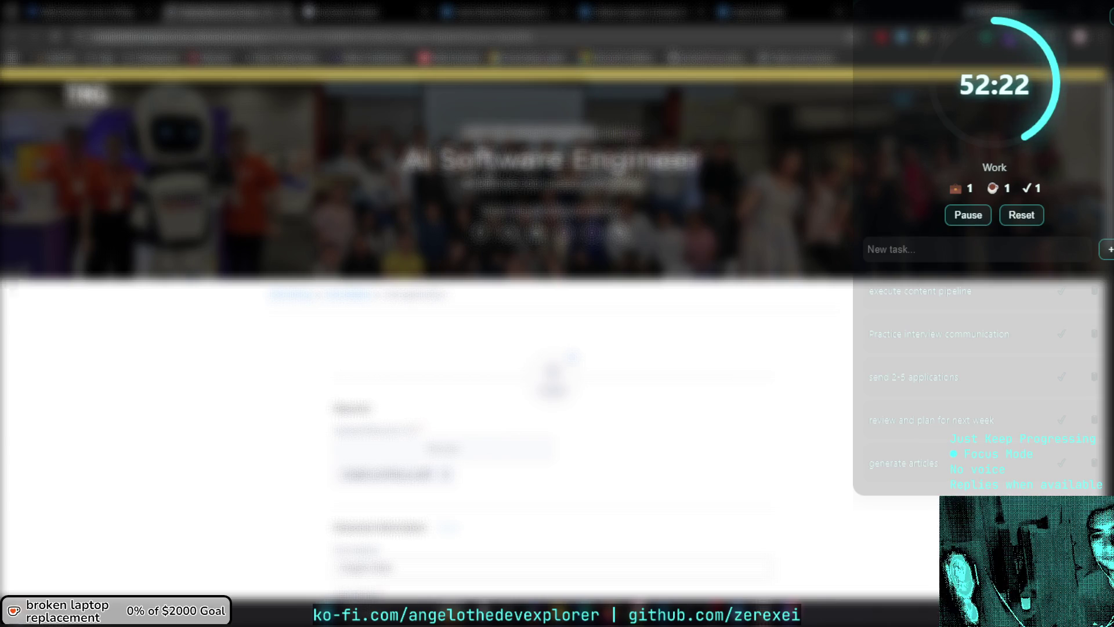
# Try submitting the application, which flags an invalid one-line field.
pyautogui.scroll(-10, 566, 333)
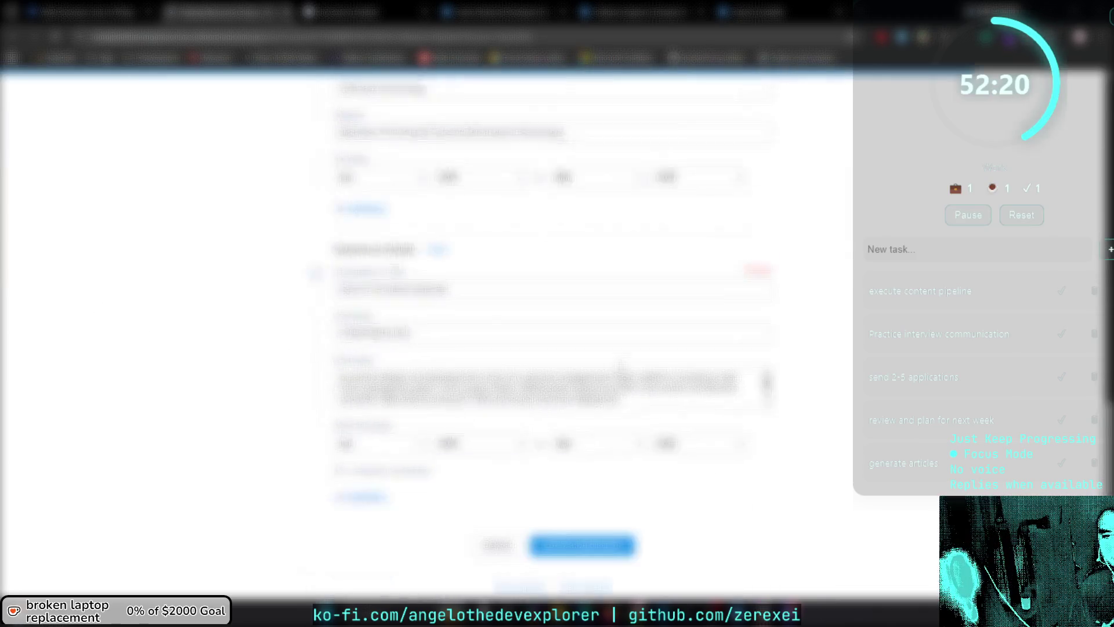
pyautogui.scroll(-1, 622, 371)
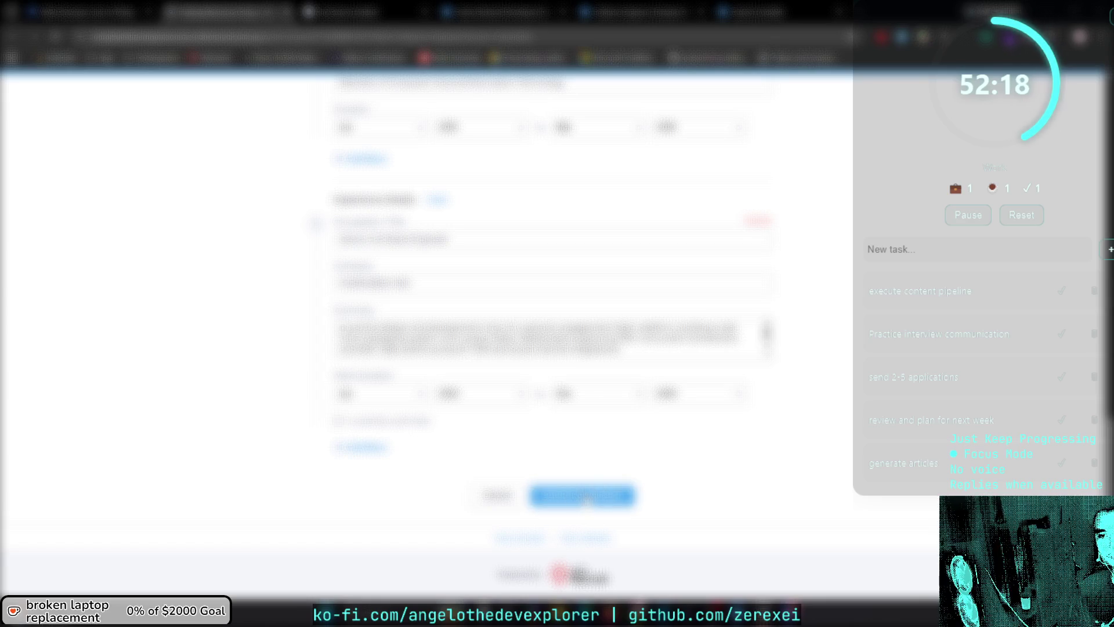
pyautogui.click(585, 497)
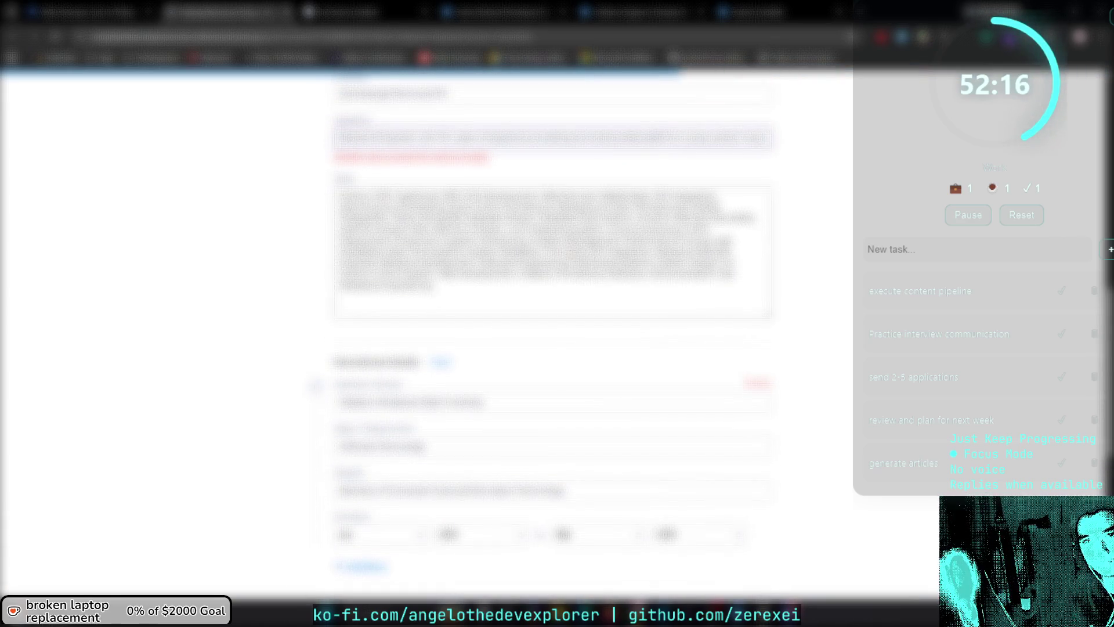
pyautogui.hotkey('ctrl', 'a')
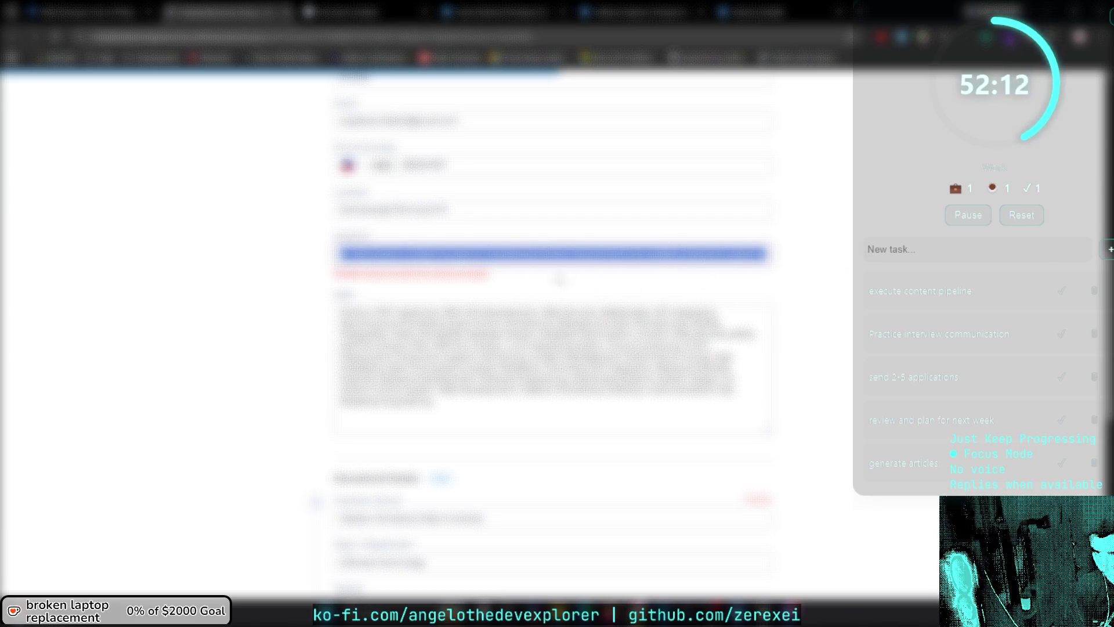
pyautogui.click(502, 254)
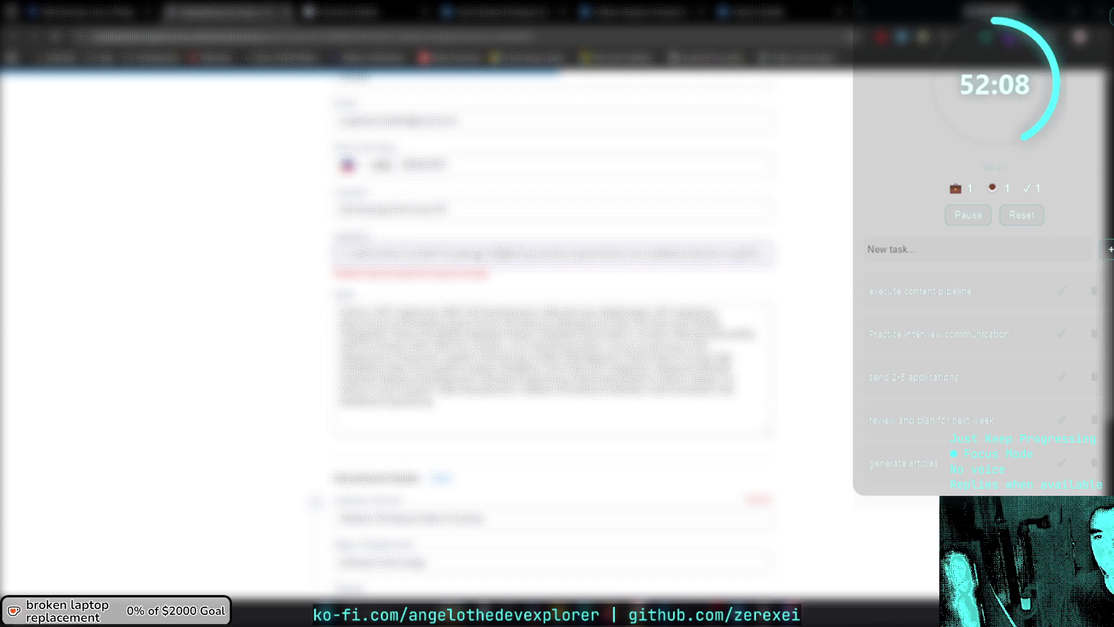
# Replace the flagged field's text with the copied line, then a revised version.
pyautogui.scroll(1, 482, 255)
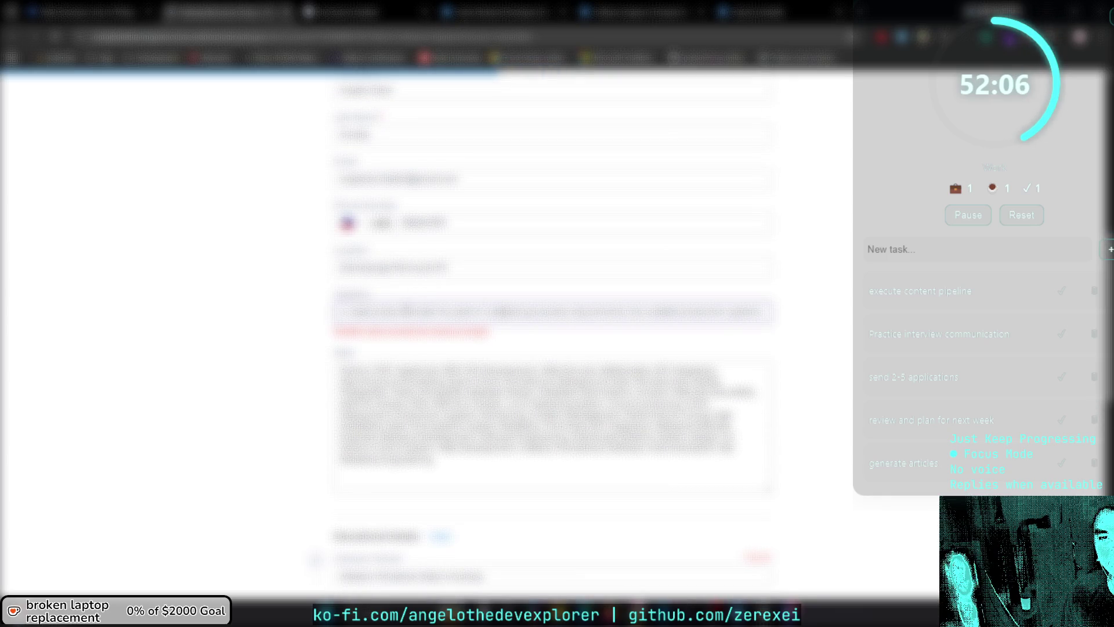
pyautogui.hotkey('ctrl', 'a')
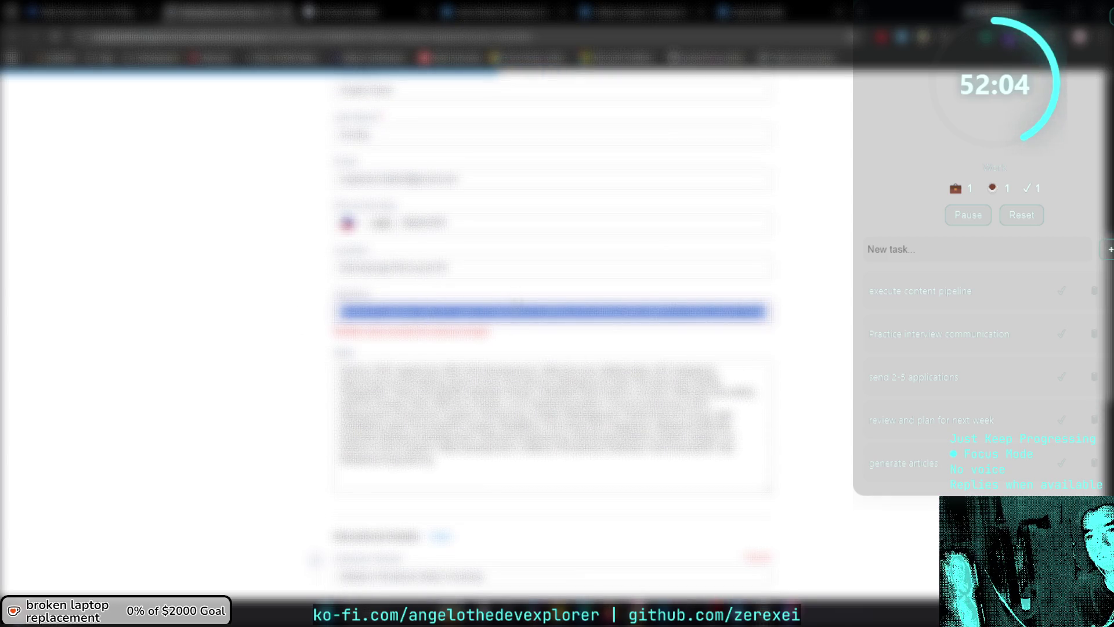
pyautogui.hotkey('ctrl', 'v')
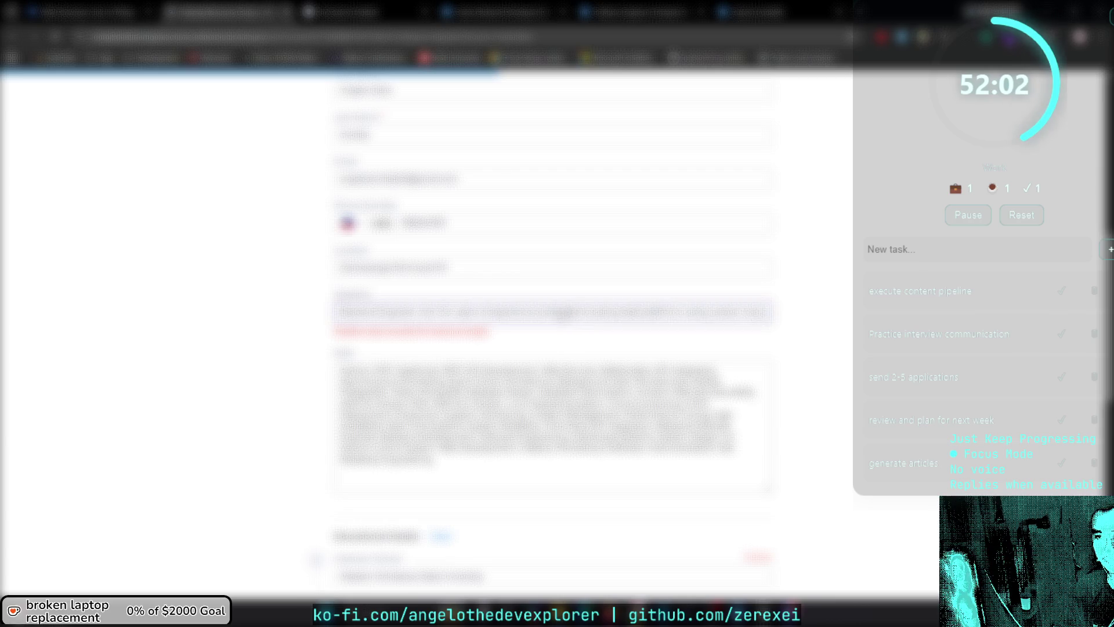
pyautogui.moveTo(529, 312)
pyautogui.mouseDown()
pyautogui.moveTo(774, 314)
pyautogui.moveTo(578, 312)
pyautogui.moveTo(754, 312)
pyautogui.moveTo(620, 312)
pyautogui.moveTo(661, 312)
pyautogui.mouseUp()
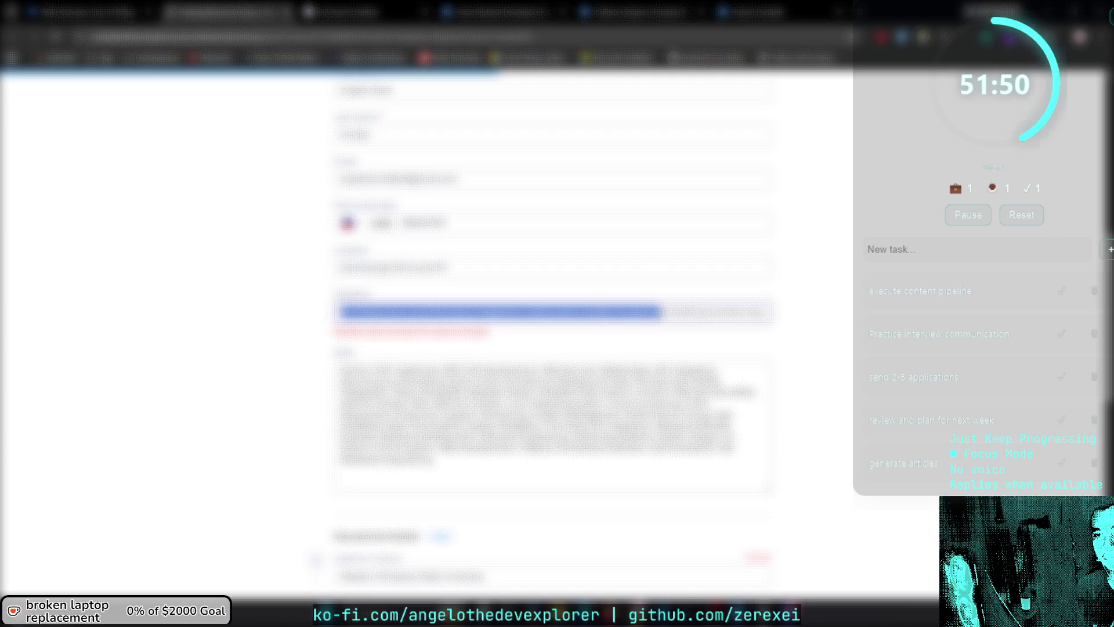
pyautogui.hotkey('ctrl', 'v')
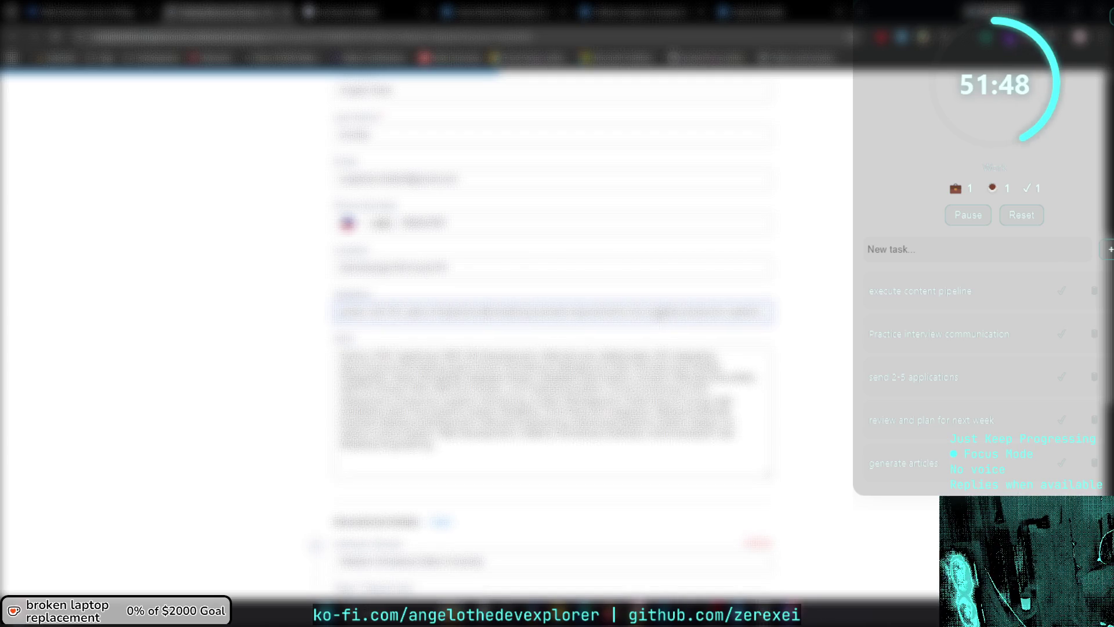
# Swap a single word in the field and finish editing so its error clears.
pyautogui.moveTo(396, 318)
pyautogui.mouseDown()
pyautogui.moveTo(293, 319)
pyautogui.moveTo(397, 314)
pyautogui.mouseUp()
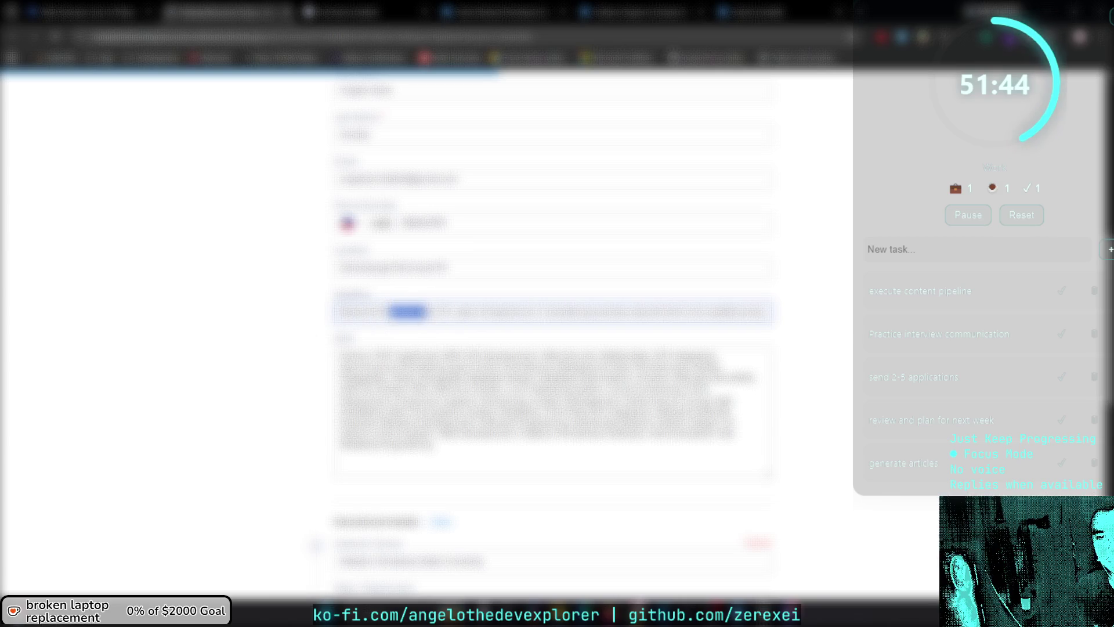
pyautogui.hotkey('ctrl', 'v')
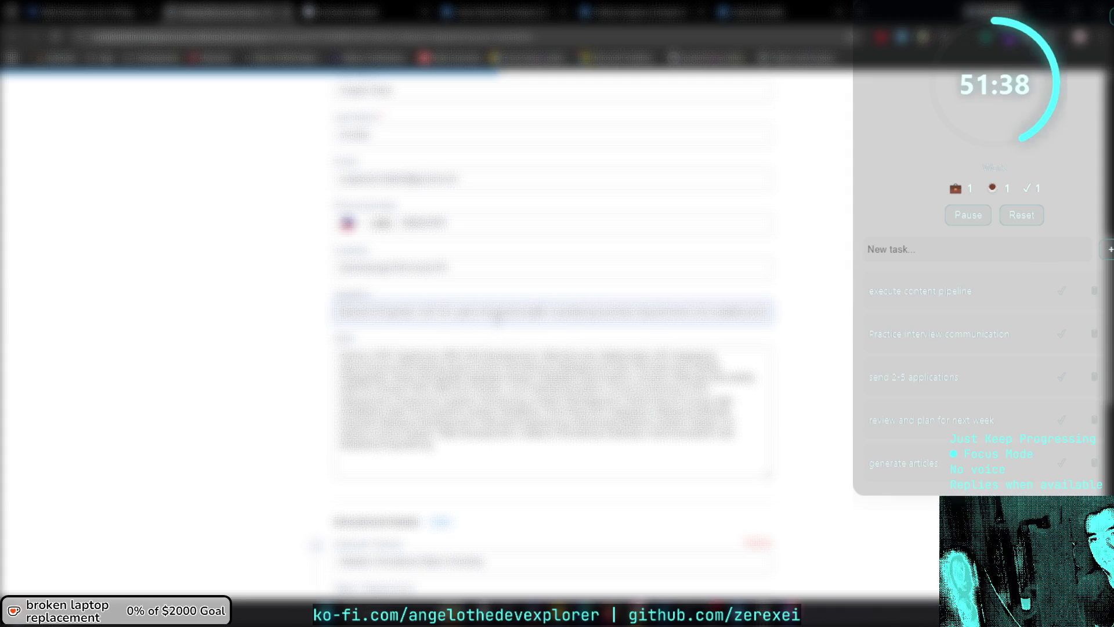
pyautogui.moveTo(502, 311); pyautogui.dragTo(790, 321)
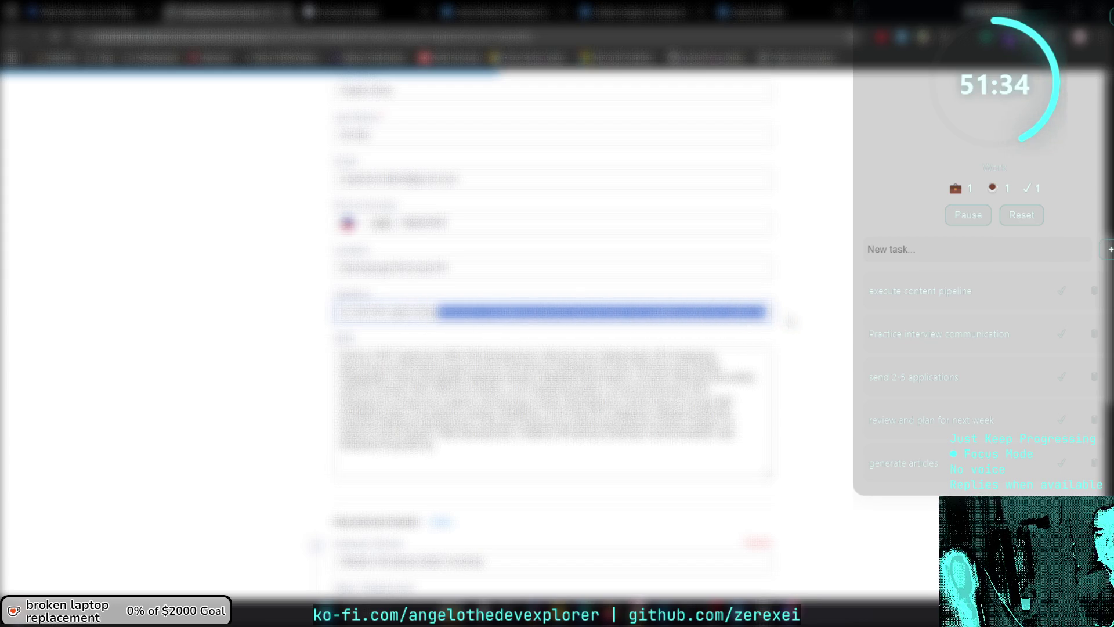
pyautogui.click(797, 316)
pyautogui.scroll(-5, 795, 318)
pyautogui.scroll(4, 795, 318)
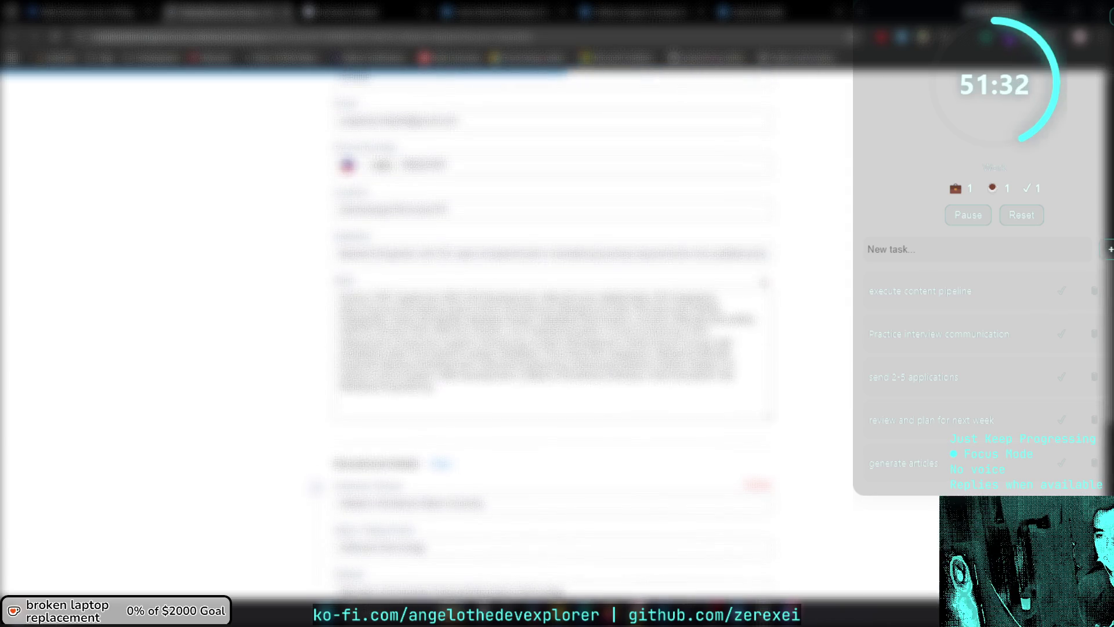
pyautogui.scroll(-10, 795, 318)
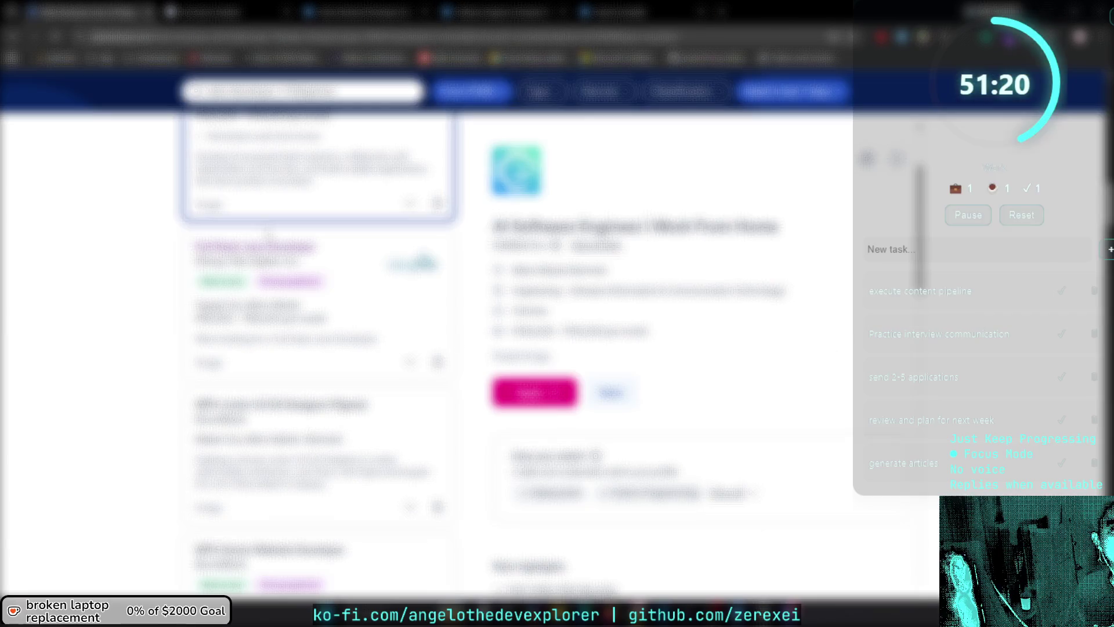
# Return to JobStreet and scroll the results list to the website developer posting.
pyautogui.hotkey('alt', 'Tab')
pyautogui.press('Escape')
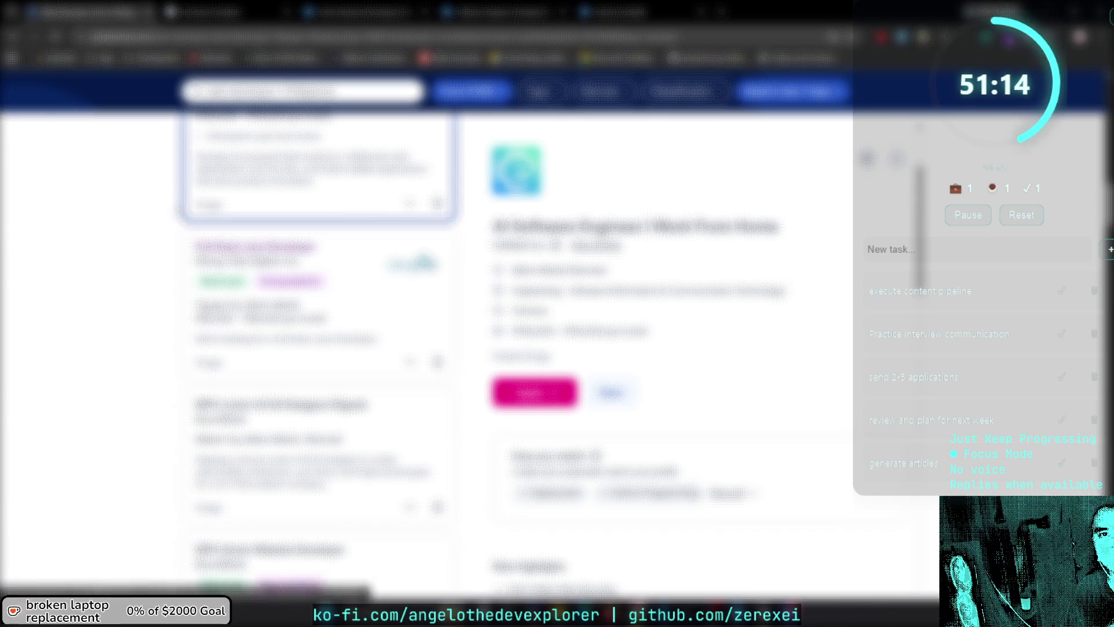
pyautogui.scroll(2, 149, 252)
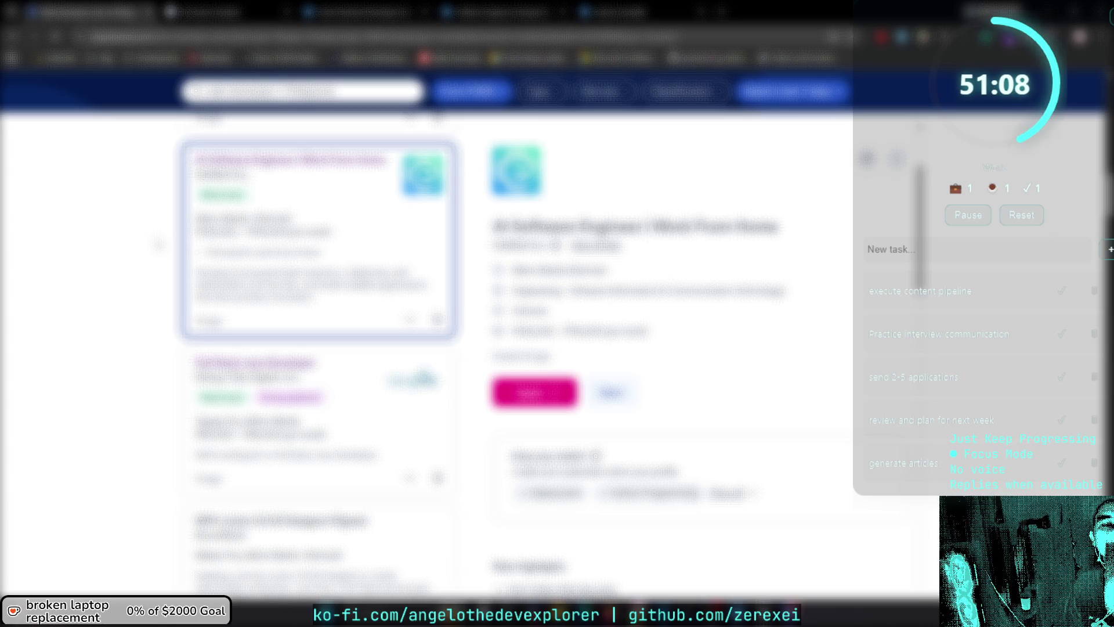
pyautogui.scroll(-4, 333, 237)
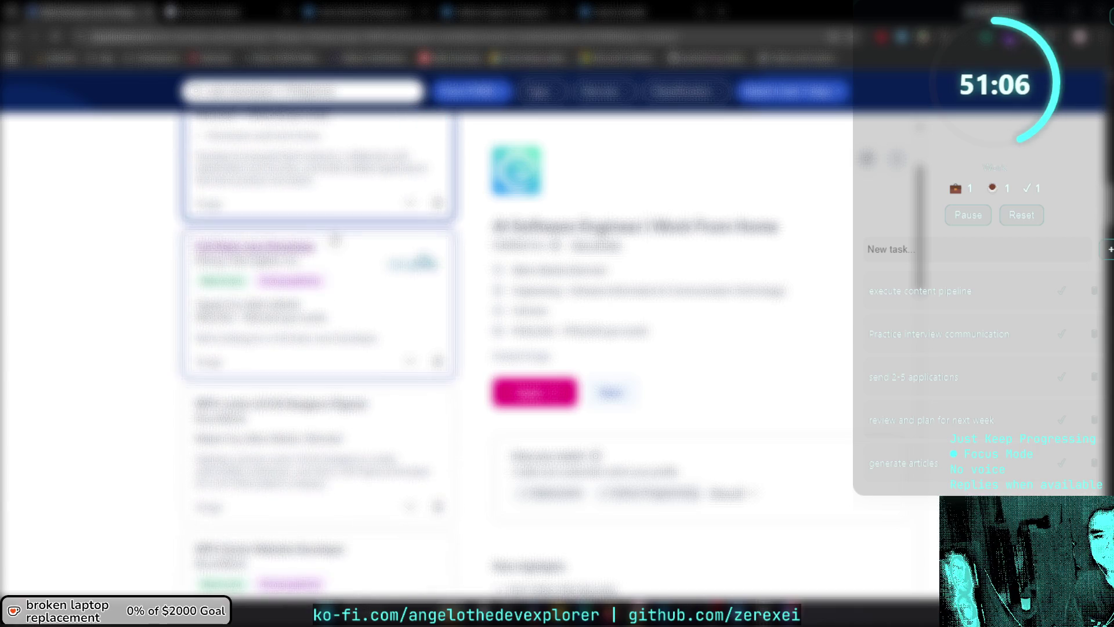
pyautogui.scroll(-3, 334, 237)
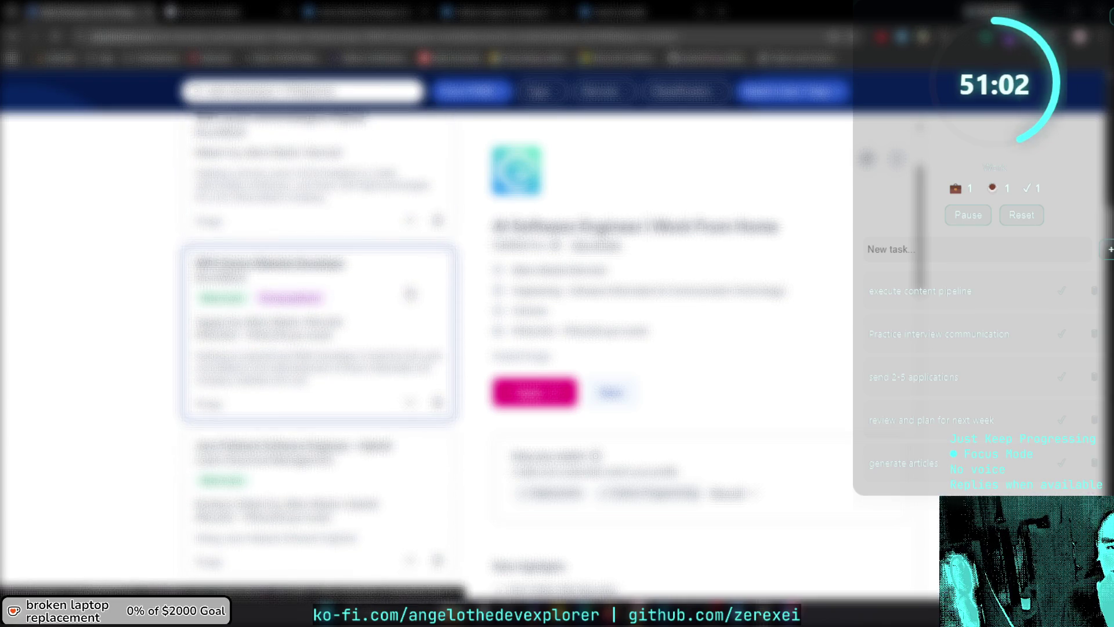
pyautogui.scroll(3, 316, 325)
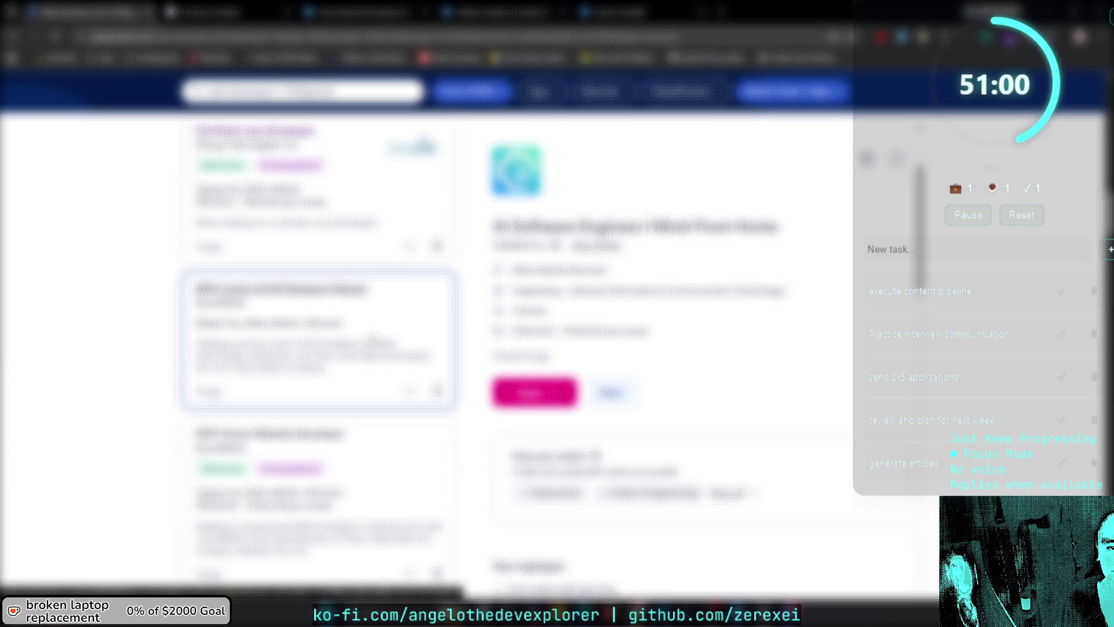
pyautogui.scroll(-2, 374, 348)
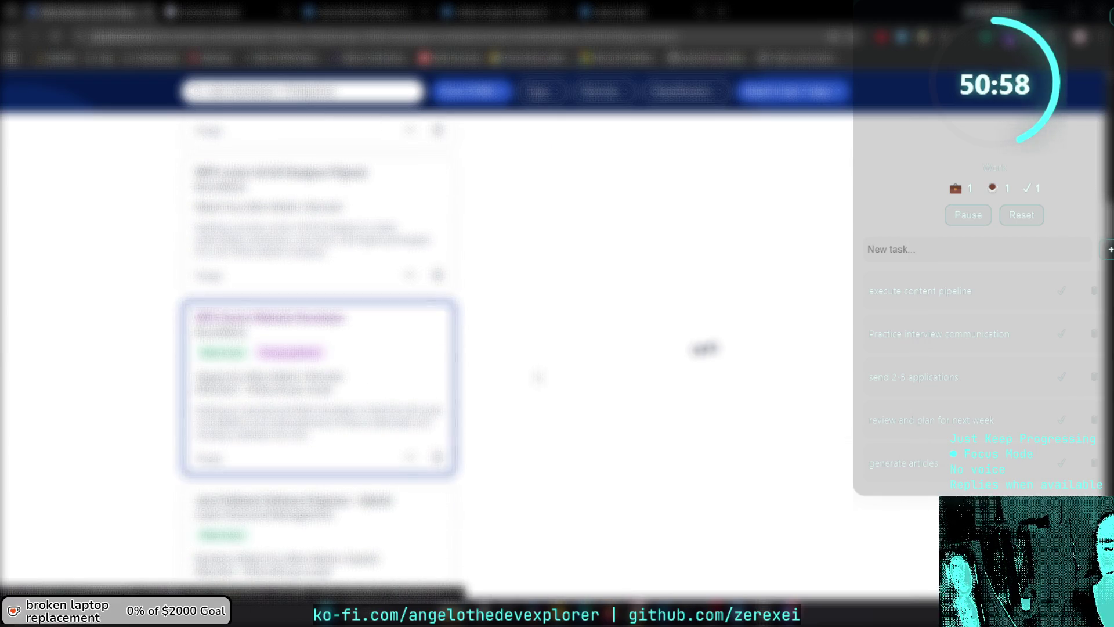
pyautogui.scroll(-3, 558, 373)
pyautogui.scroll(-5, 667, 371)
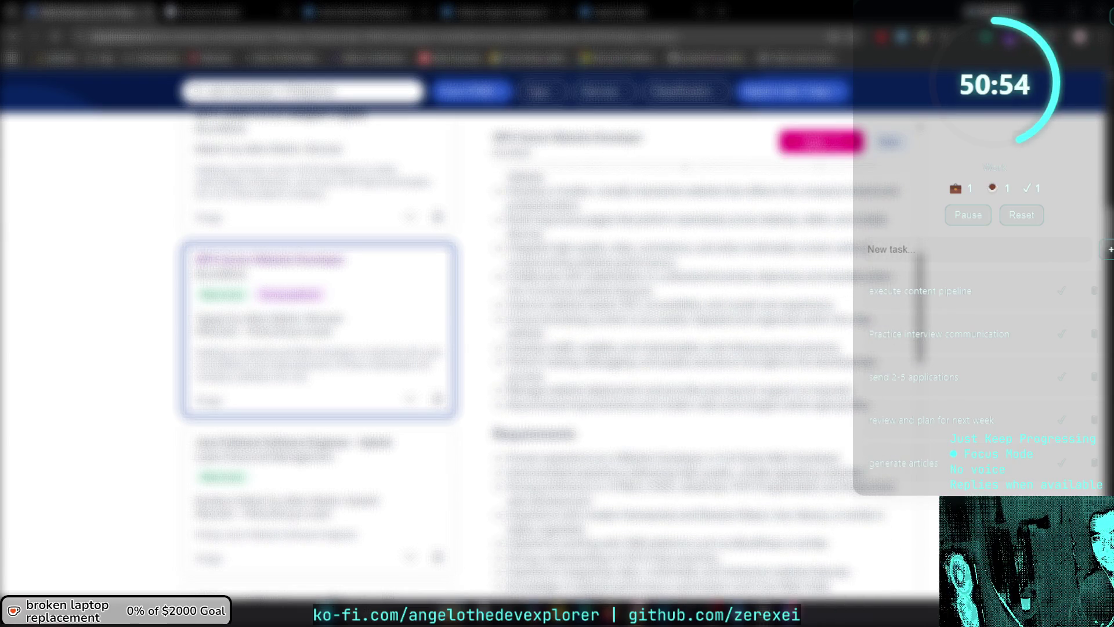
# Read the job's details and start the application from the posting.
pyautogui.scroll(-2, 667, 372)
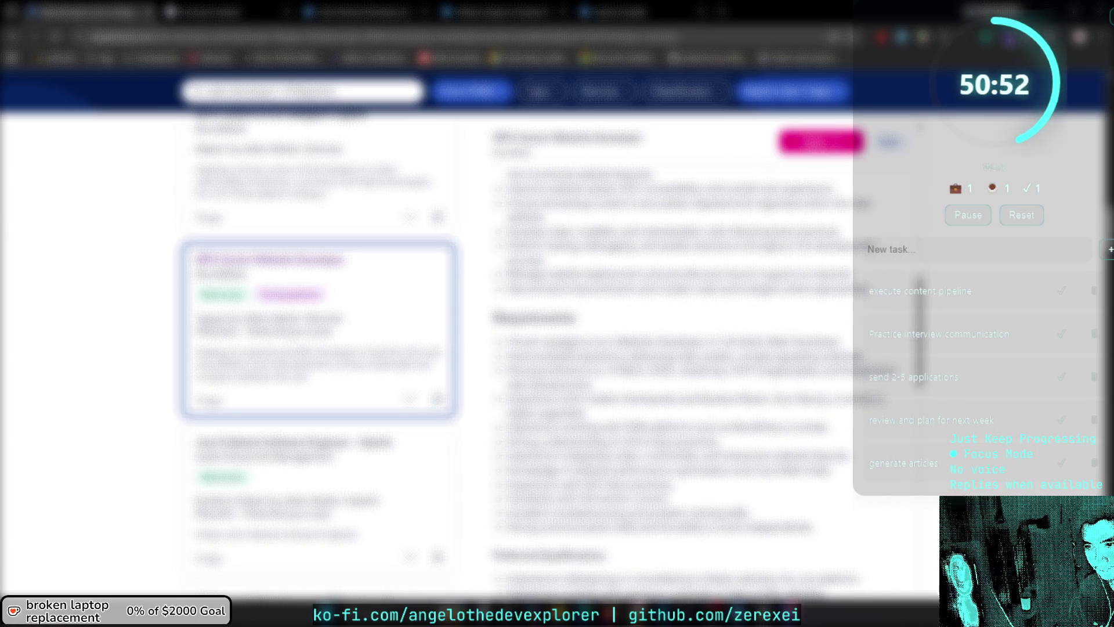
pyautogui.scroll(-1, 667, 372)
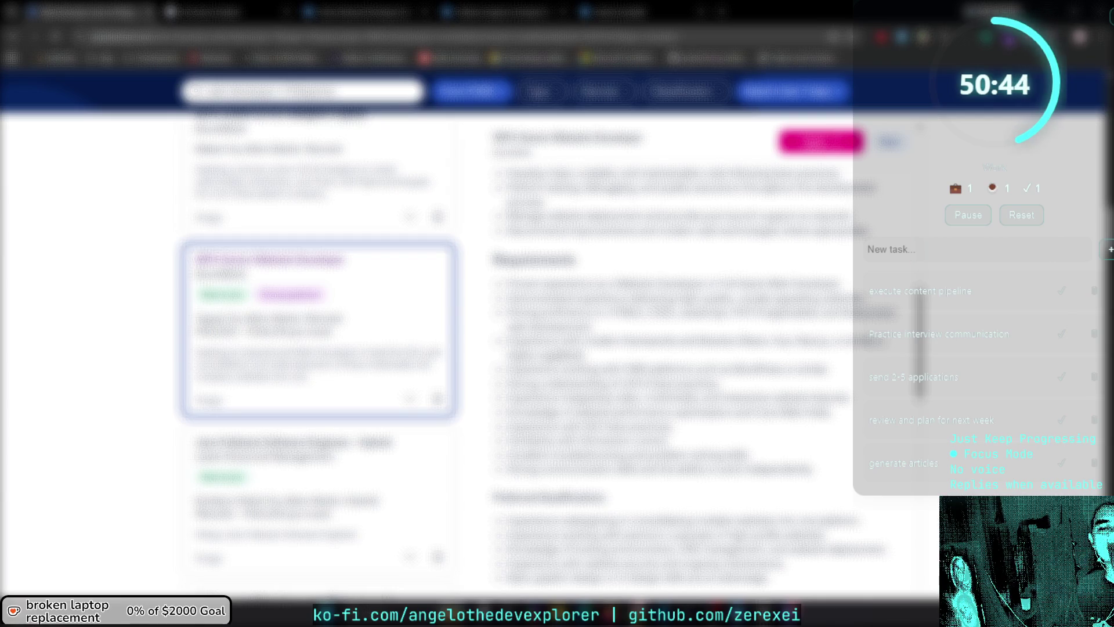
pyautogui.scroll(5, 690, 377)
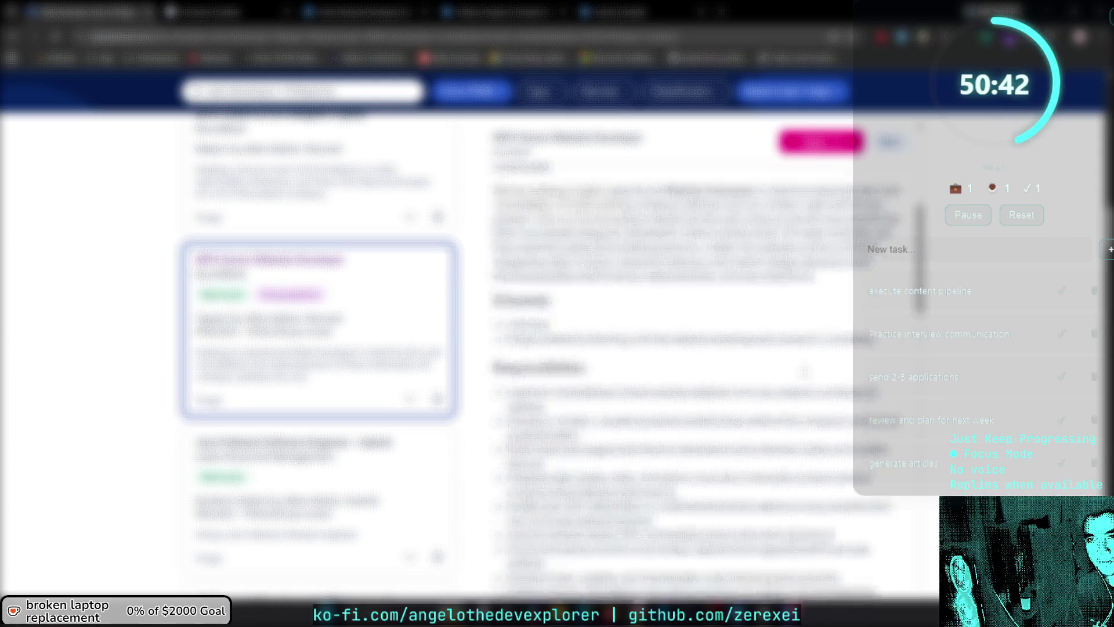
pyautogui.click(533, 321)
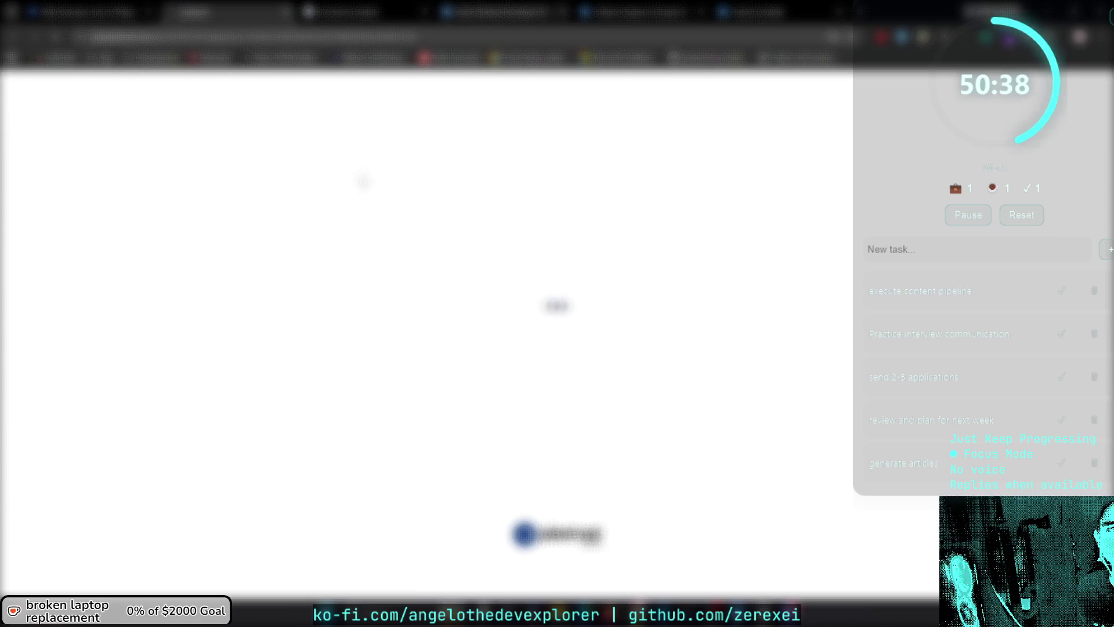
# Go back to the listings tab and read through the responsibilities and requirements.
pyautogui.hotkey('ctrl', 'shift', 'Tab')
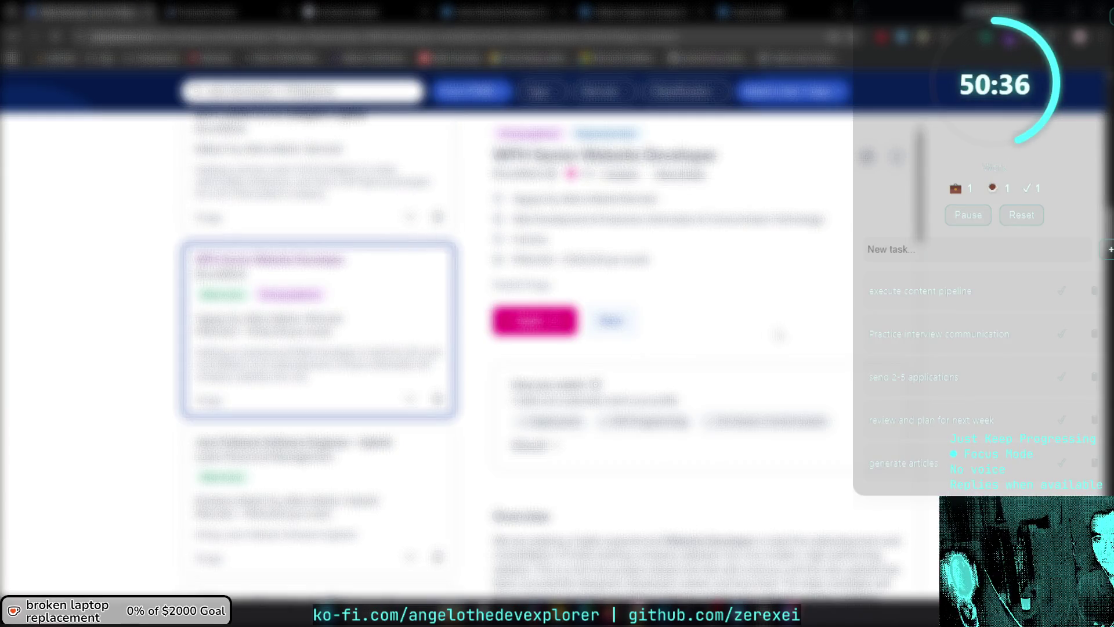
pyautogui.scroll(-6, 780, 336)
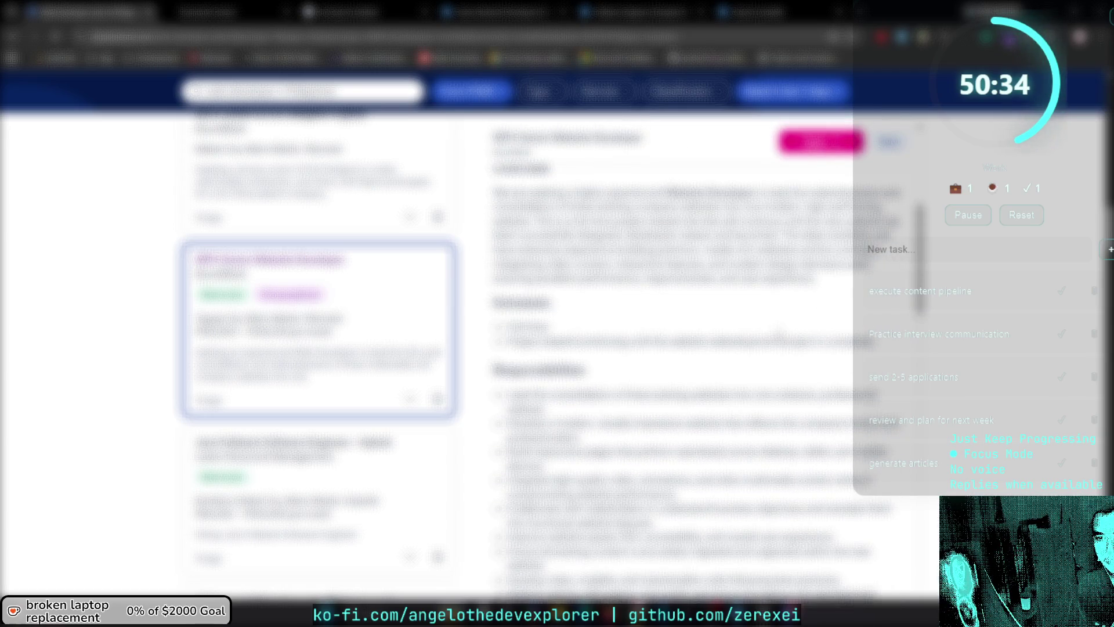
pyautogui.scroll(5, 778, 332)
pyautogui.scroll(-8, 778, 329)
pyautogui.scroll(6, 781, 328)
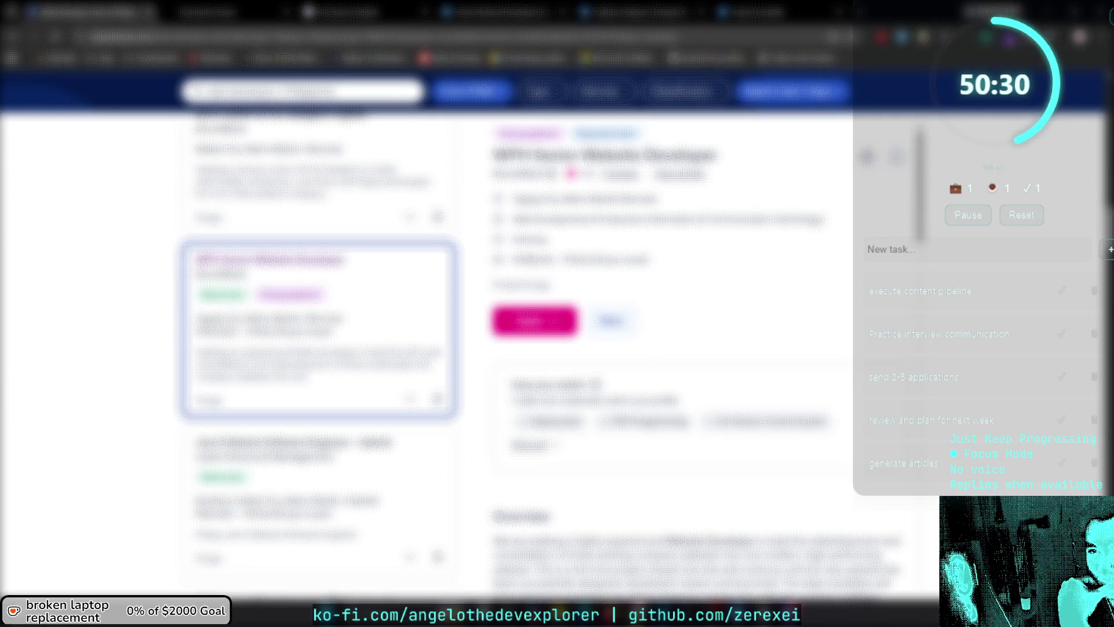
pyautogui.scroll(-8, 789, 314)
pyautogui.scroll(8, 783, 307)
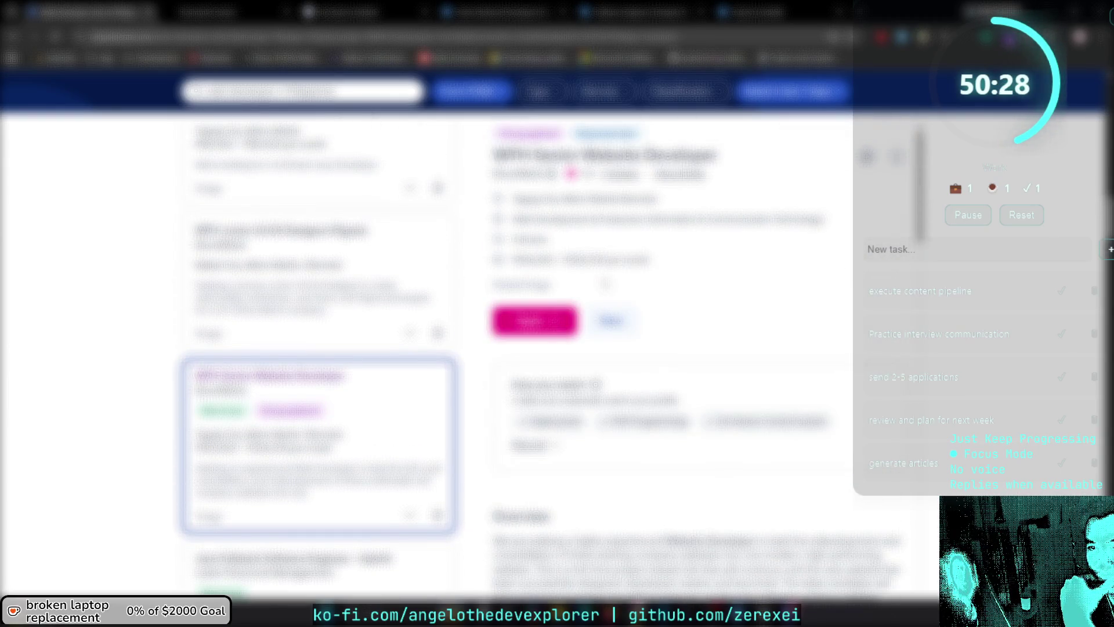
pyautogui.scroll(-6, 696, 348)
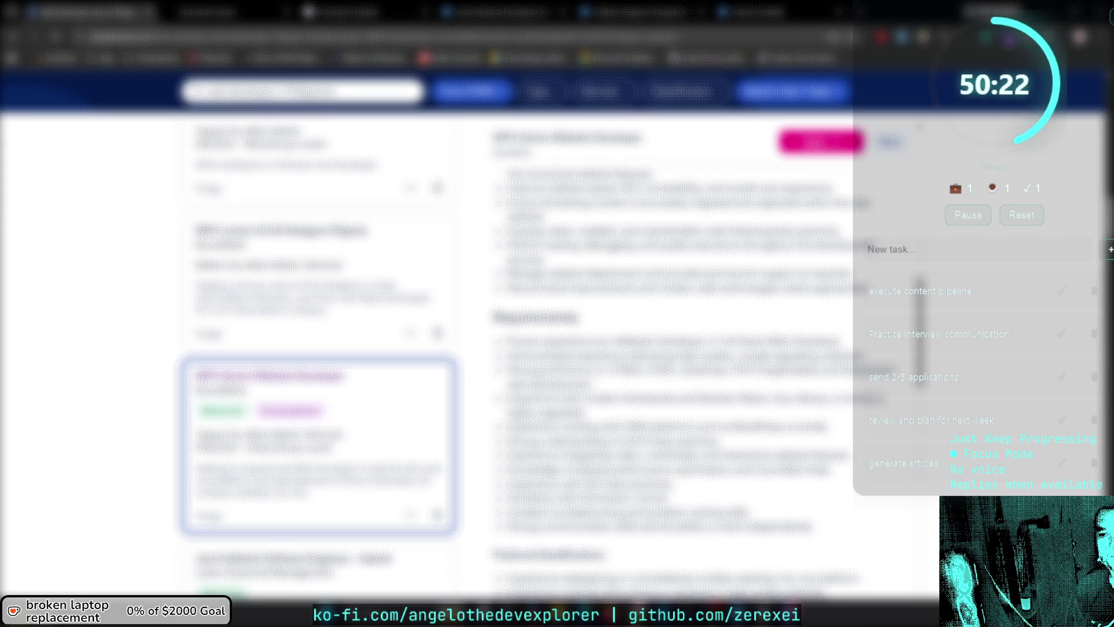
pyautogui.scroll(-4, 691, 377)
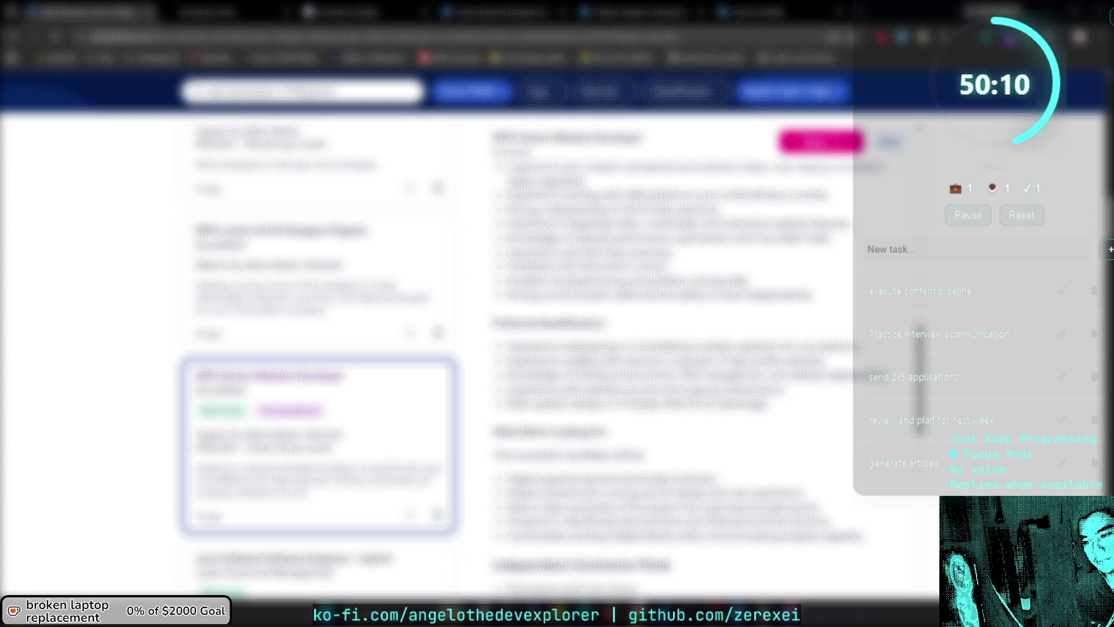
pyautogui.scroll(-1, 673, 348)
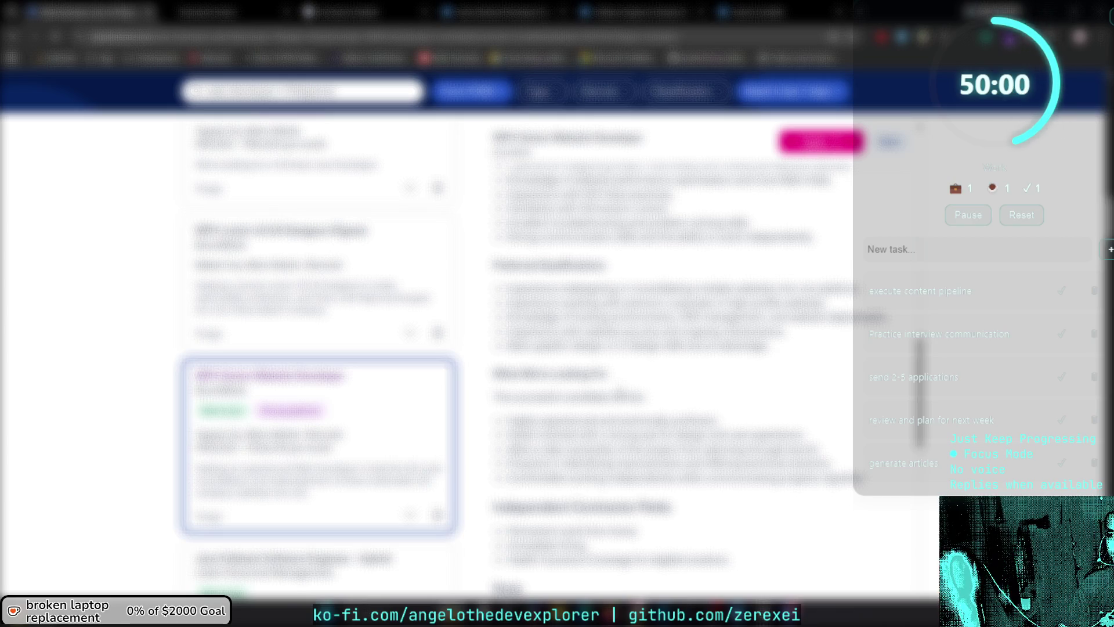
pyautogui.scroll(-2, 691, 348)
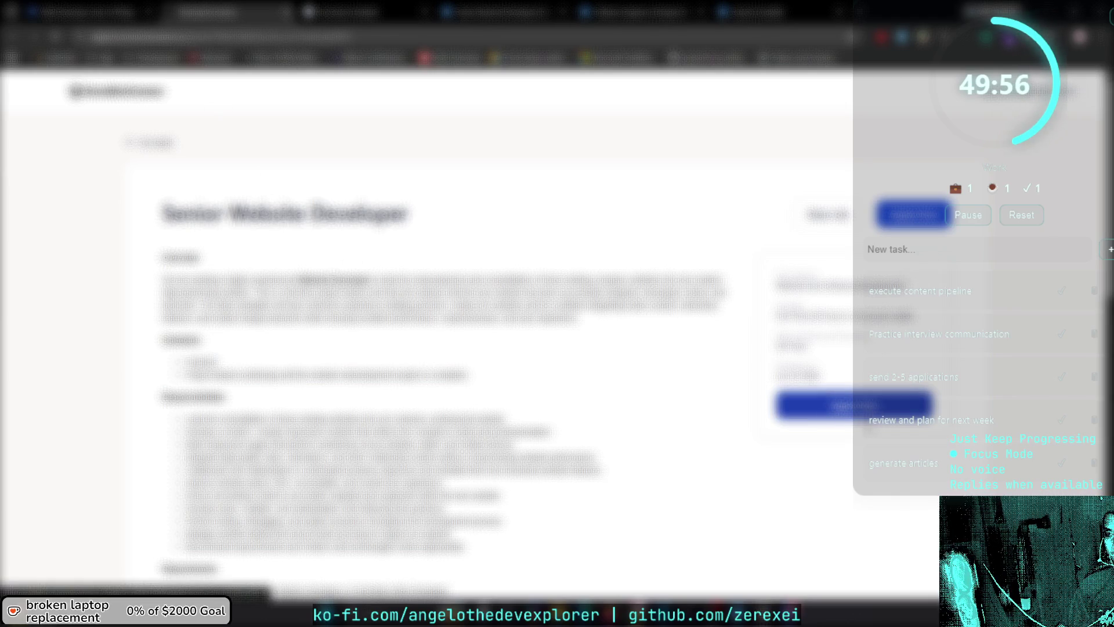
pyautogui.click(880, 409)
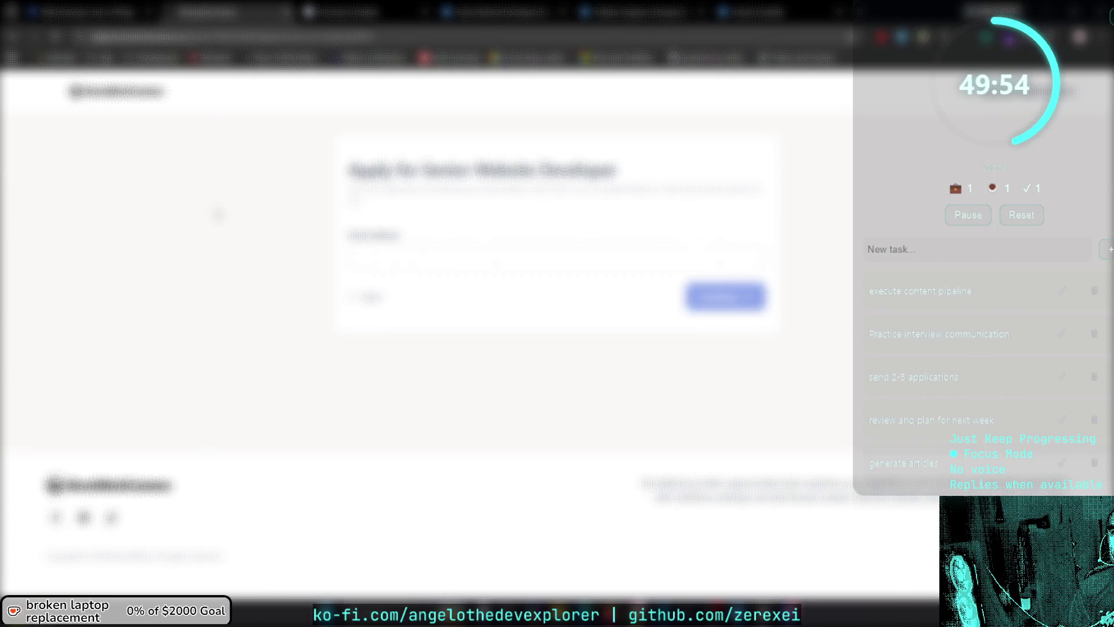
pyautogui.hotkey('alt', 'Left')
pyautogui.tripleClick(124, 218)
pyautogui.click(422, 246)
pyautogui.hotkey('alt', 'Tab')
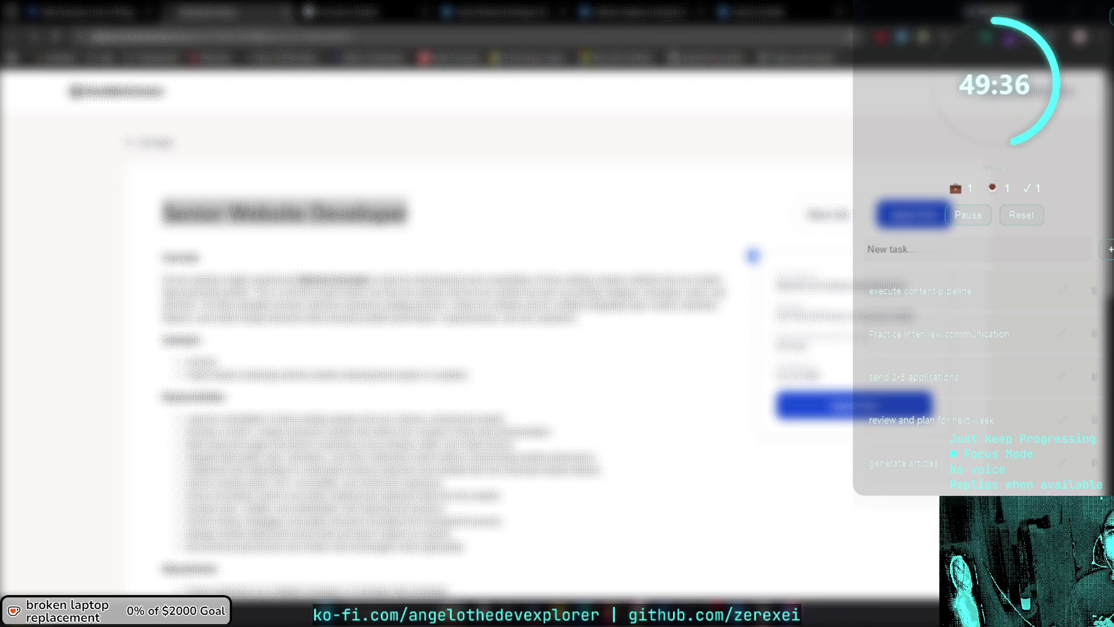
pyautogui.click(273, 36)
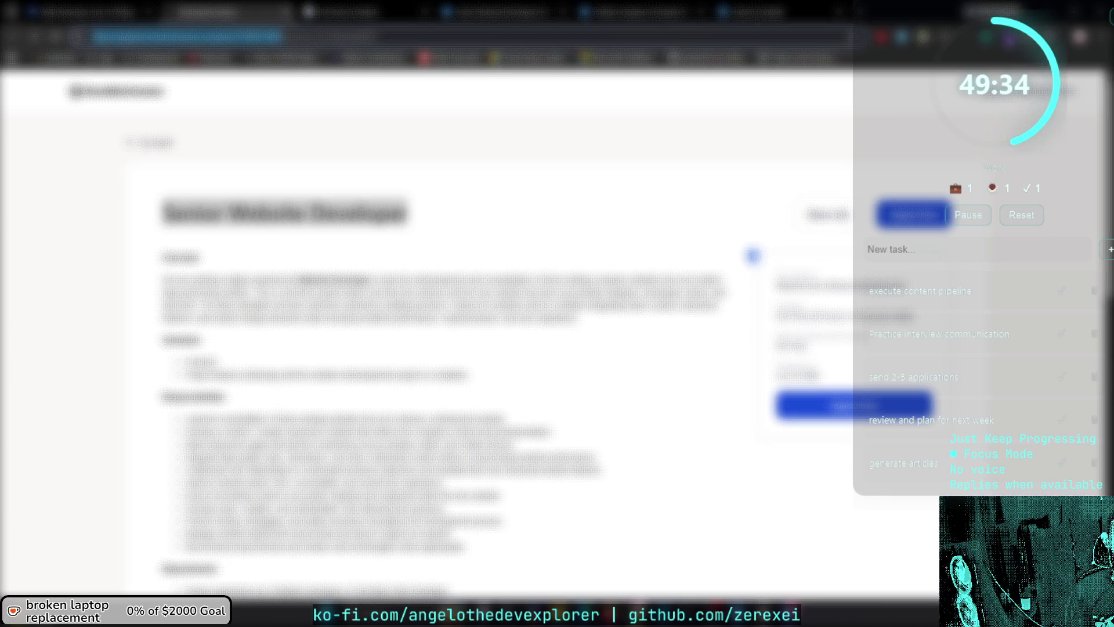
pyautogui.click(216, 256)
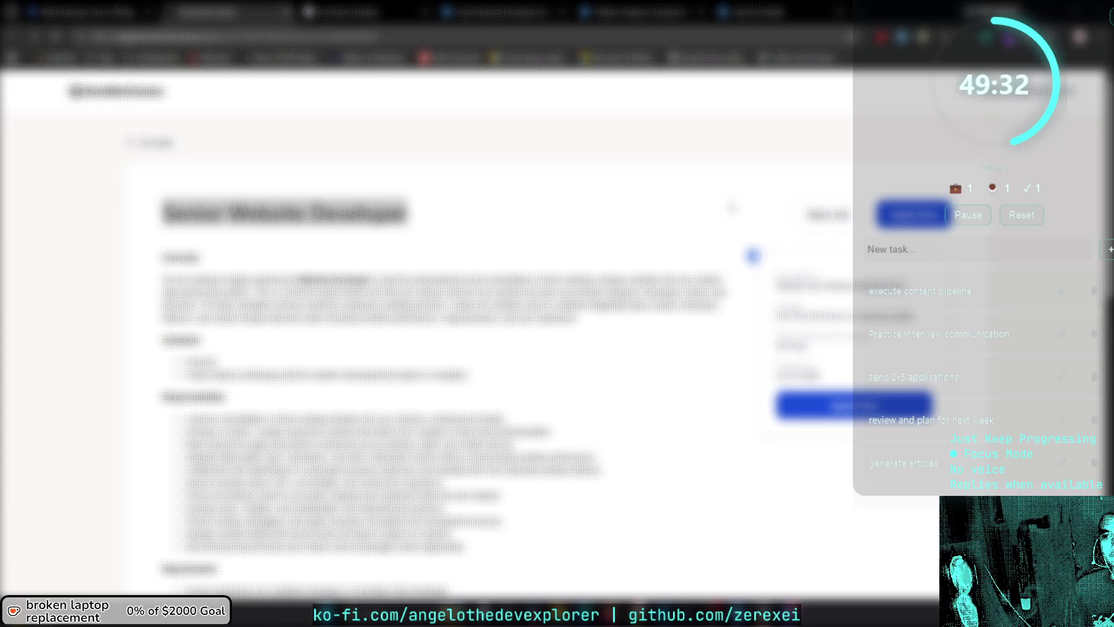
pyautogui.click(171, 102)
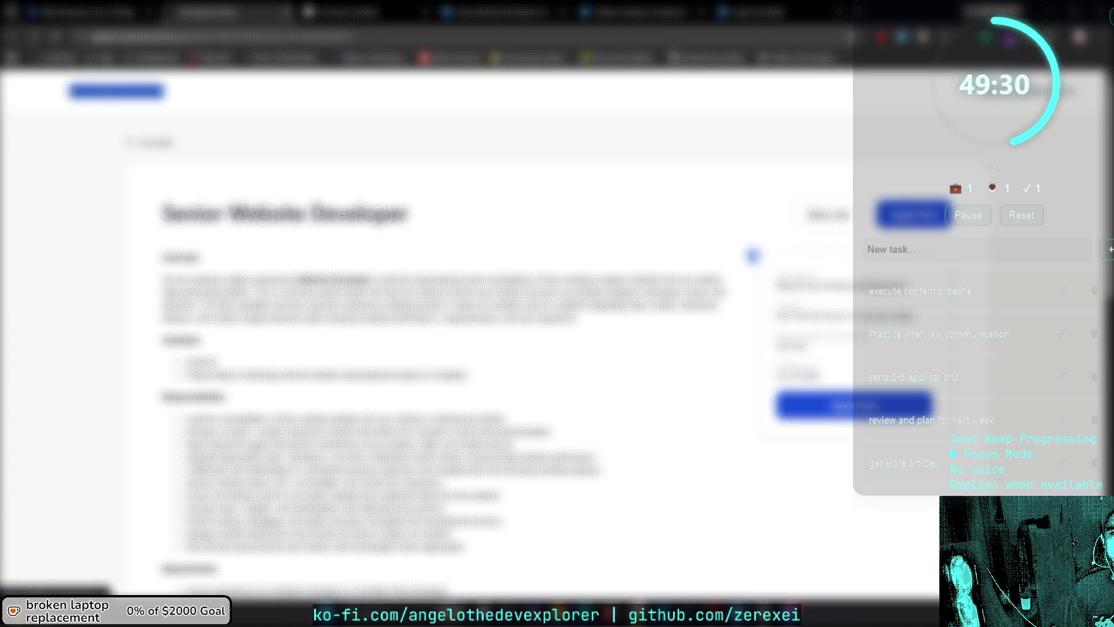
pyautogui.hotkey('ctrl', 'l')
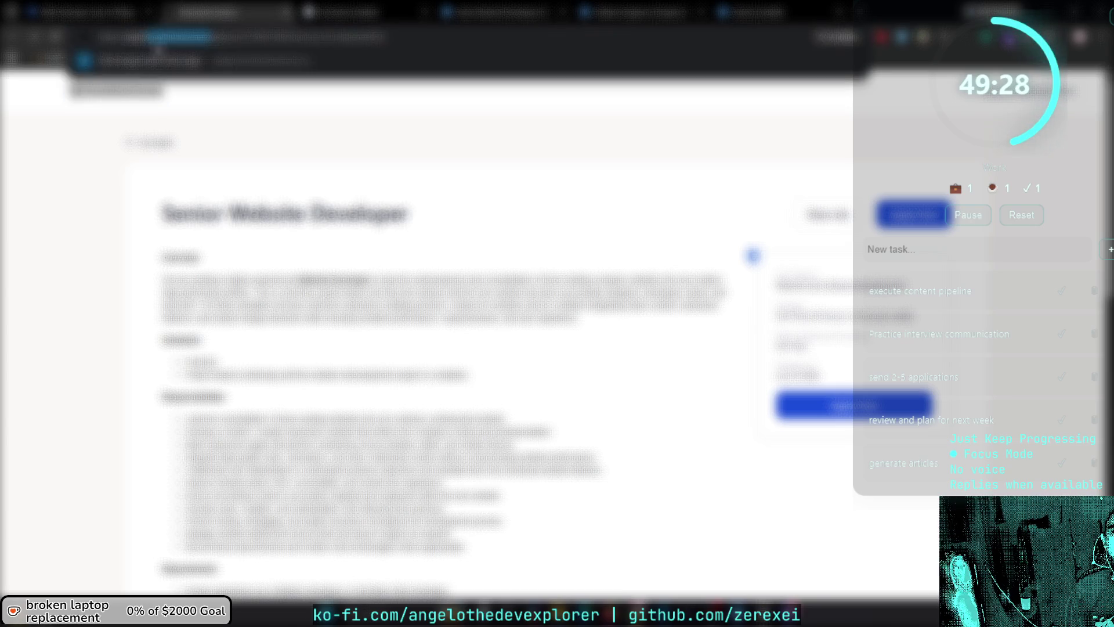
pyautogui.press('Escape')
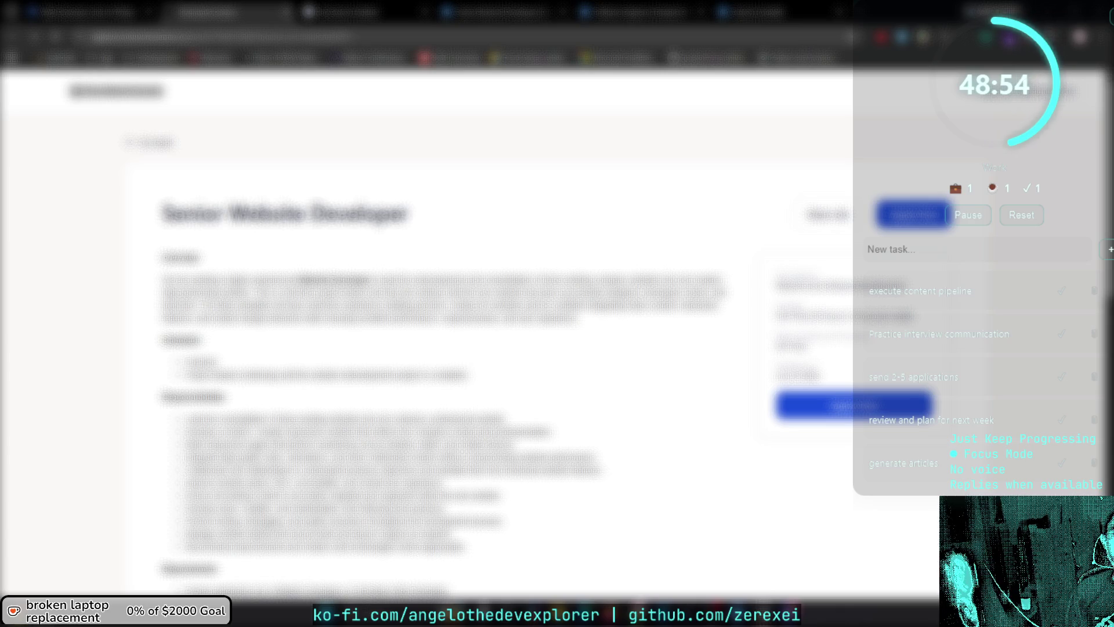
pyautogui.scroll(-6, 556, 298)
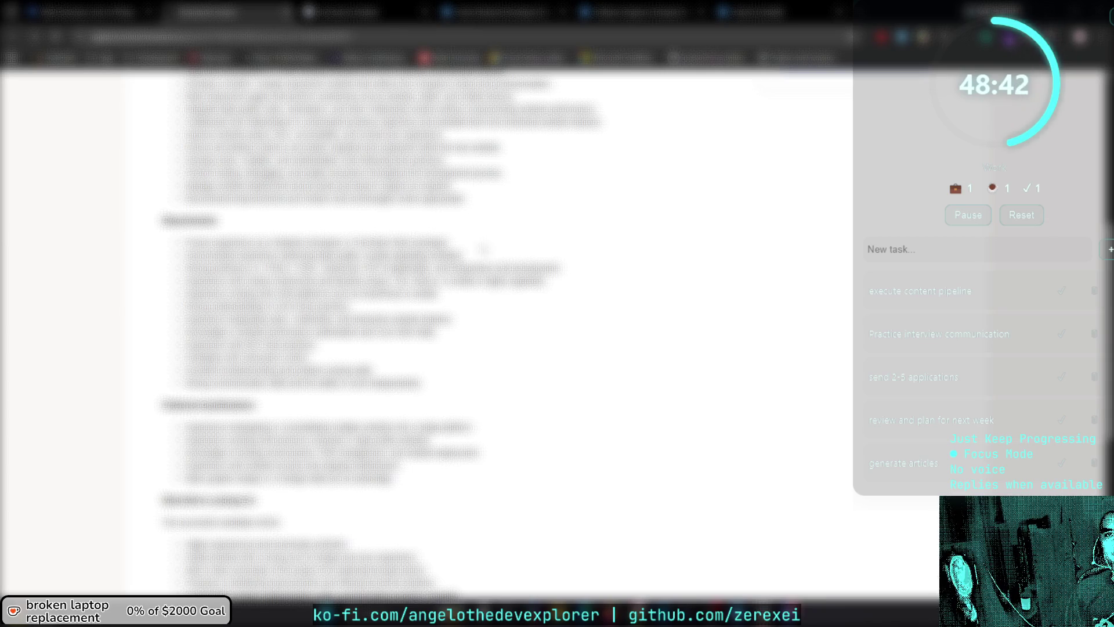
pyautogui.scroll(1, 406, 337)
pyautogui.scroll(5, 406, 290)
# Open the application form and autofill the first field and personal details from saved suggestions.
pyautogui.click(807, 403)
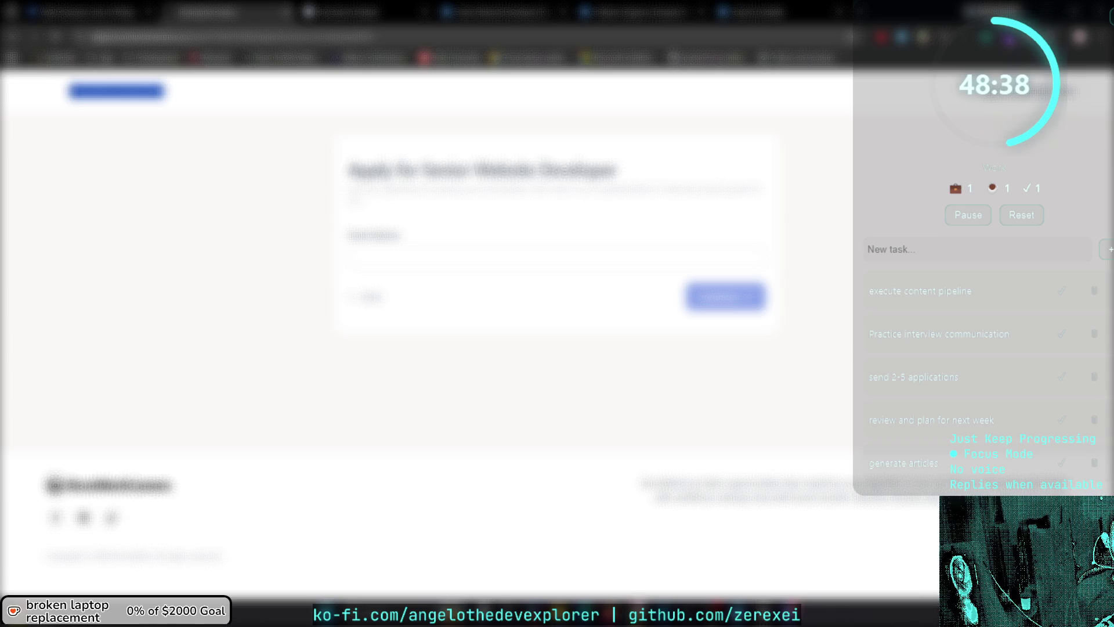
pyautogui.click(376, 259)
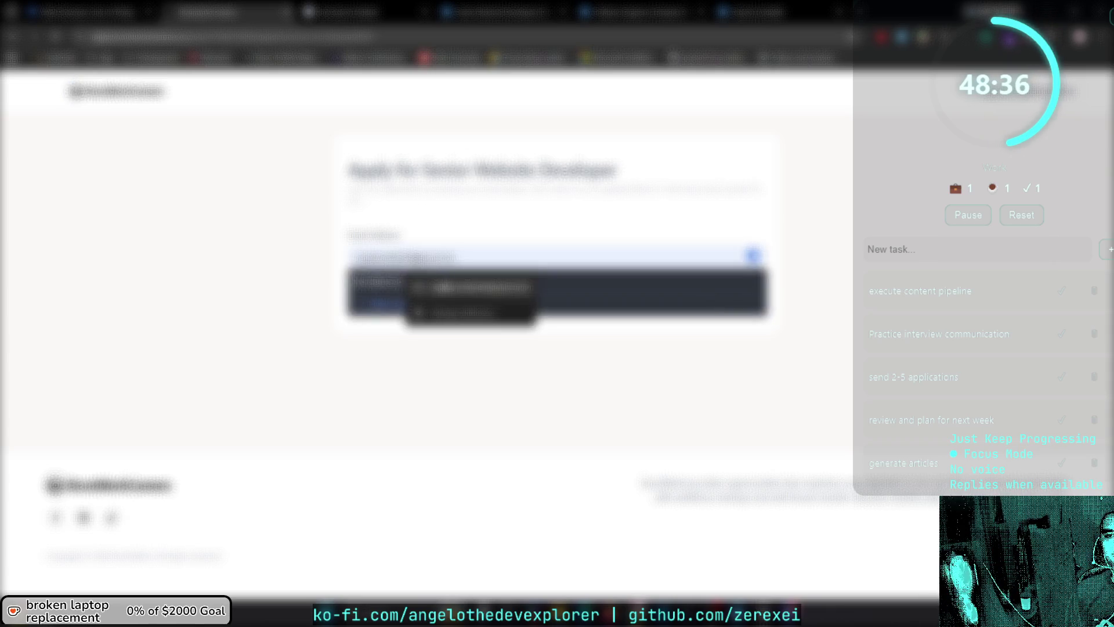
pyautogui.click(477, 293)
pyautogui.click(718, 299)
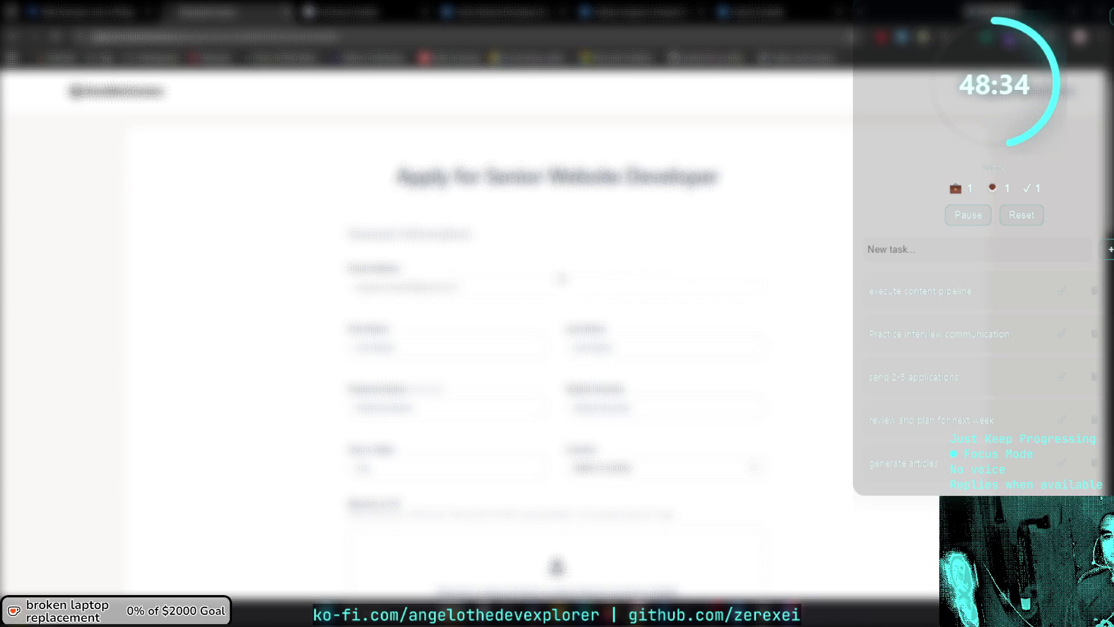
pyautogui.scroll(-1, 471, 324)
pyautogui.click(446, 289)
pyautogui.click(458, 314)
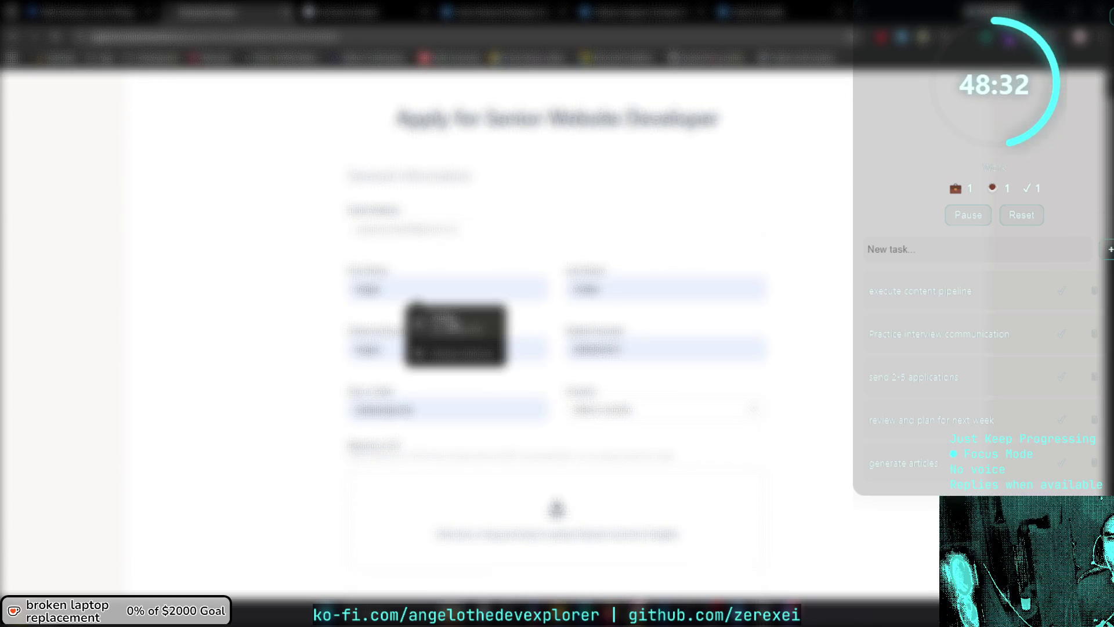
# Set the country to Nigeria and fill the phone number from a saved entry.
pyautogui.scroll(-2, 522, 329)
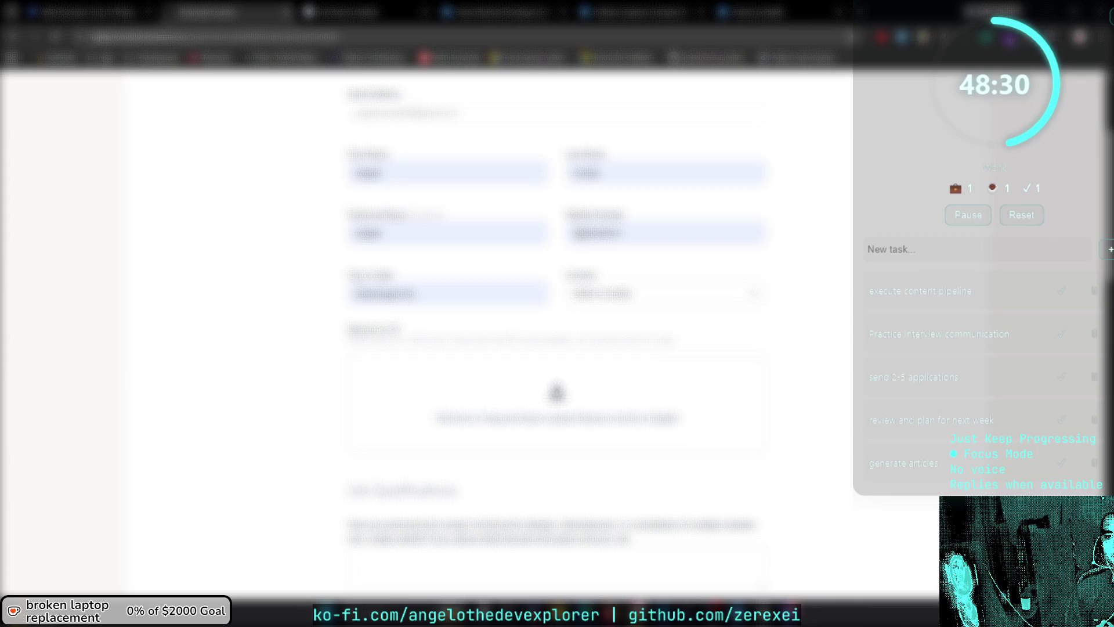
pyautogui.scroll(-1, 557, 325)
pyautogui.click(662, 235)
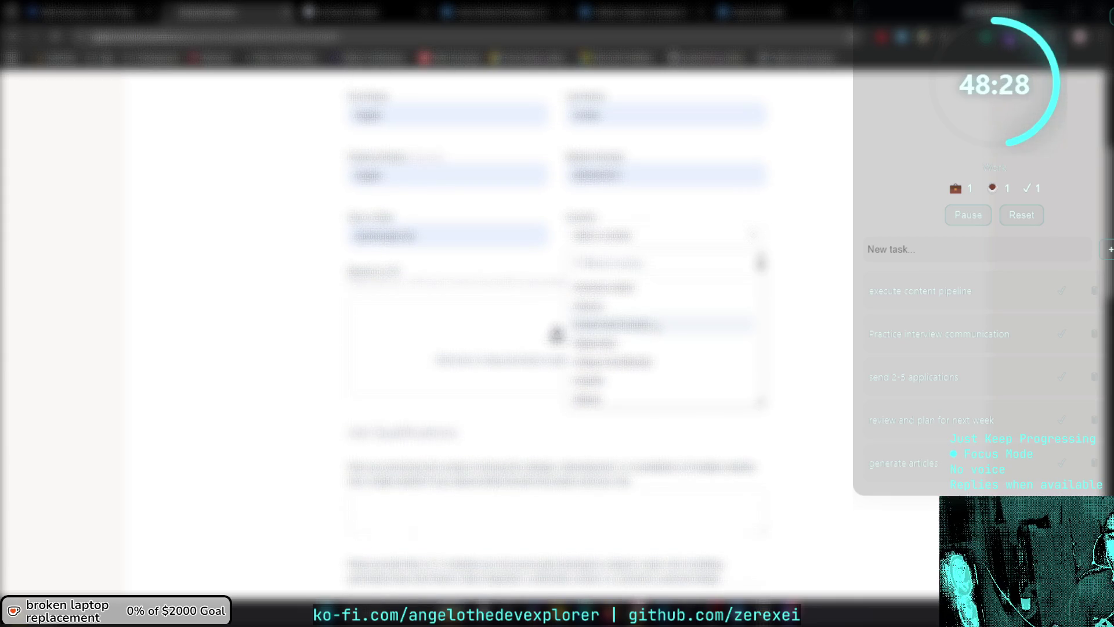
pyautogui.write('Nigeria')
pyautogui.press('Return')
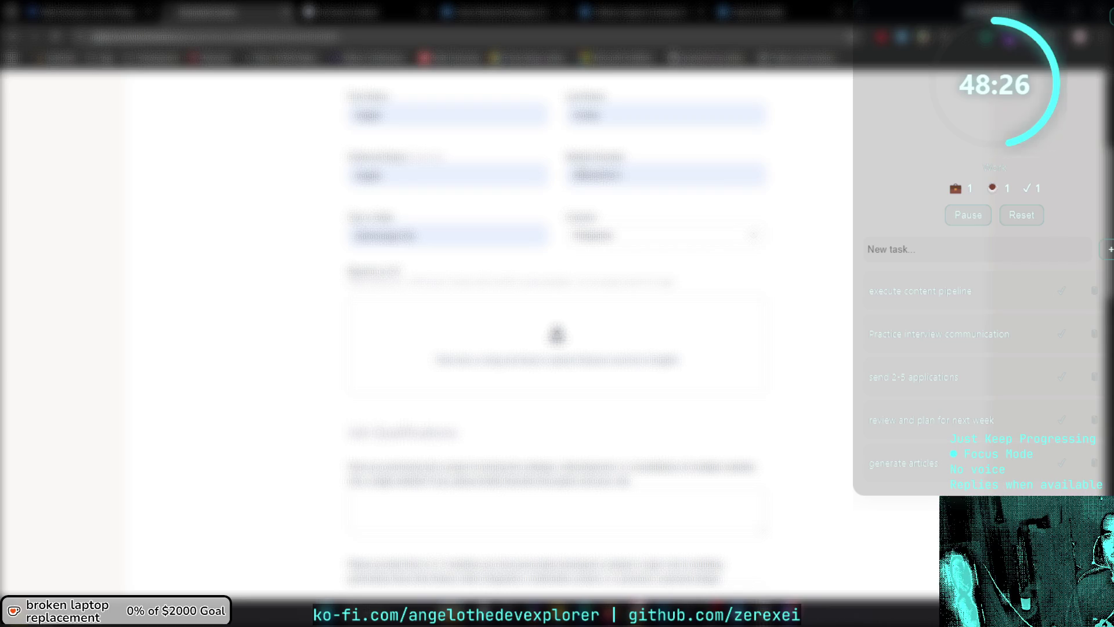
pyautogui.click(662, 174)
pyautogui.click(655, 203)
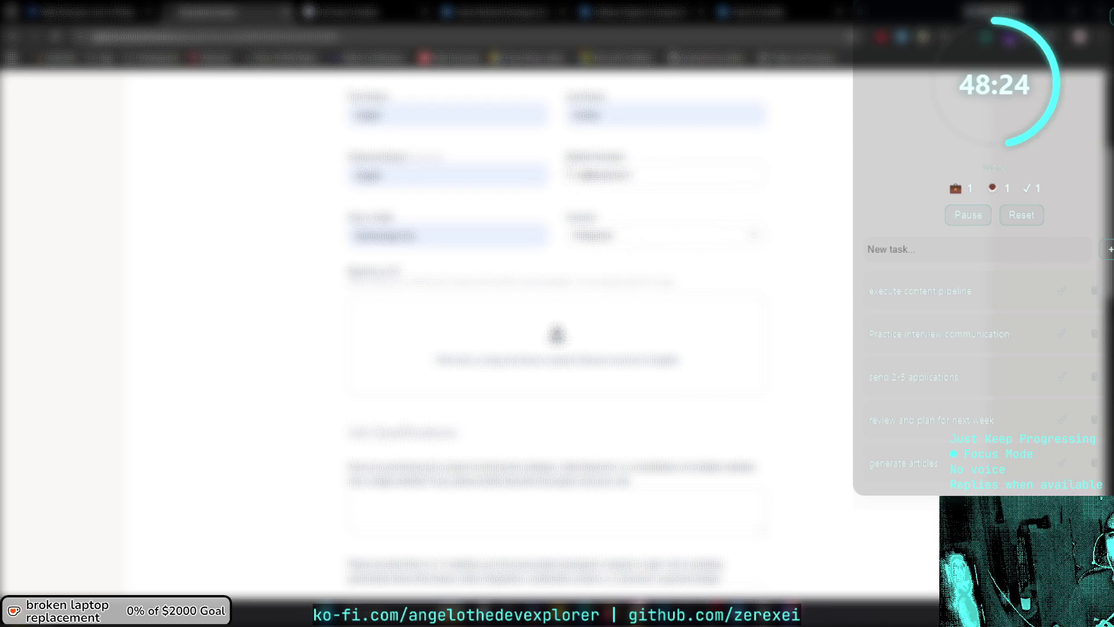
# Choose the resume file to attach in the upload picker.
pyautogui.scroll(-1, 441, 316)
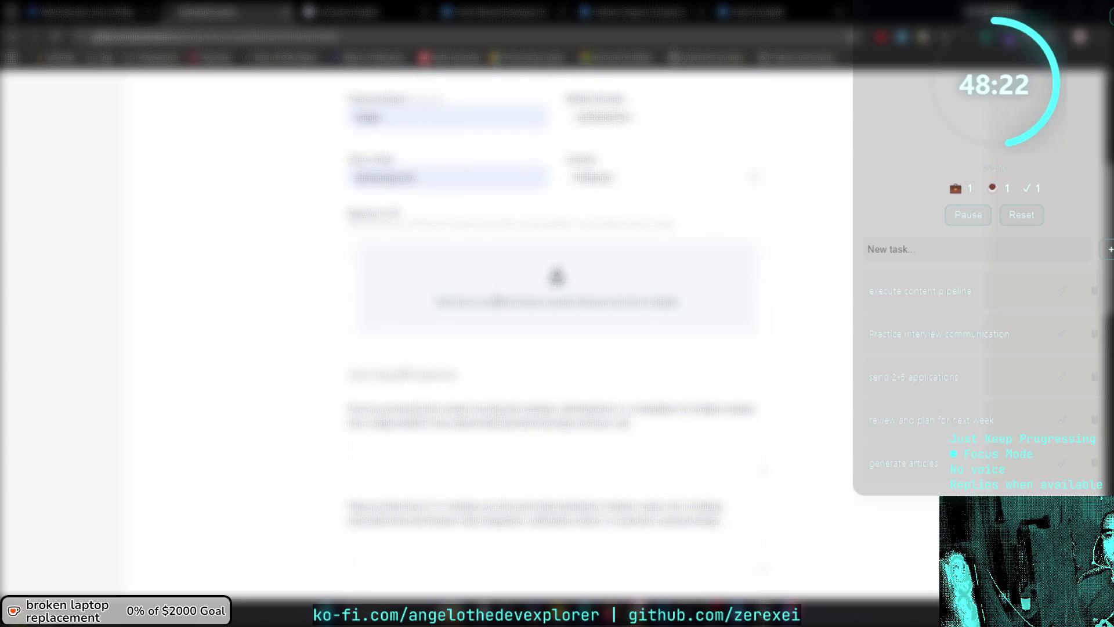
pyautogui.click(556, 284)
pyautogui.click(156, 144)
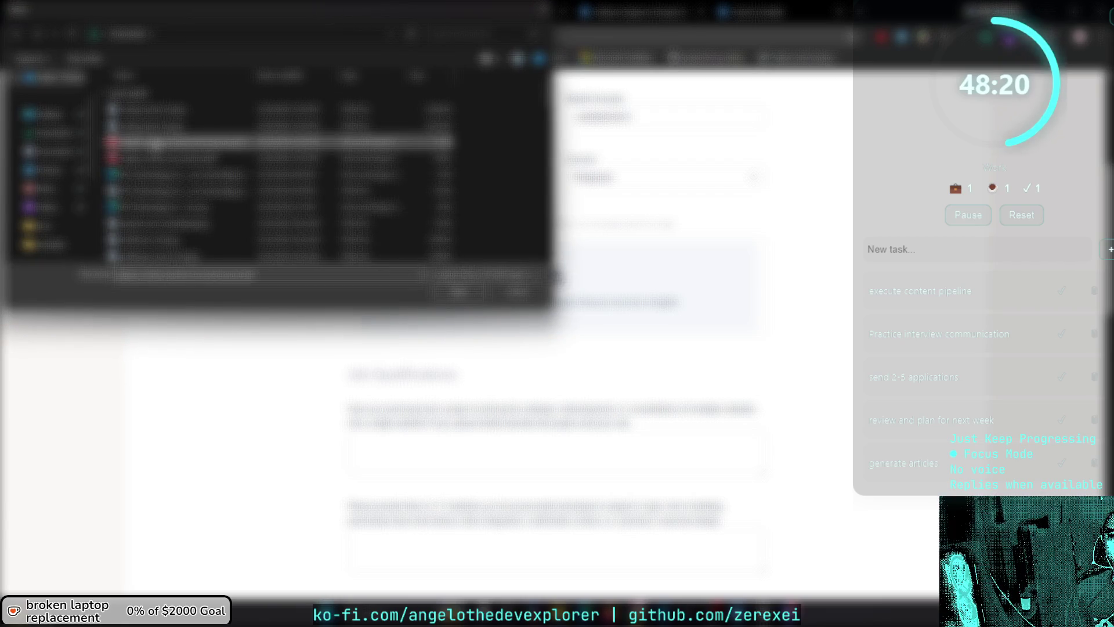
# Upload the selected resume file into the application's Resume/CV field.
pyautogui.doubleClick(155, 143)
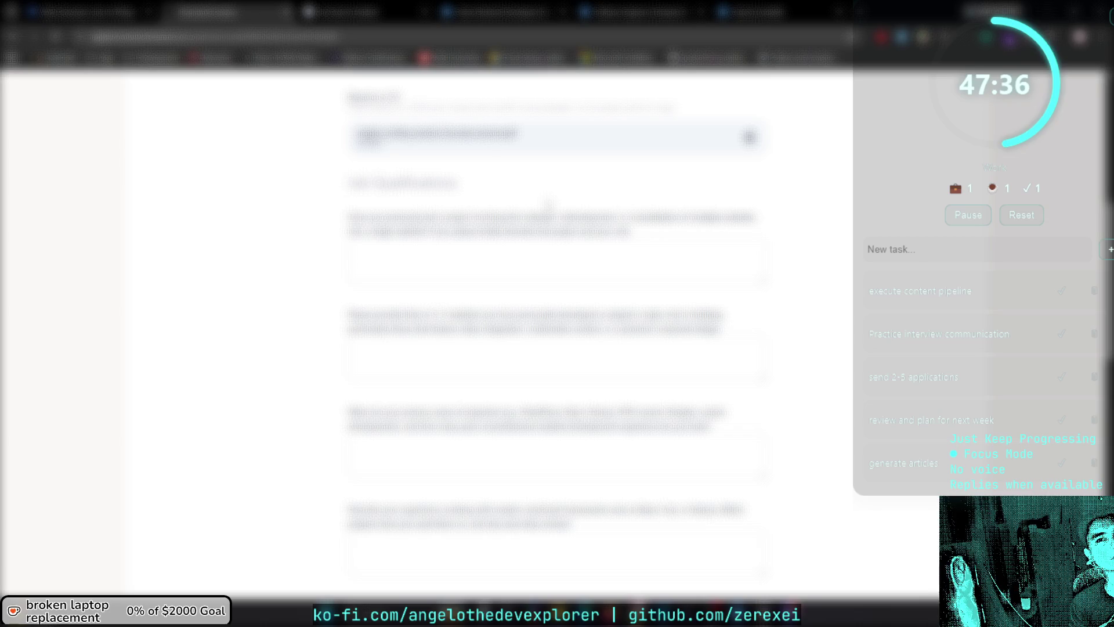
# Add text to the first answer about the core product used daily by millions and maintaining scalable apps.
pyautogui.write('The company')
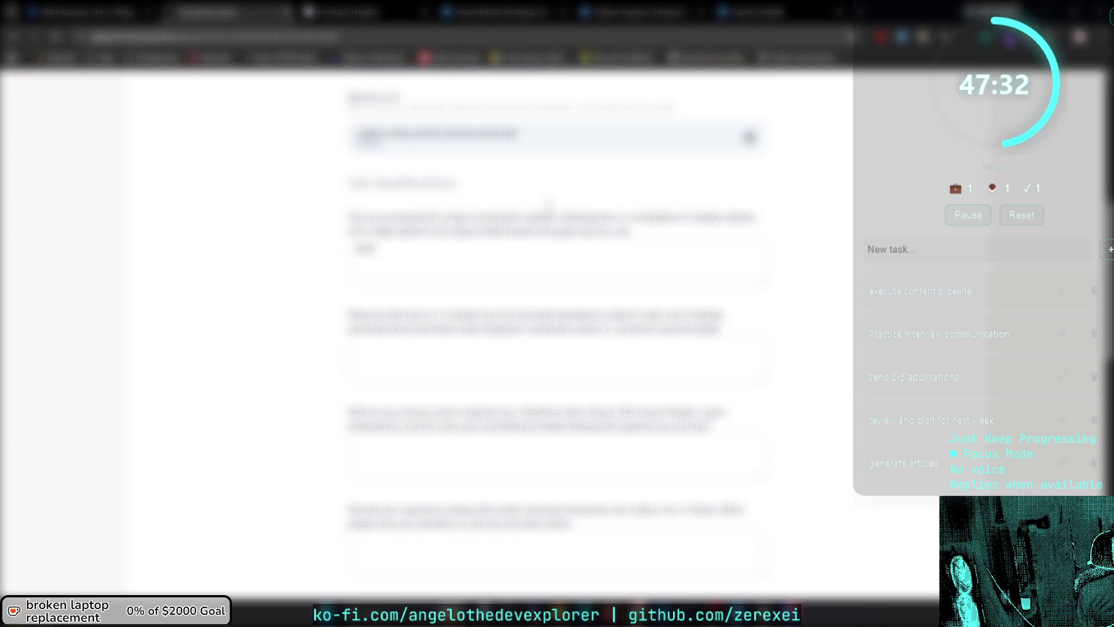
pyautogui.write("'s")
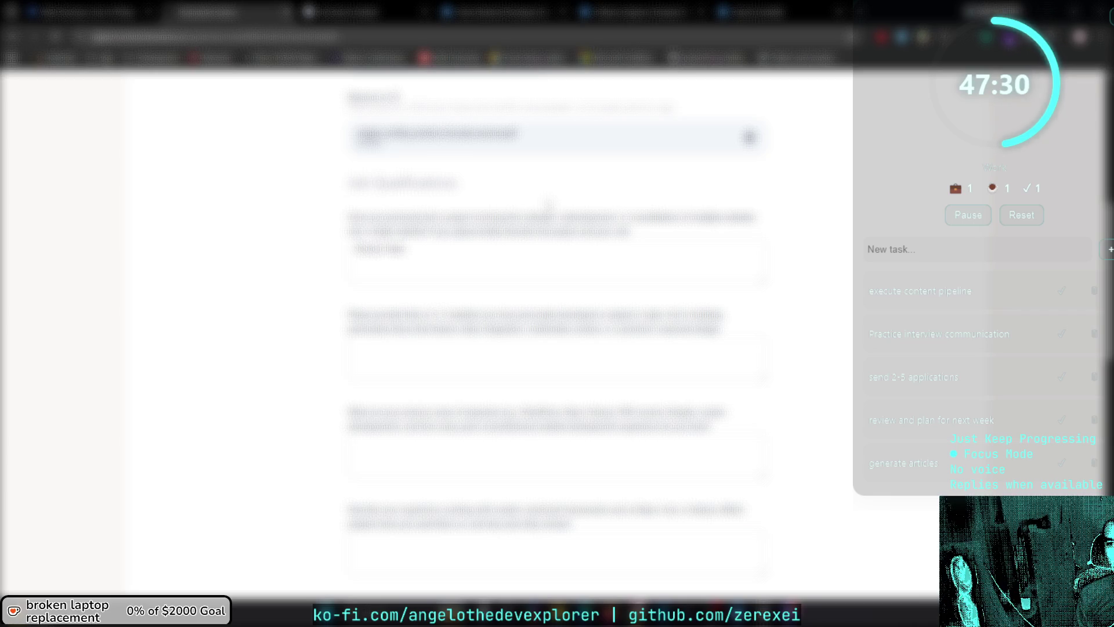
pyautogui.write(' core product')
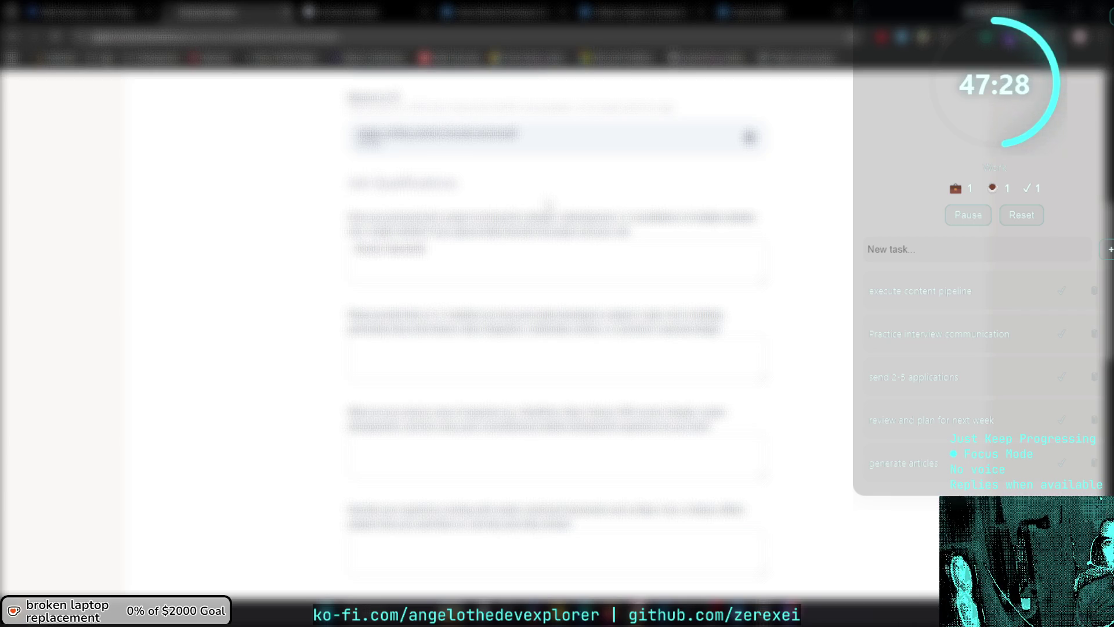
pyautogui.write(' that is')
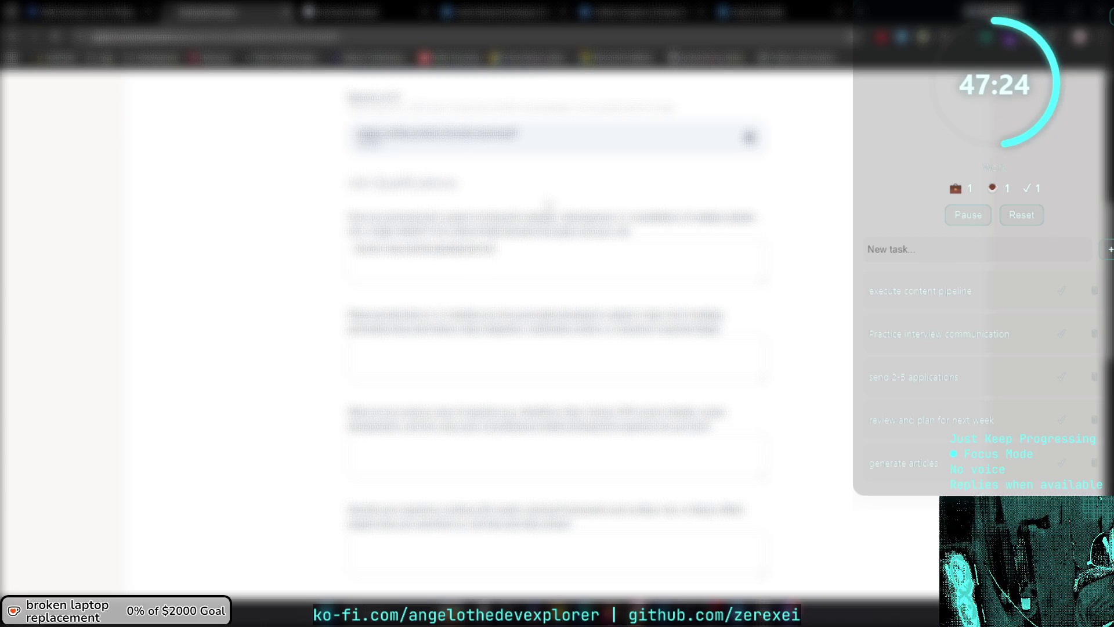
pyautogui.write(' used')
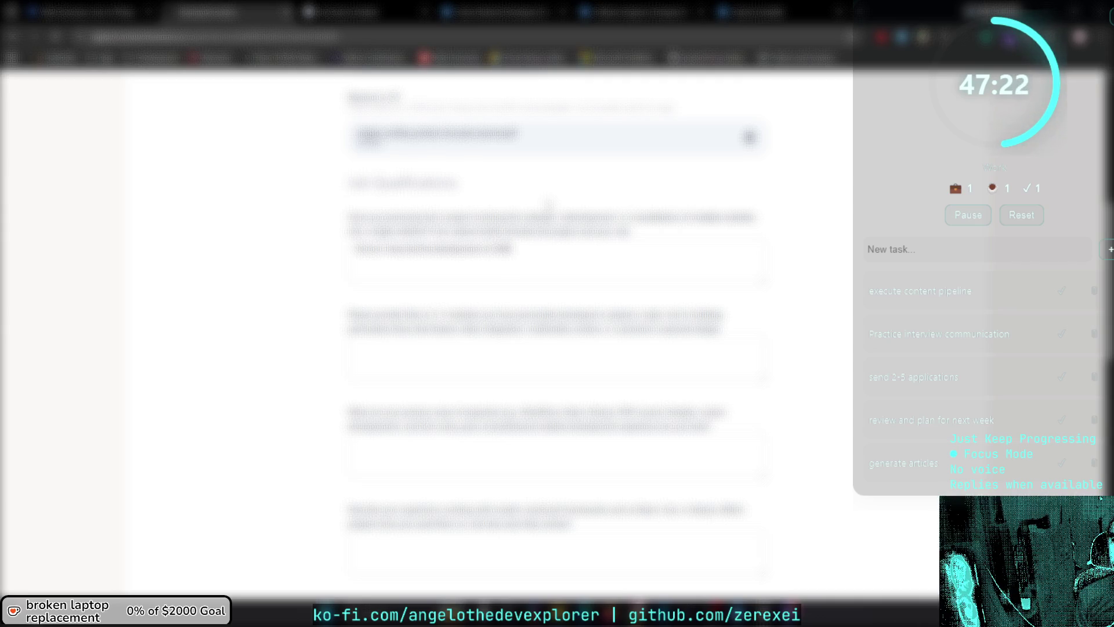
pyautogui.write(' daily')
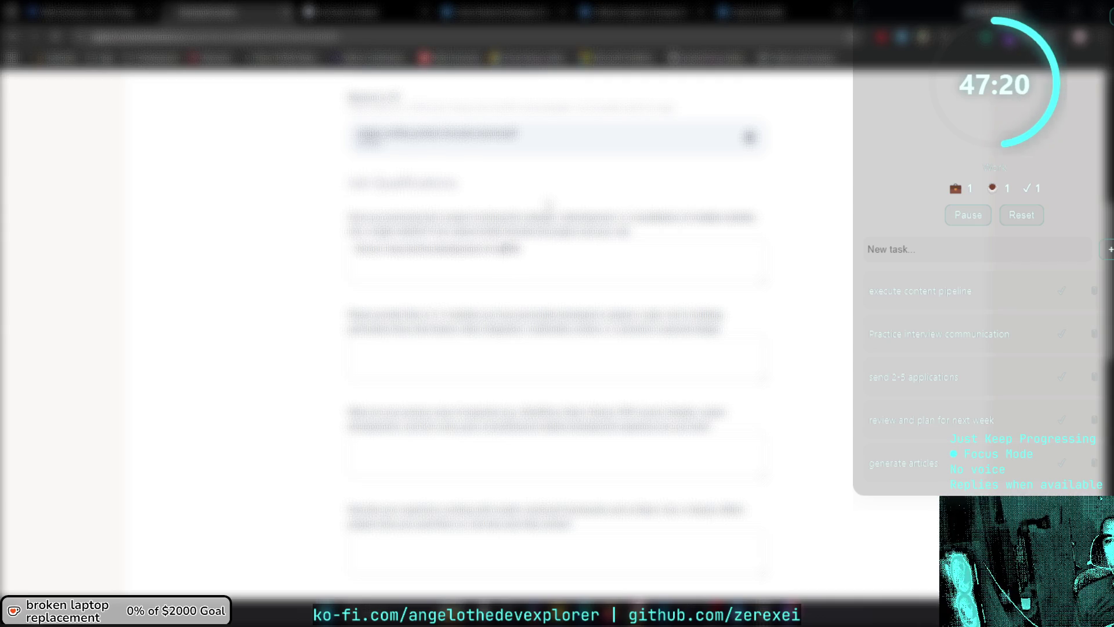
pyautogui.write(' by millions')
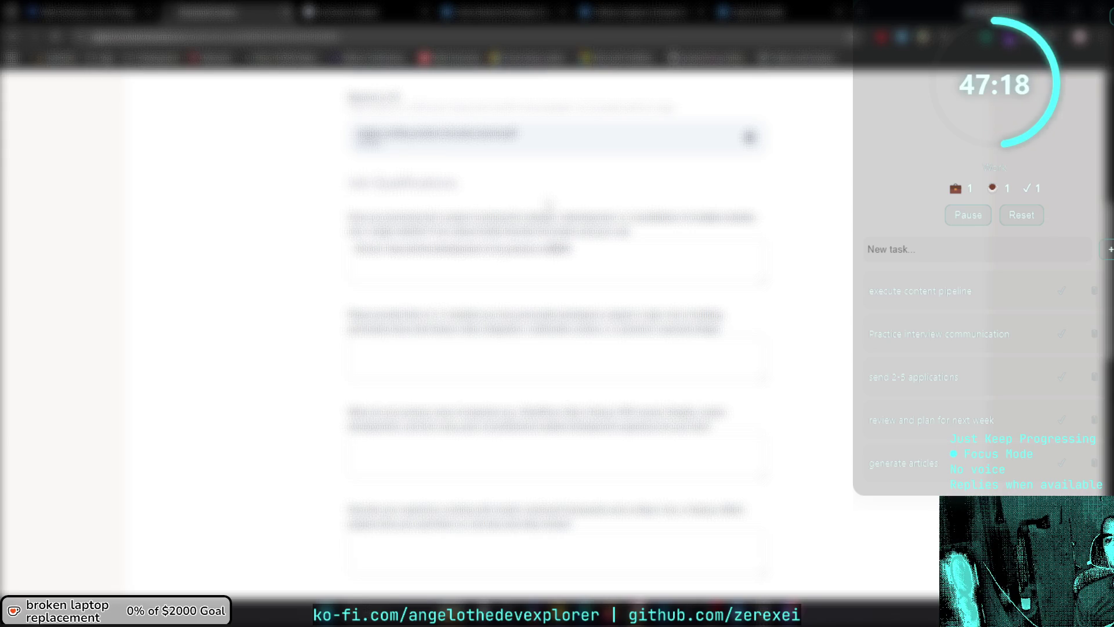
pyautogui.write('.')
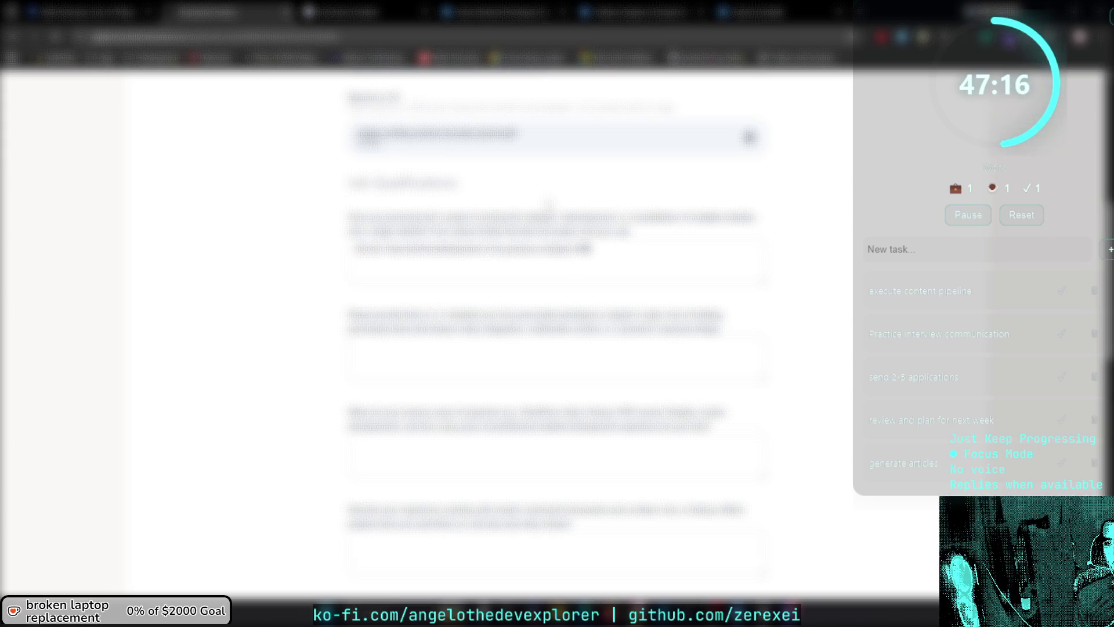
pyautogui.write(' around')
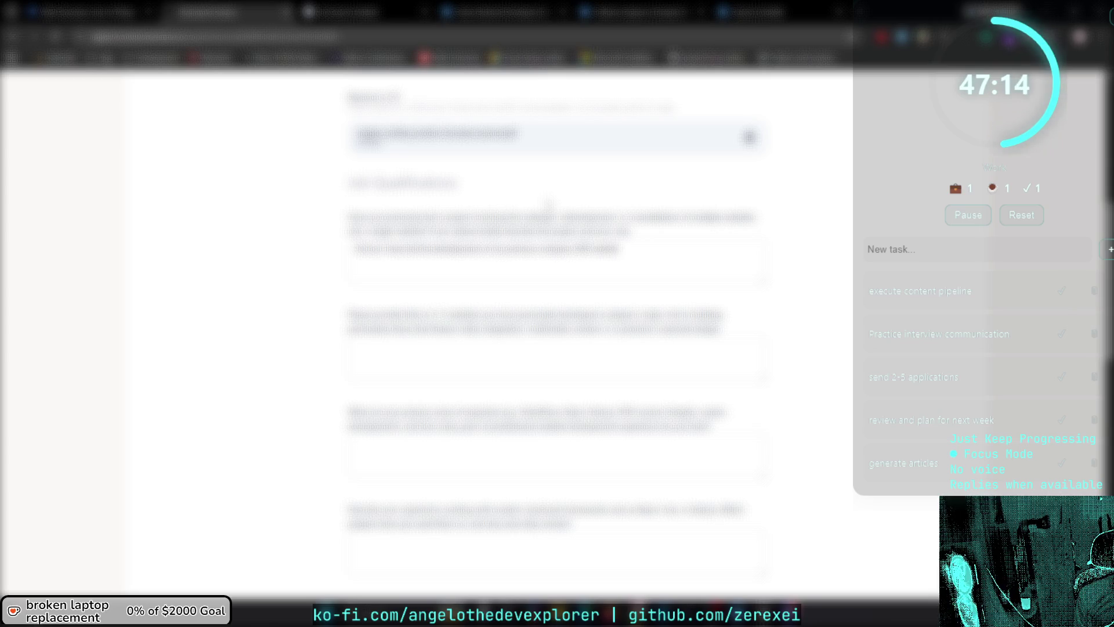
pyautogui.write(' t')
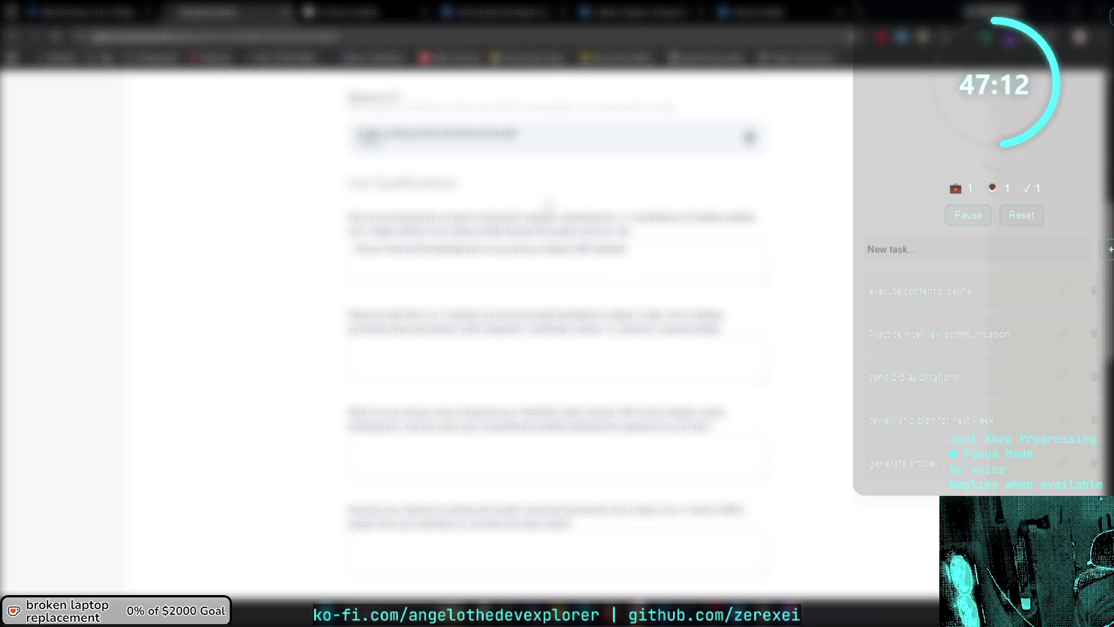
pyautogui.press('BackSpace')
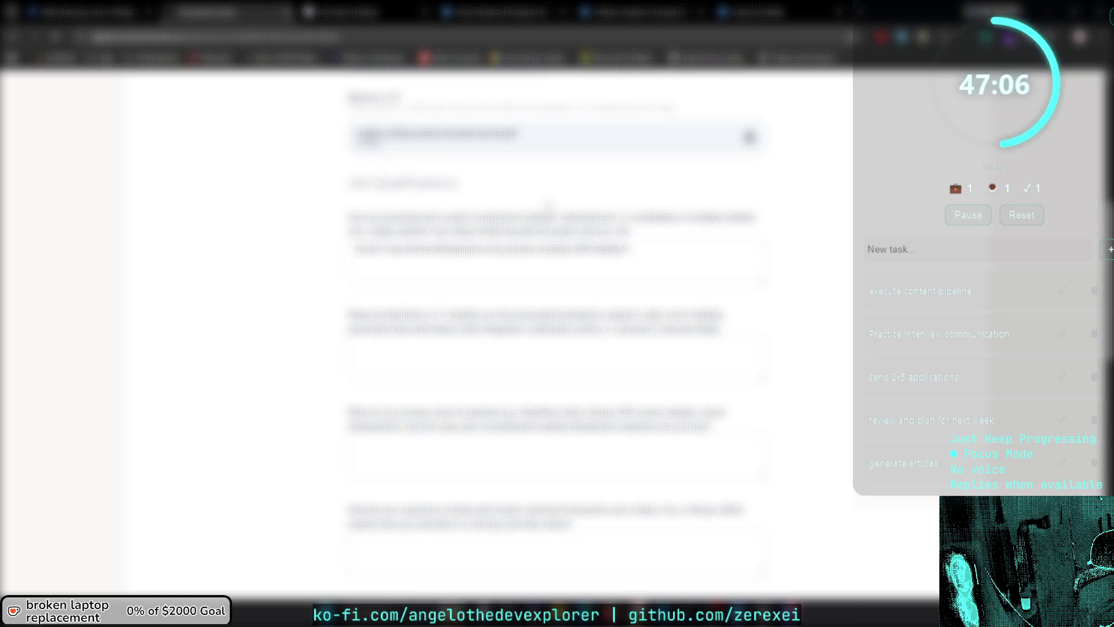
pyautogui.write('quickly')
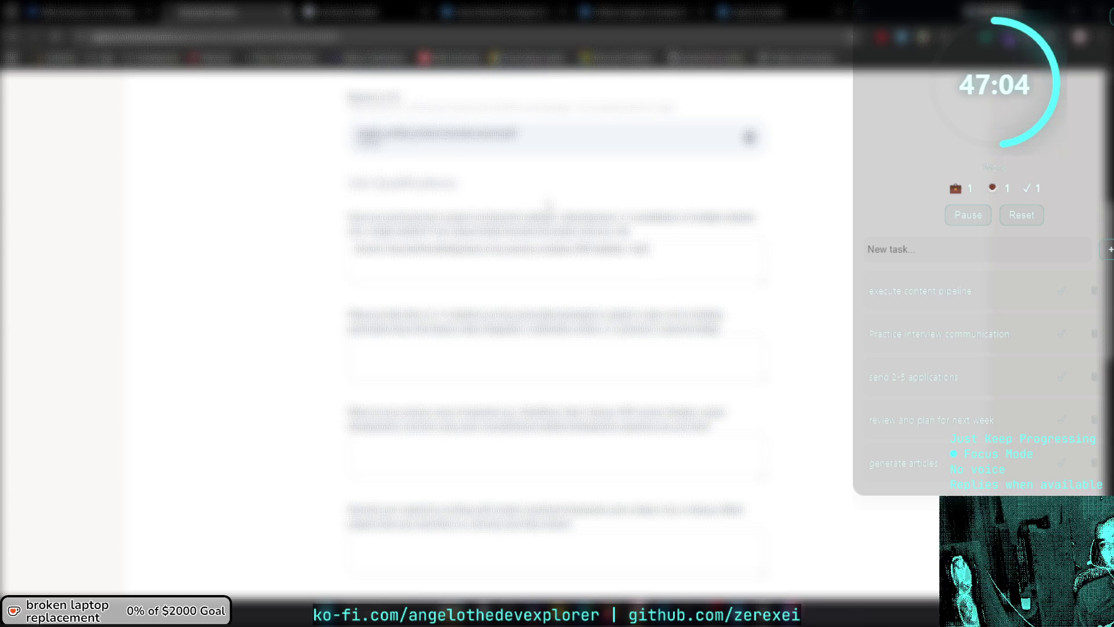
pyautogui.write(' while')
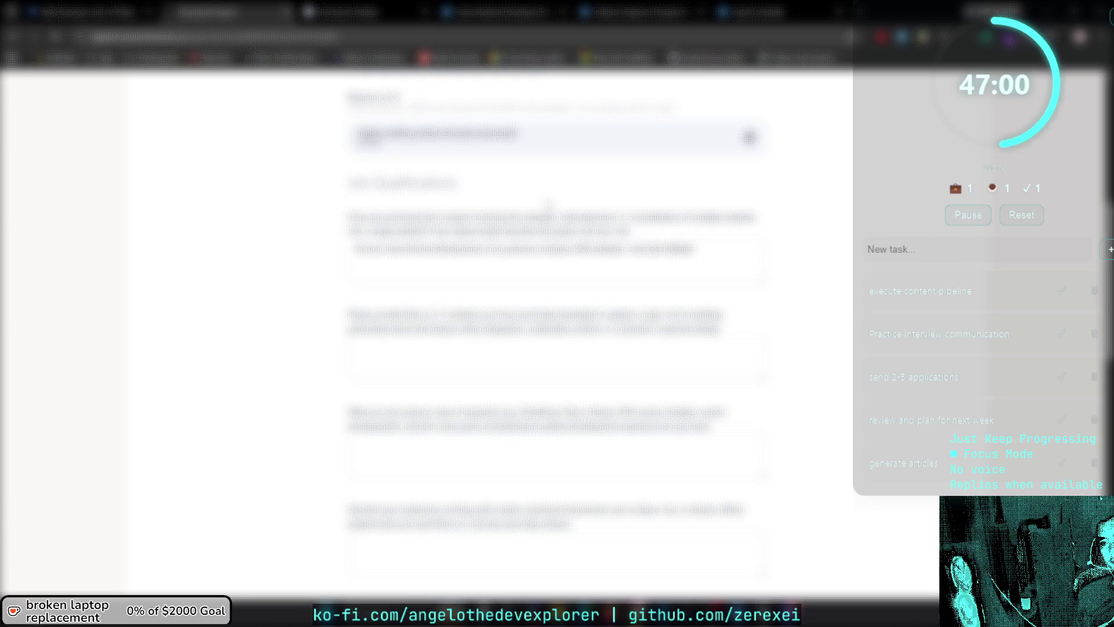
pyautogui.write(' a')
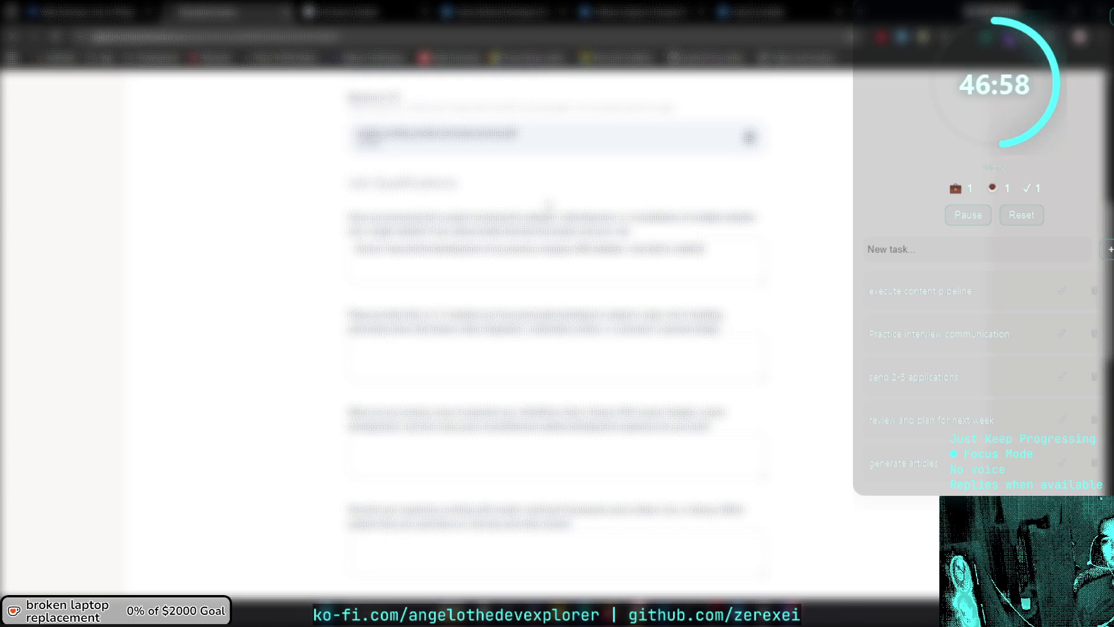
pyautogui.write(' maintaining ')
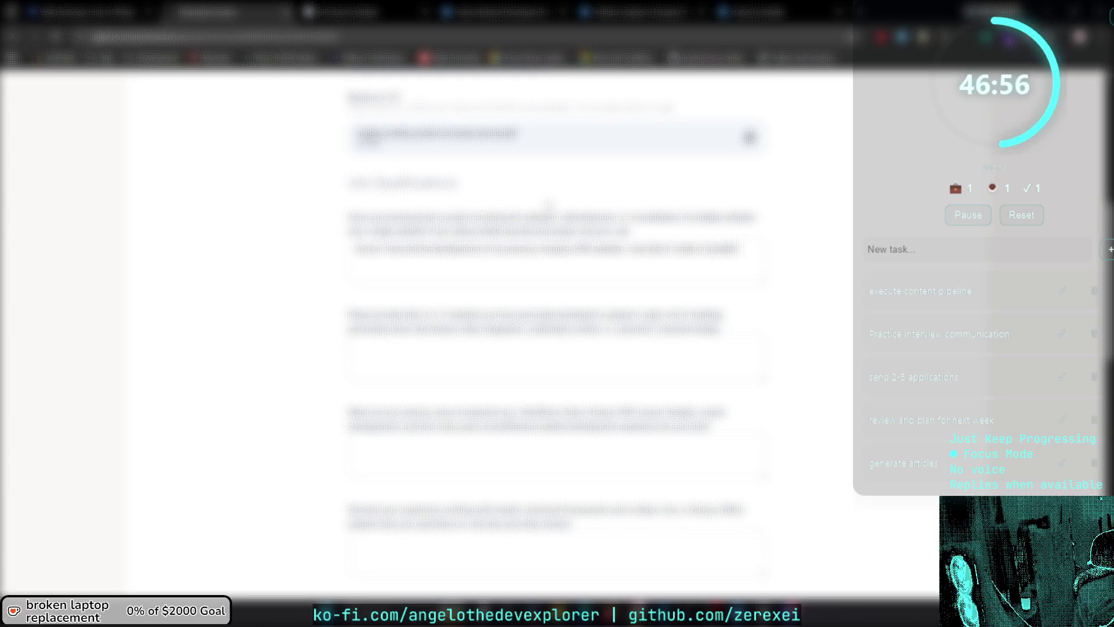
pyautogui.write('scalable apps')
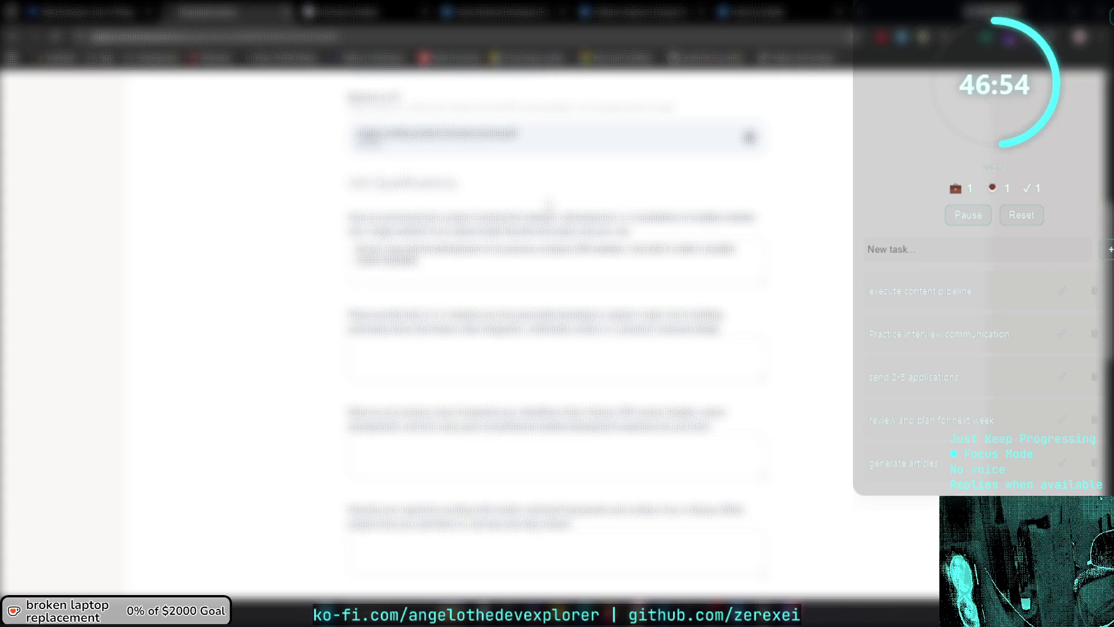
pyautogui.press('BackSpace')
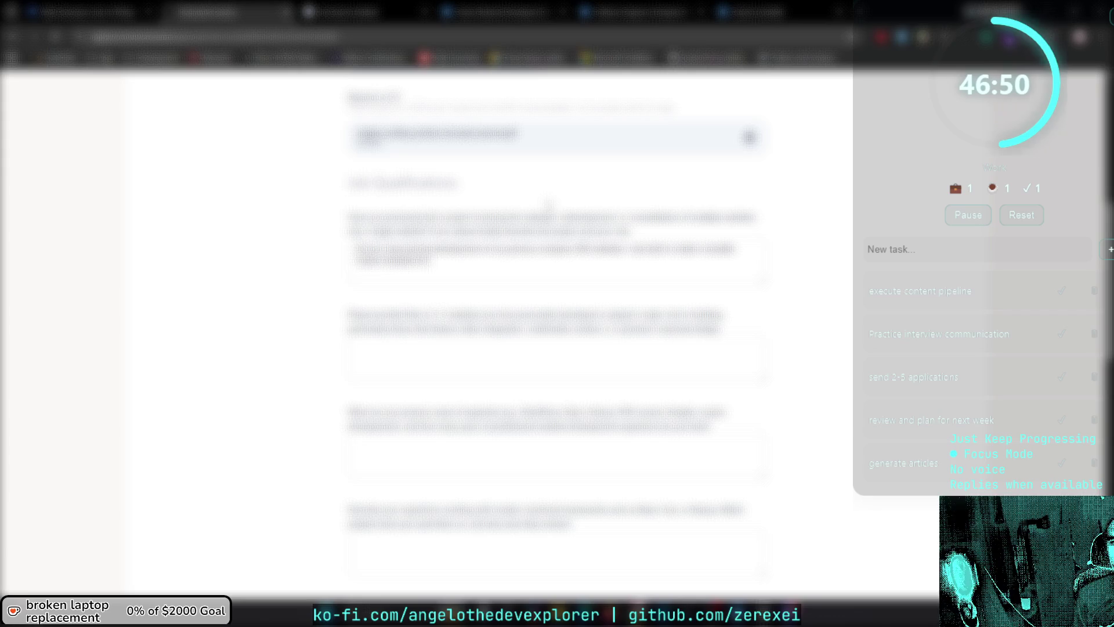
pyautogui.write('s')
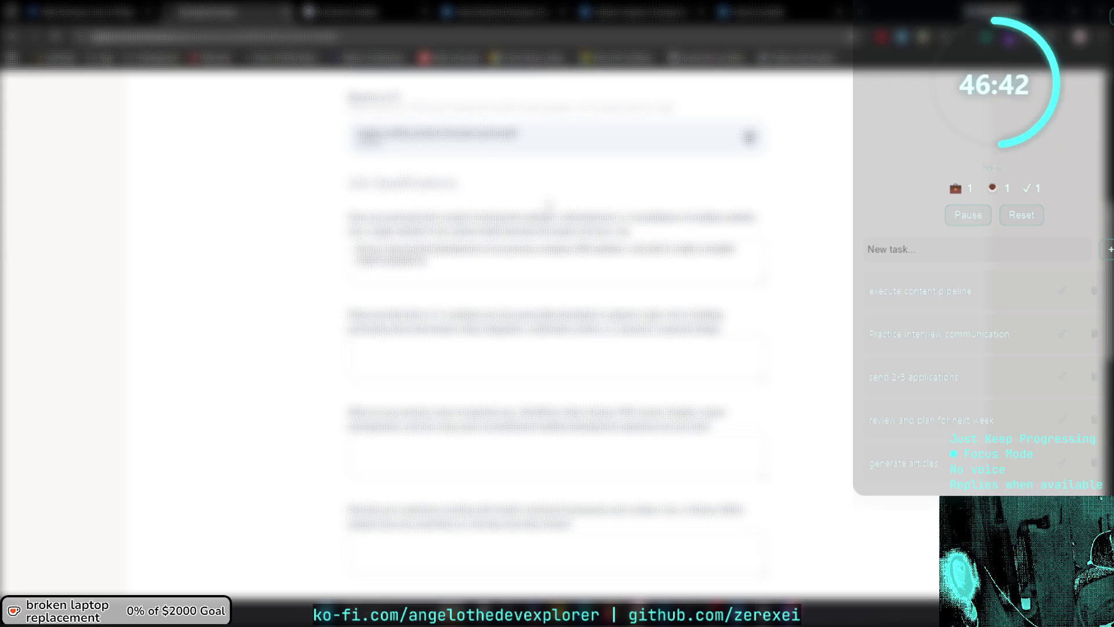
# Rework the answer's closing words about improving the quality of the results in a clear way.
pyautogui.write('and team with')
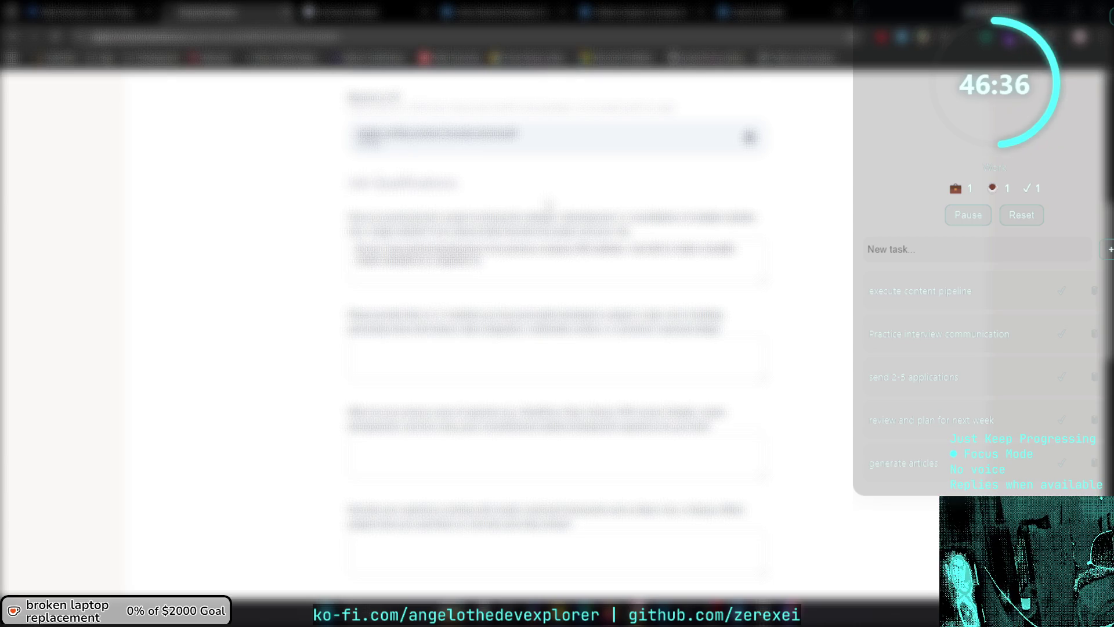
pyautogui.write(' the')
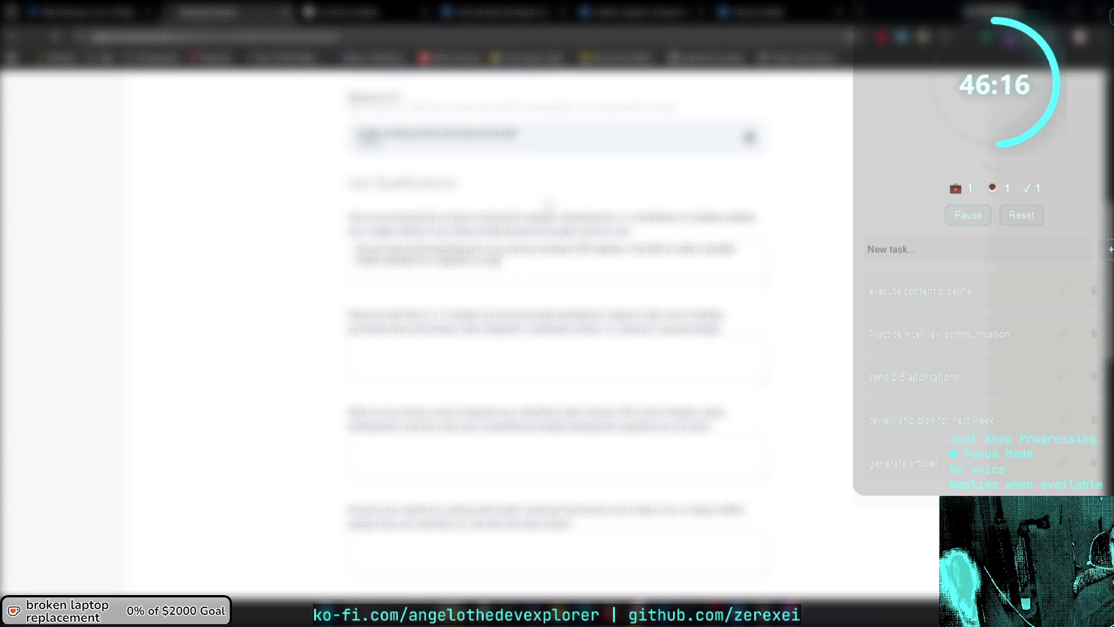
pyautogui.write('to ')
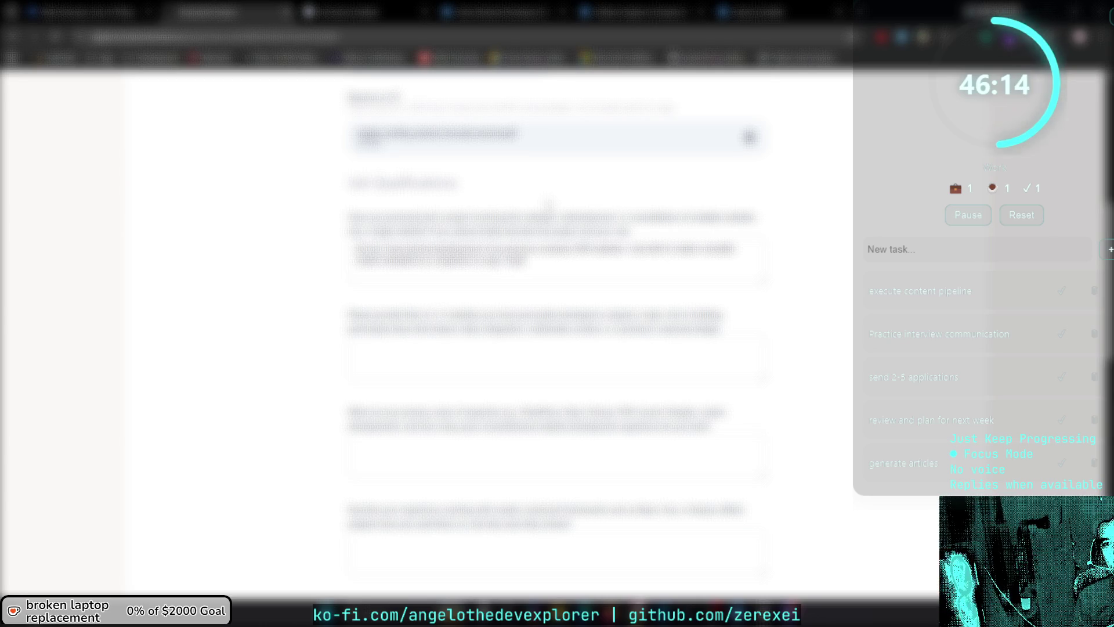
pyautogui.write('improve the')
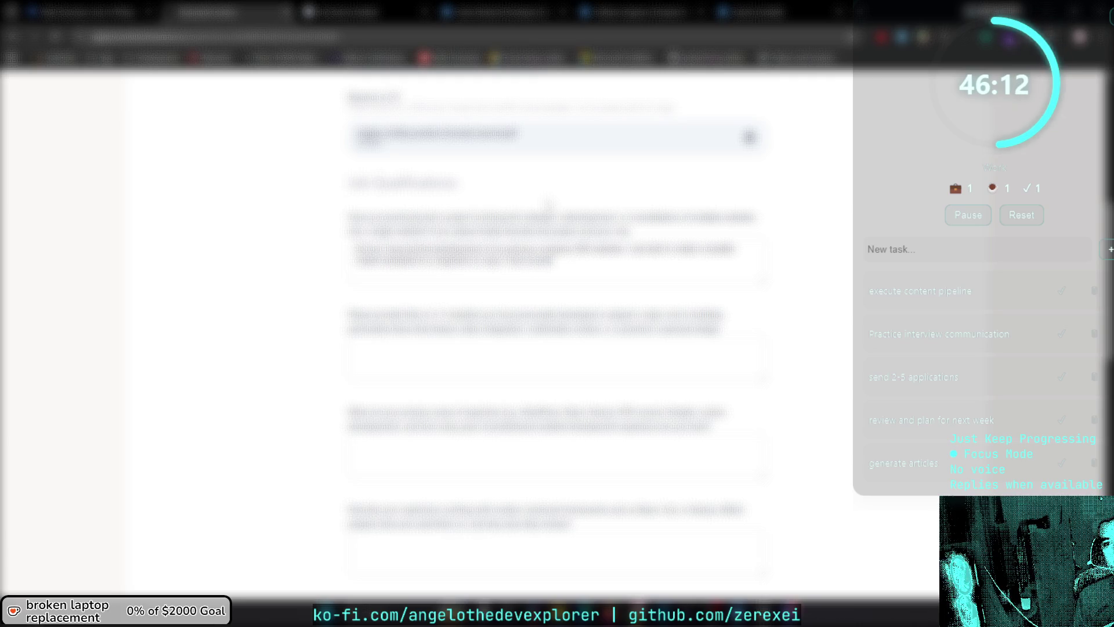
pyautogui.write(' qualit')
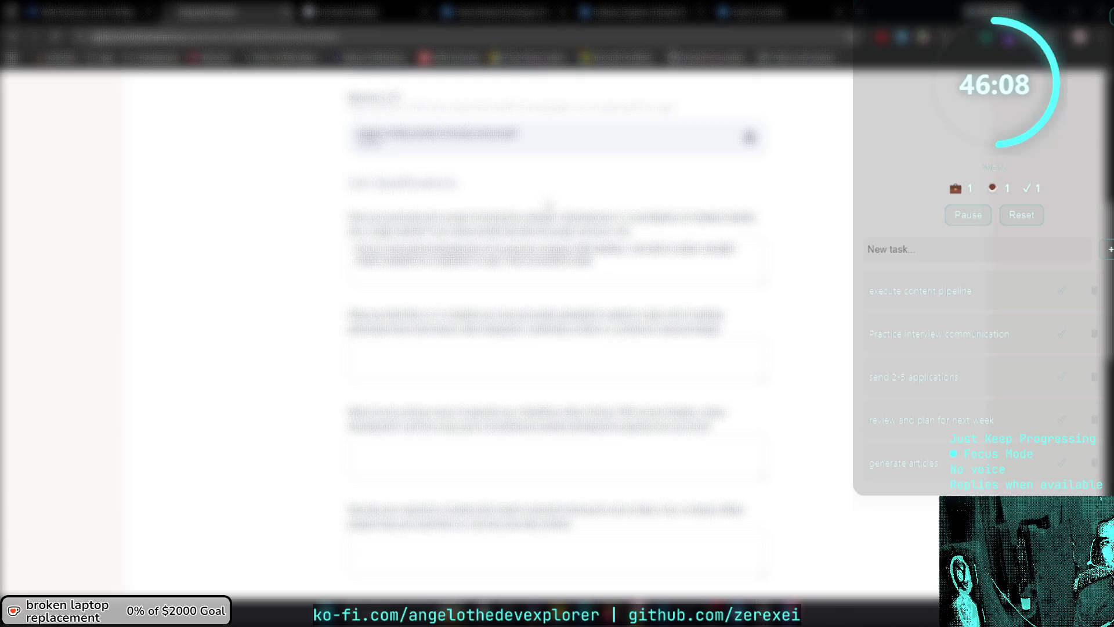
pyautogui.write('y ')
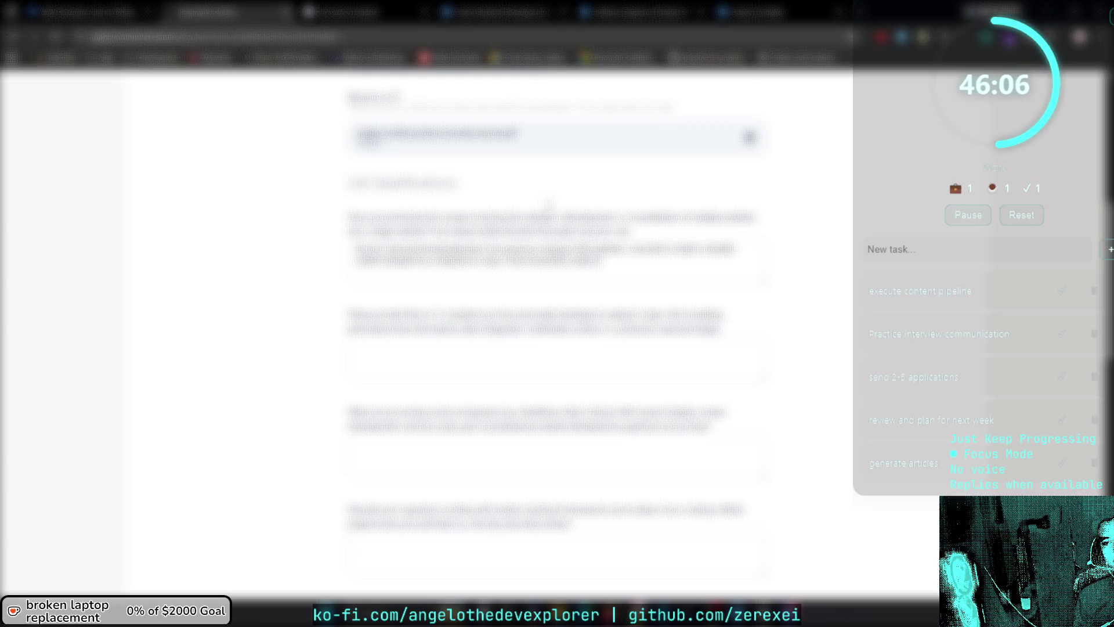
pyautogui.write('the results')
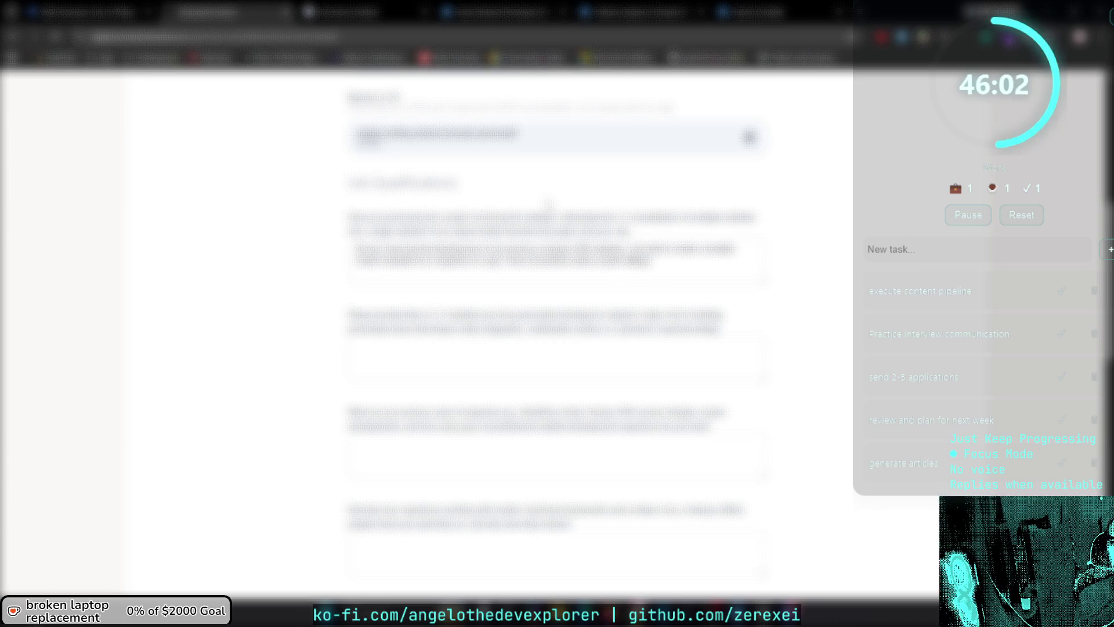
pyautogui.hotkey('shift', 'Left')
pyautogui.hotkey('shift', 'Left')
pyautogui.hotkey('shift', 'Left')
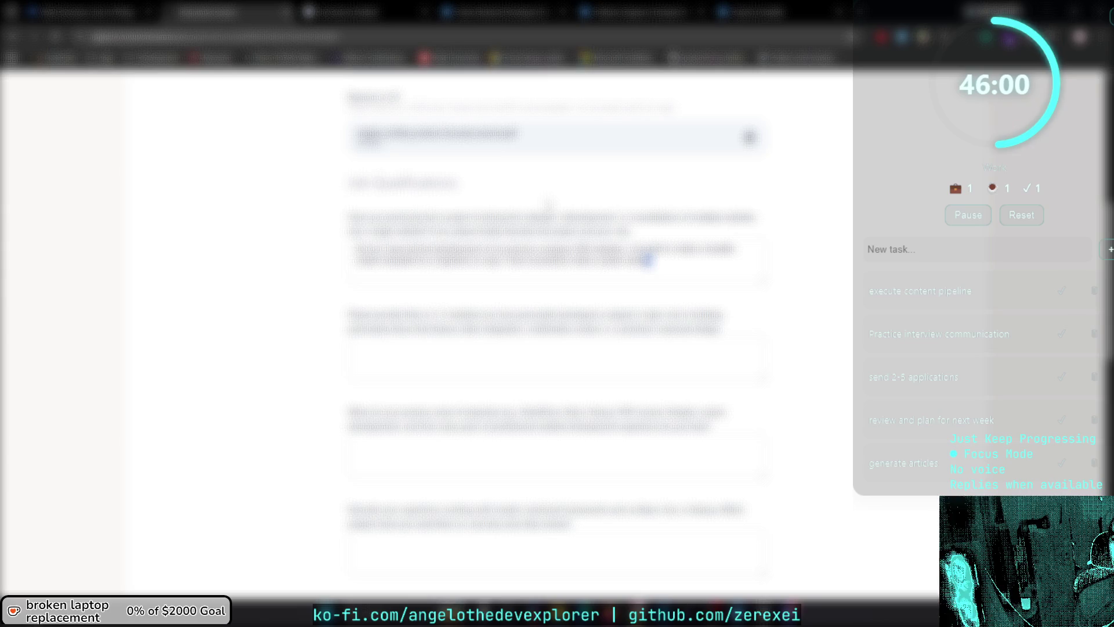
pyautogui.press('BackSpace')
pyautogui.write('the results.')
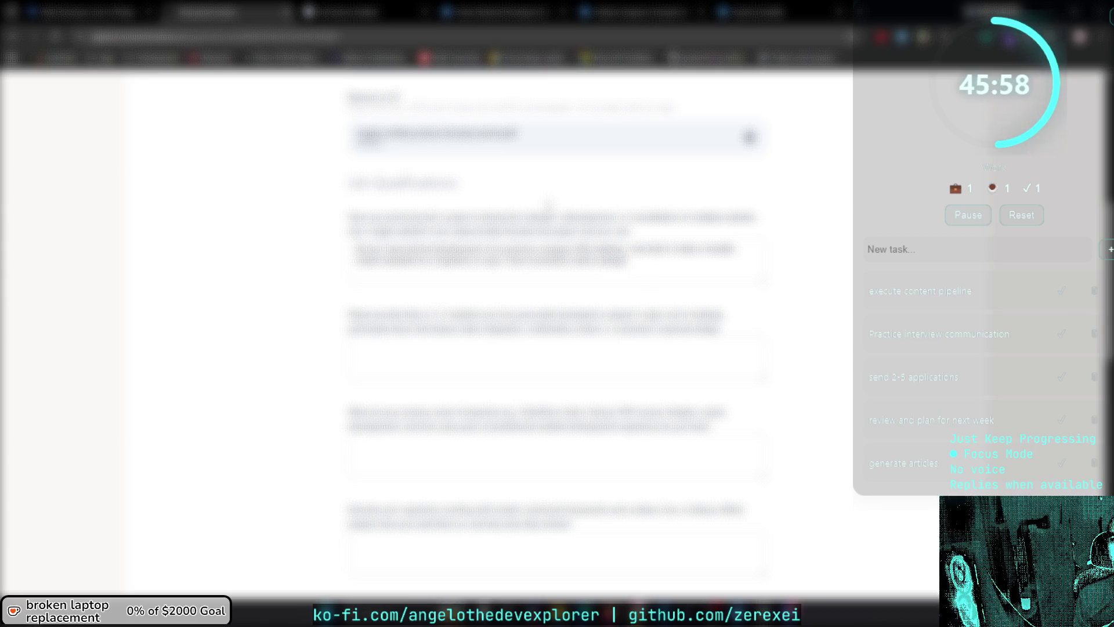
pyautogui.write(' in a ')
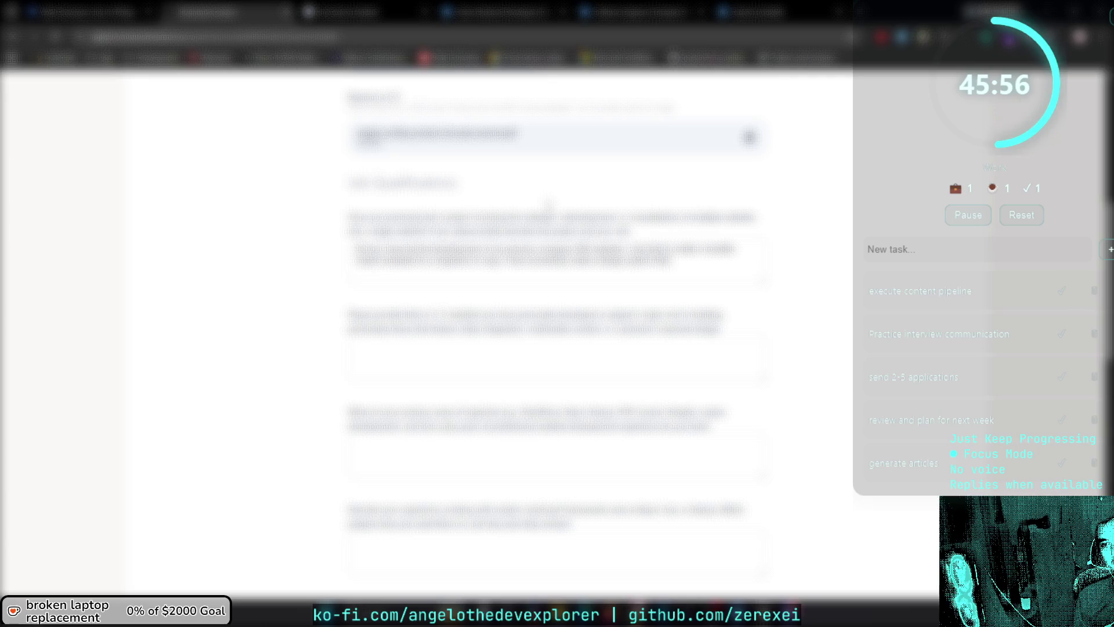
pyautogui.write('clear way.')
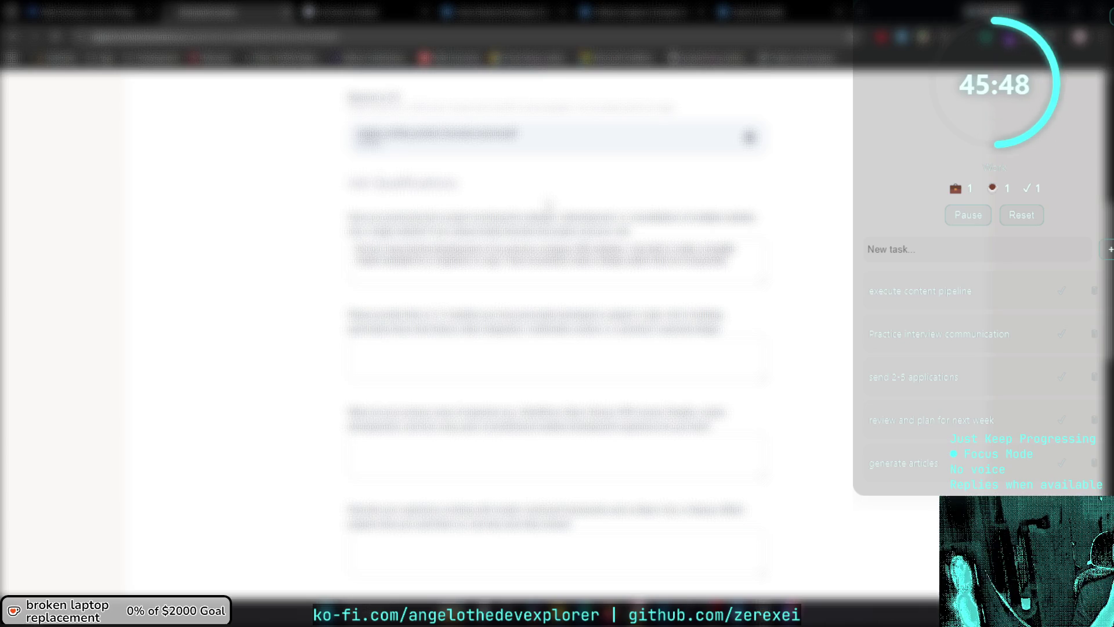
pyautogui.write(' with the team and')
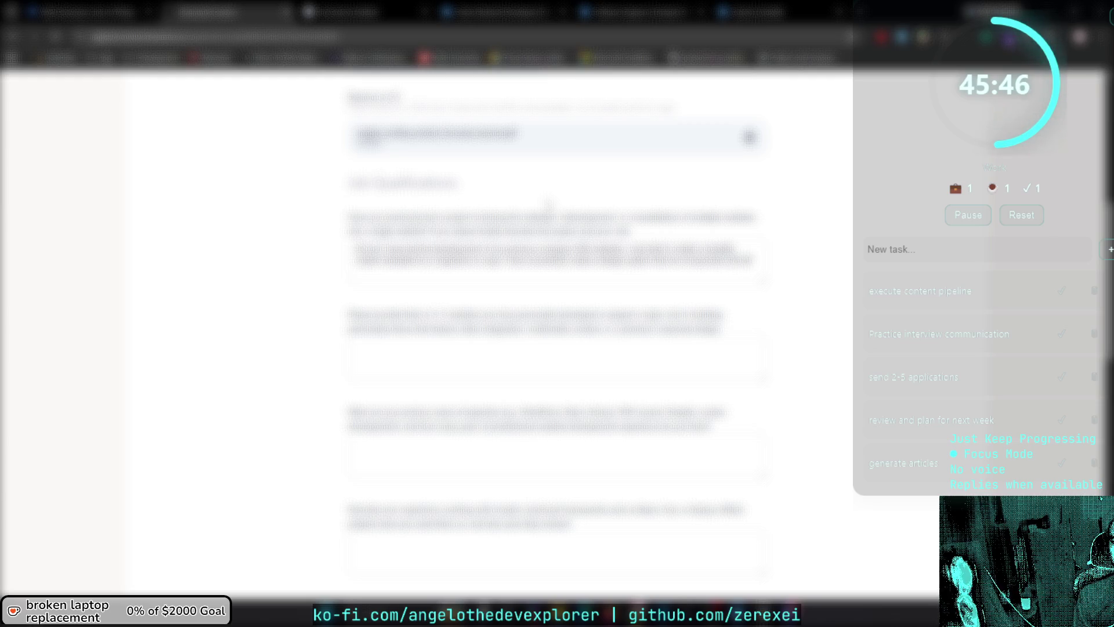
pyautogui.write(' working with the')
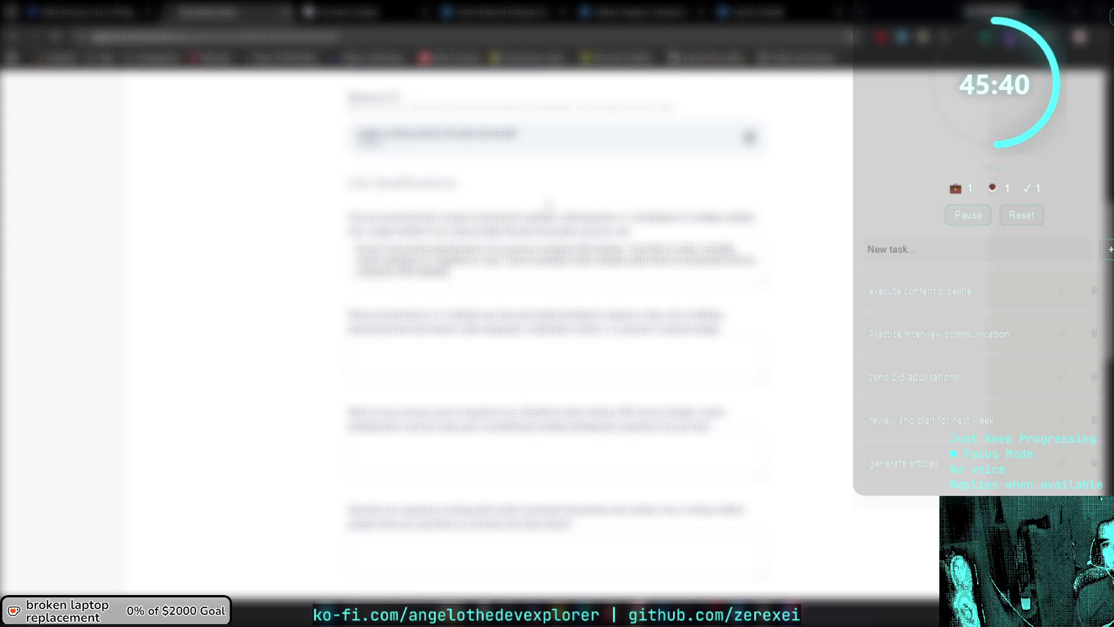
pyautogui.scroll(-1, 548, 205)
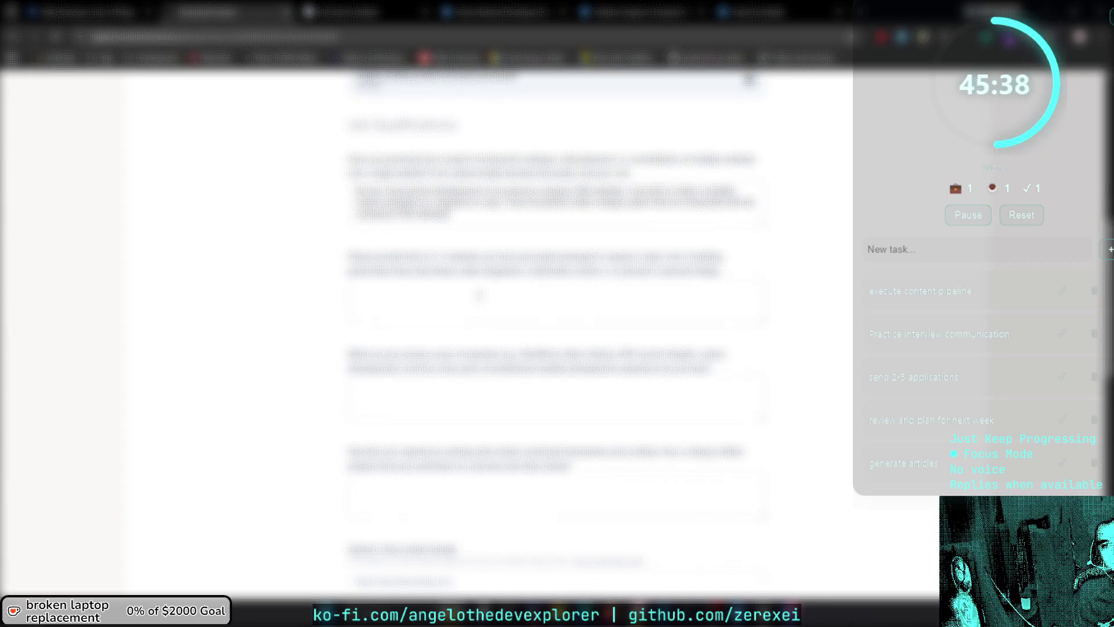
# Type the second answer about immediate start availability and delivering measurable client objectives.
pyautogui.write('a')
pyautogui.press('BackSpace')
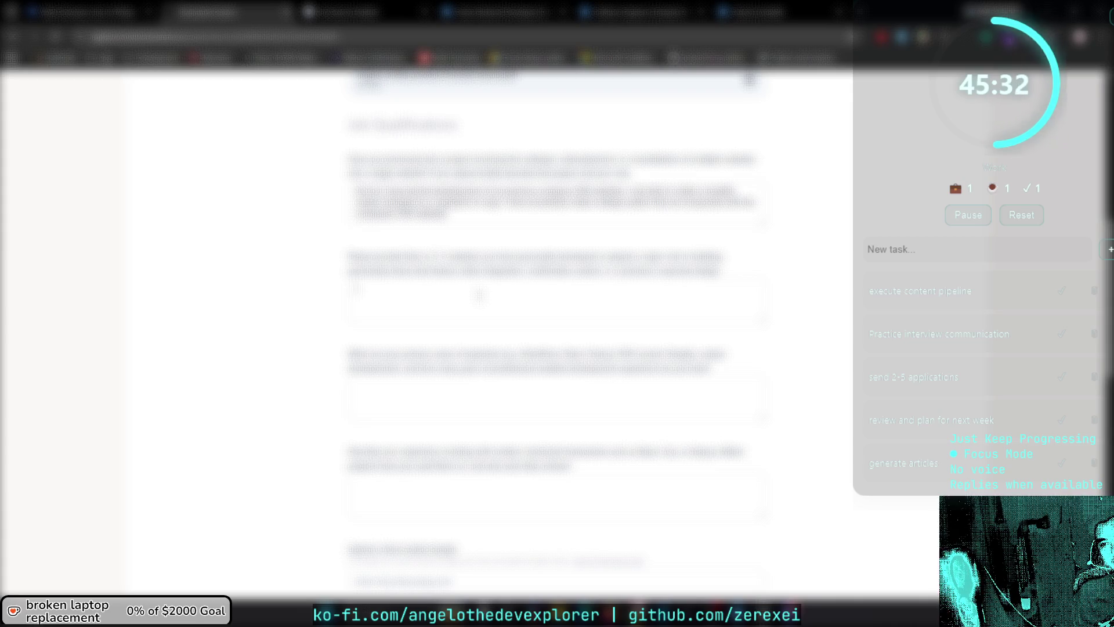
pyautogui.hotkey('ctrl', 't')
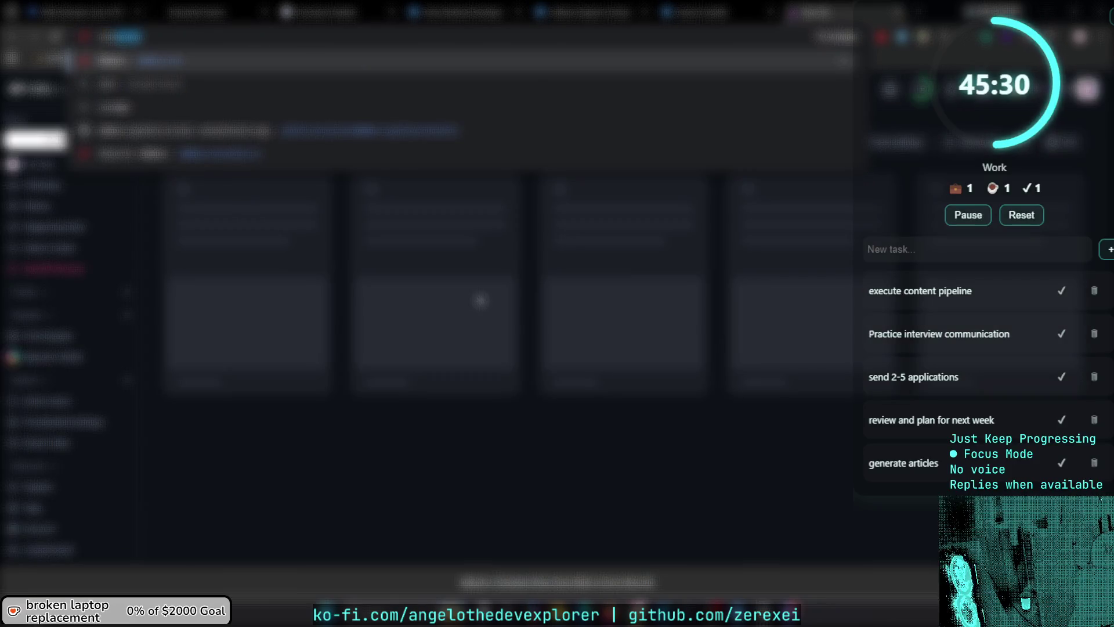
pyautogui.hotkey('ctrl', 'w')
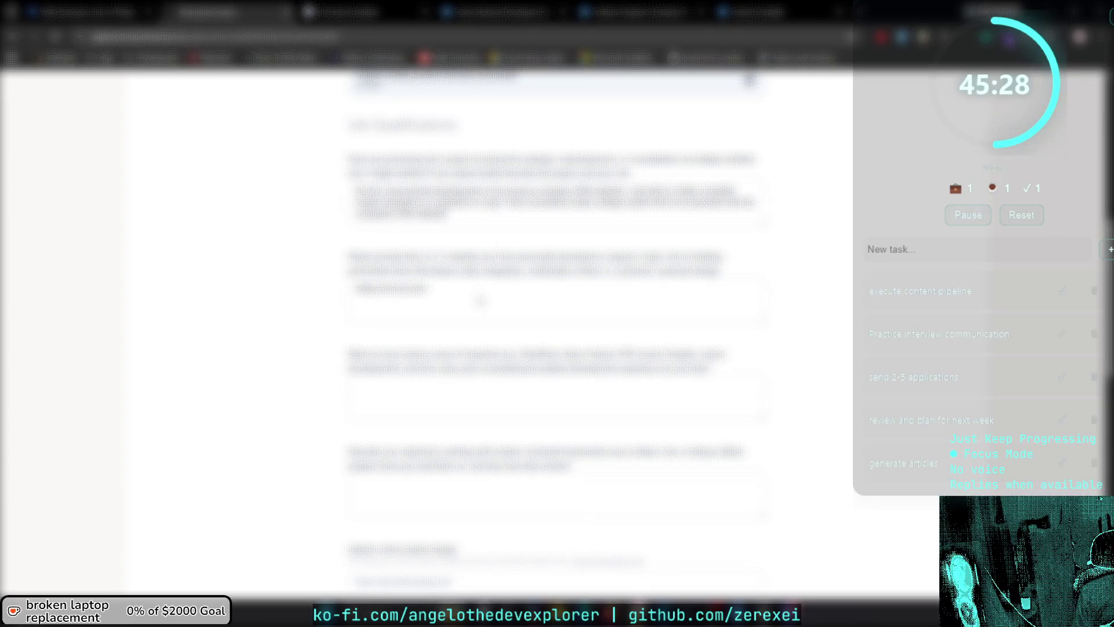
pyautogui.write('Remote ok')
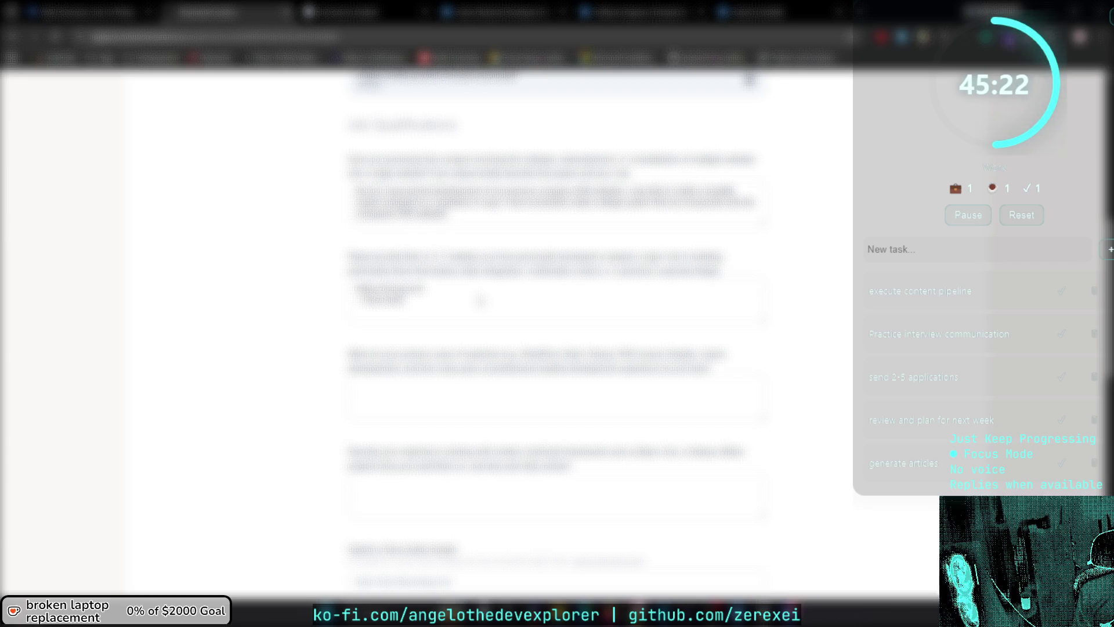
pyautogui.press('BackSpace')
pyautogui.press('BackSpace')
pyautogui.press('BackSpace')
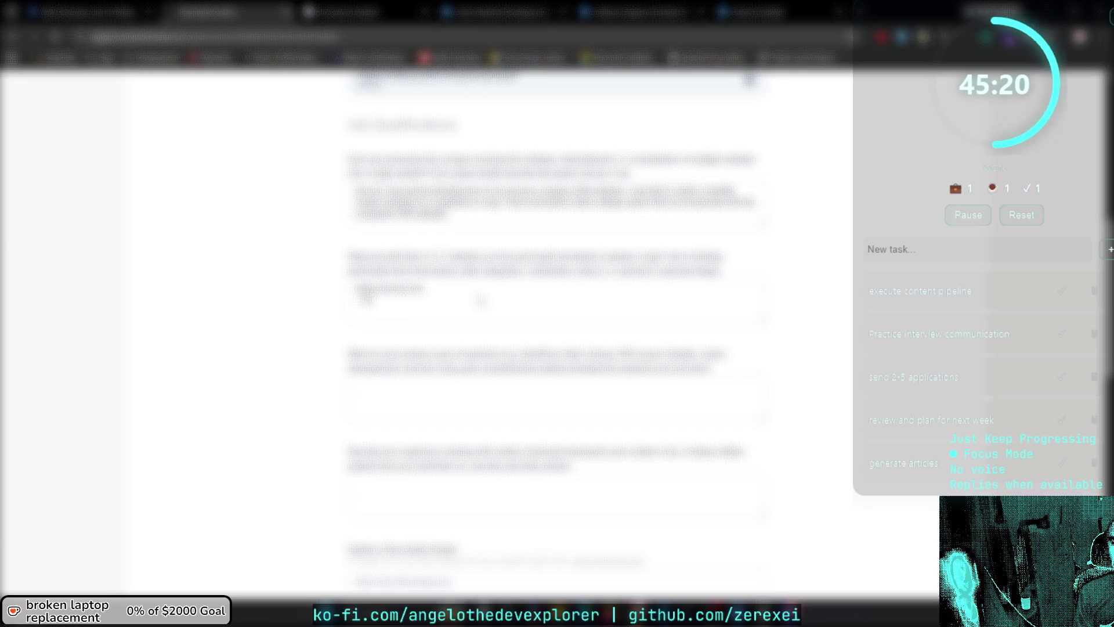
pyautogui.write('immediate')
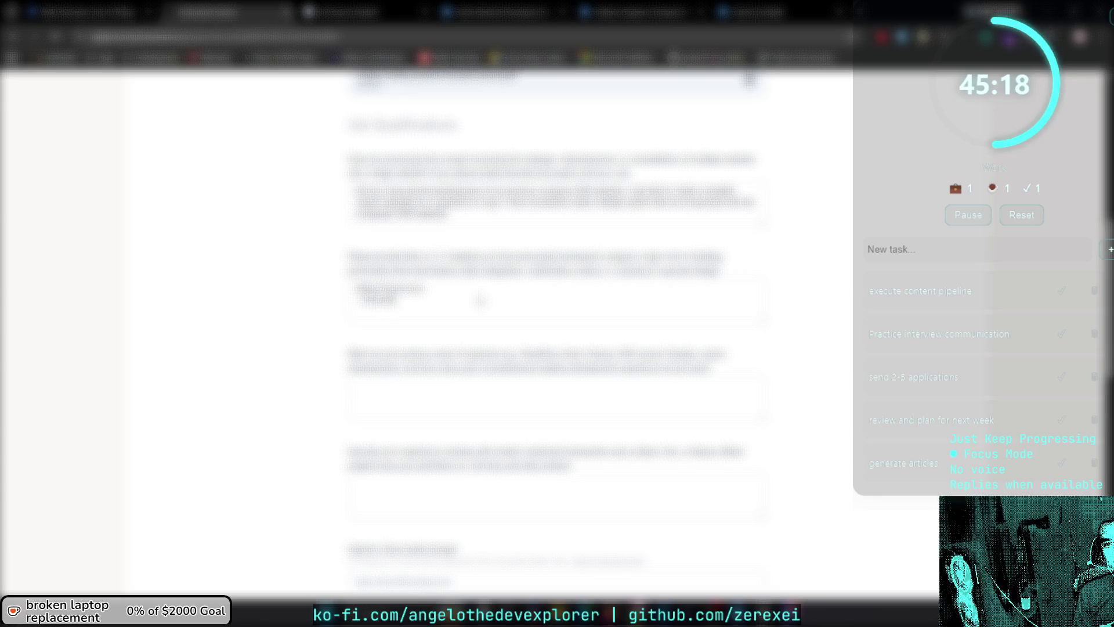
pyautogui.write(' start')
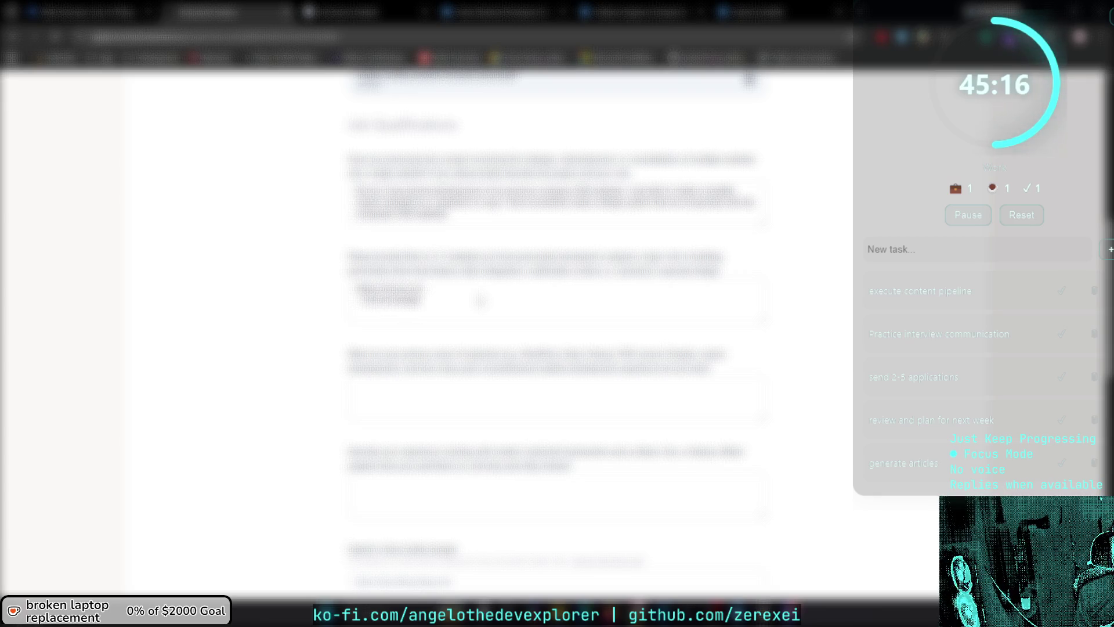
pyautogui.write(' availability')
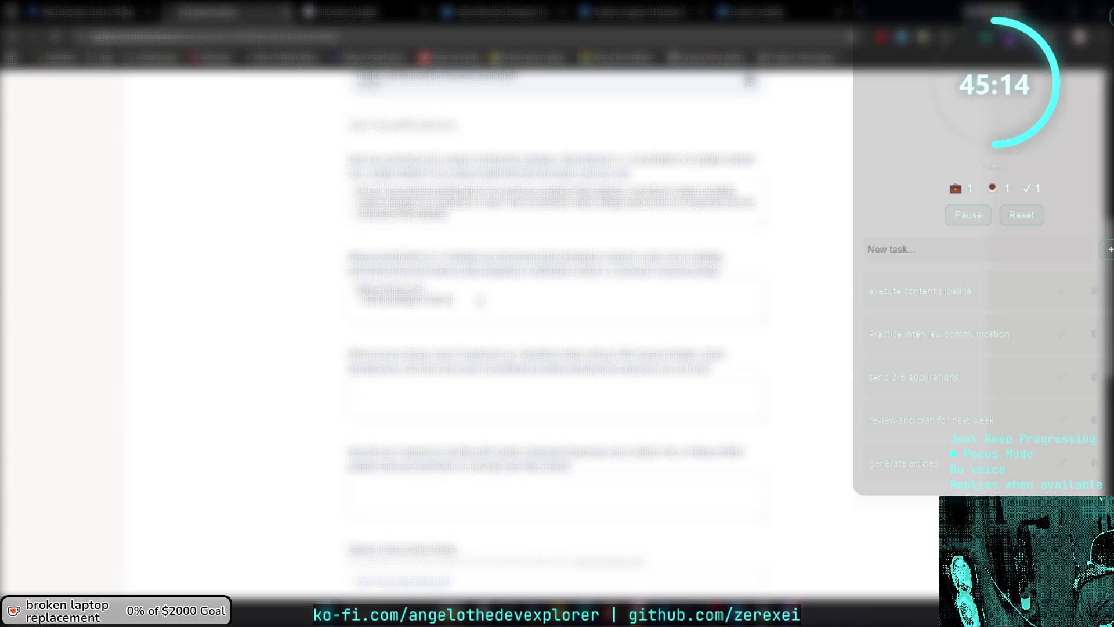
pyautogui.write(' today')
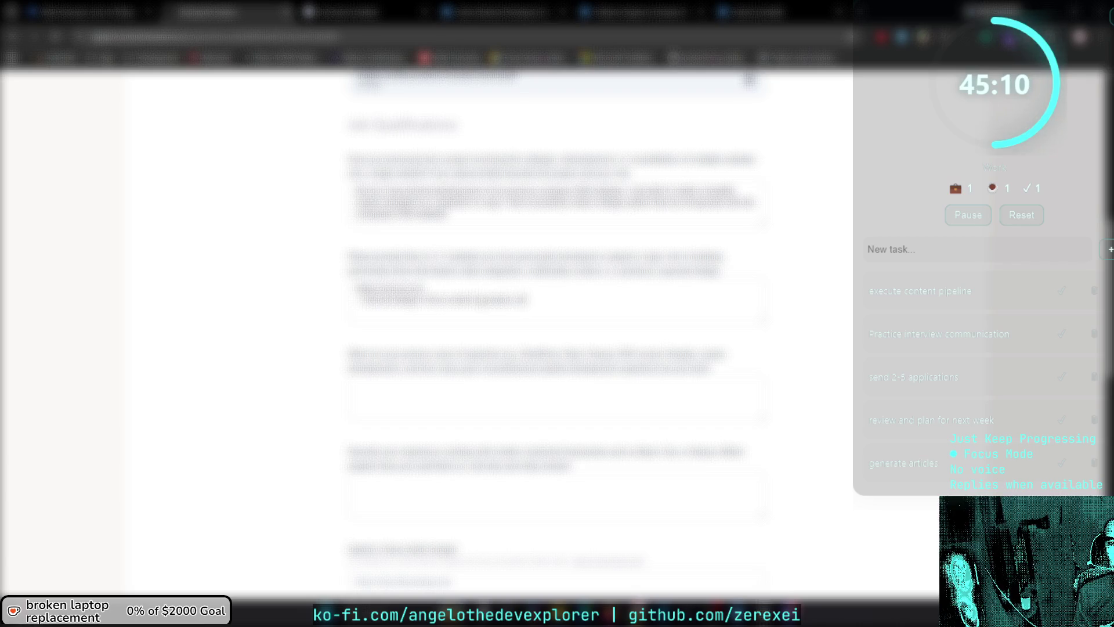
pyautogui.write(' and')
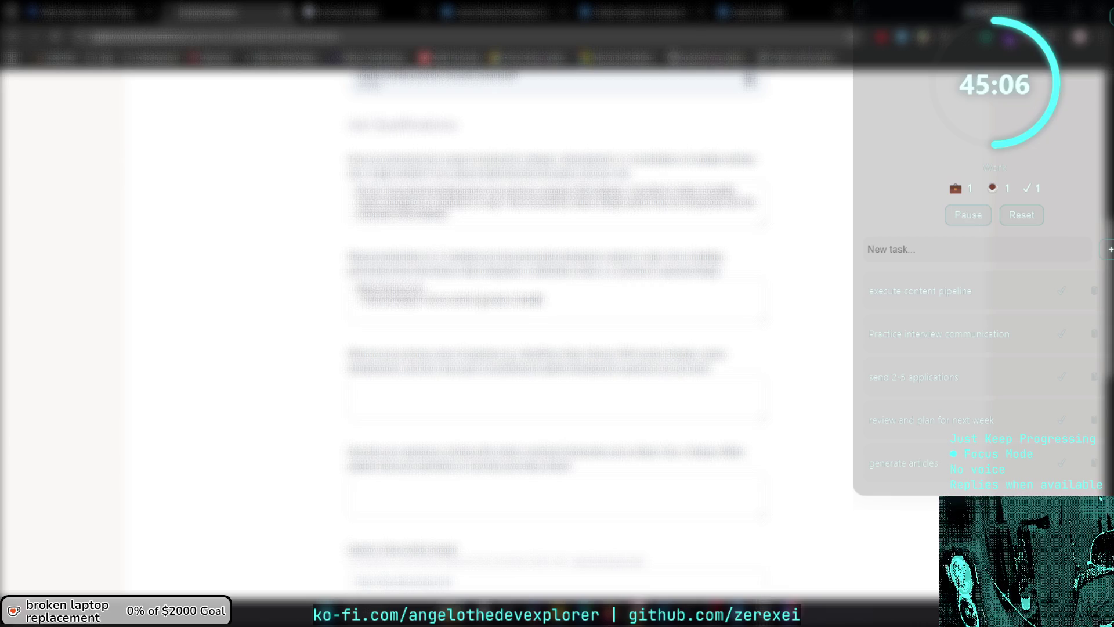
pyautogui.write(' to the client objectives')
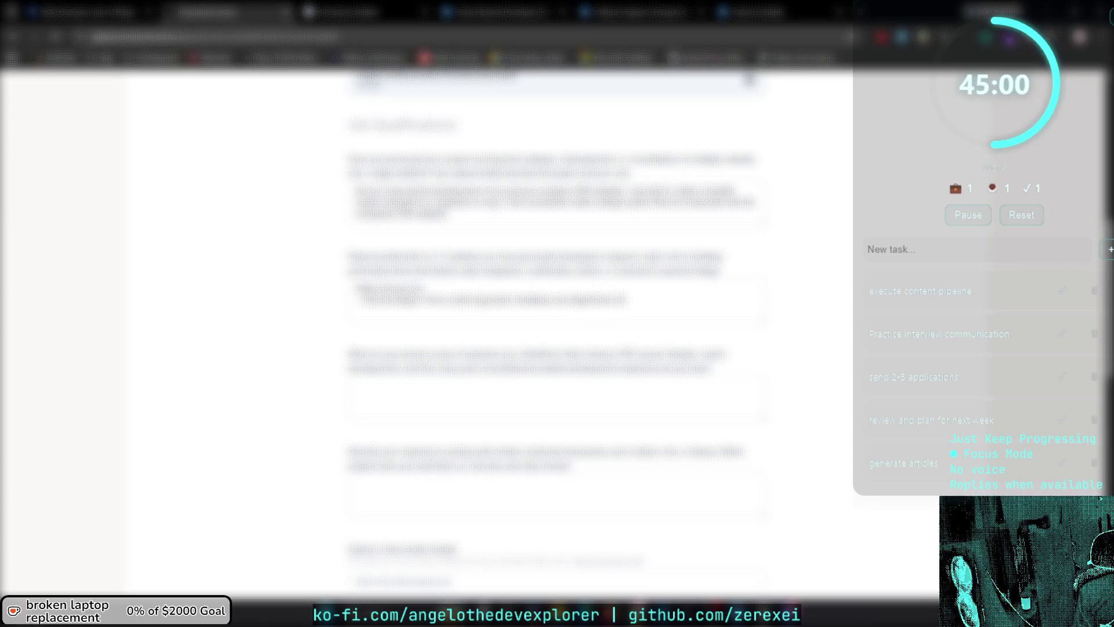
pyautogui.write(' and')
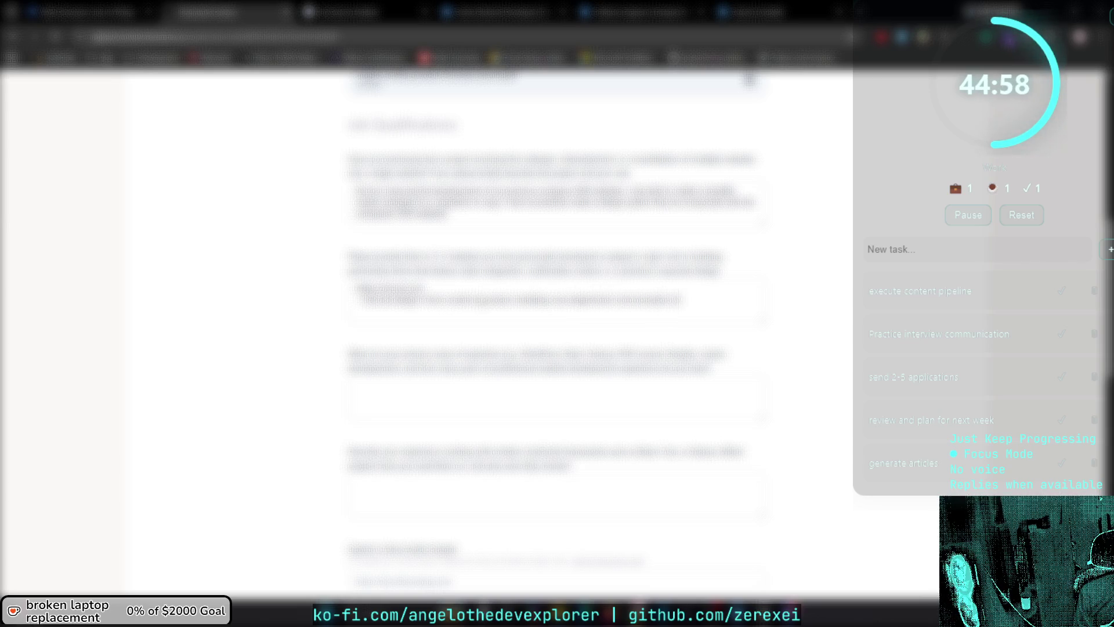
pyautogui.write(' deliver')
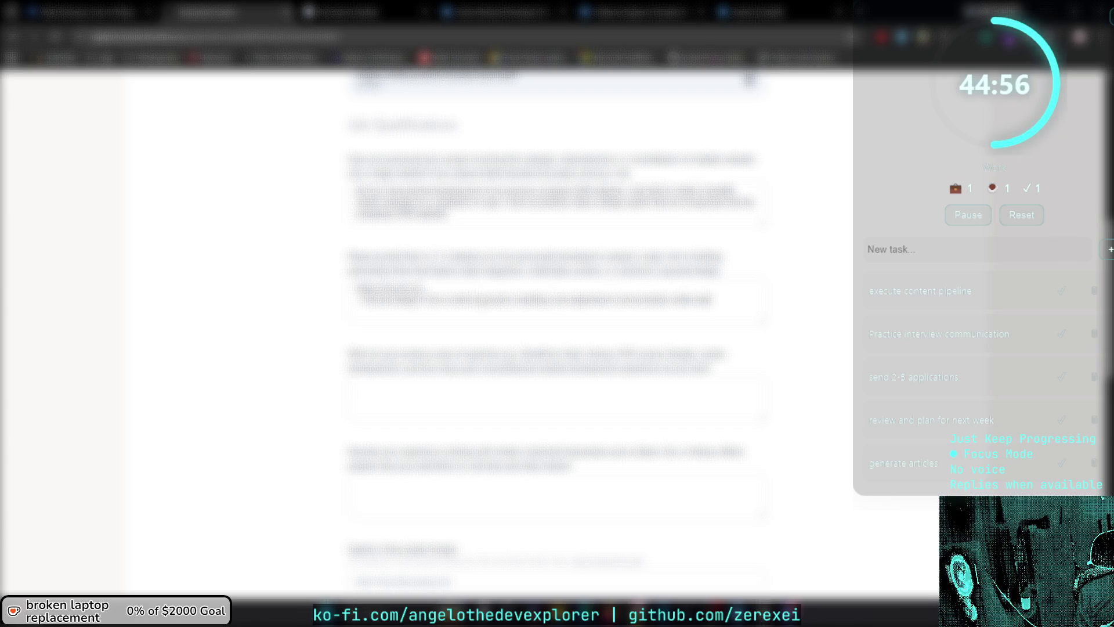
pyautogui.write(' measurable')
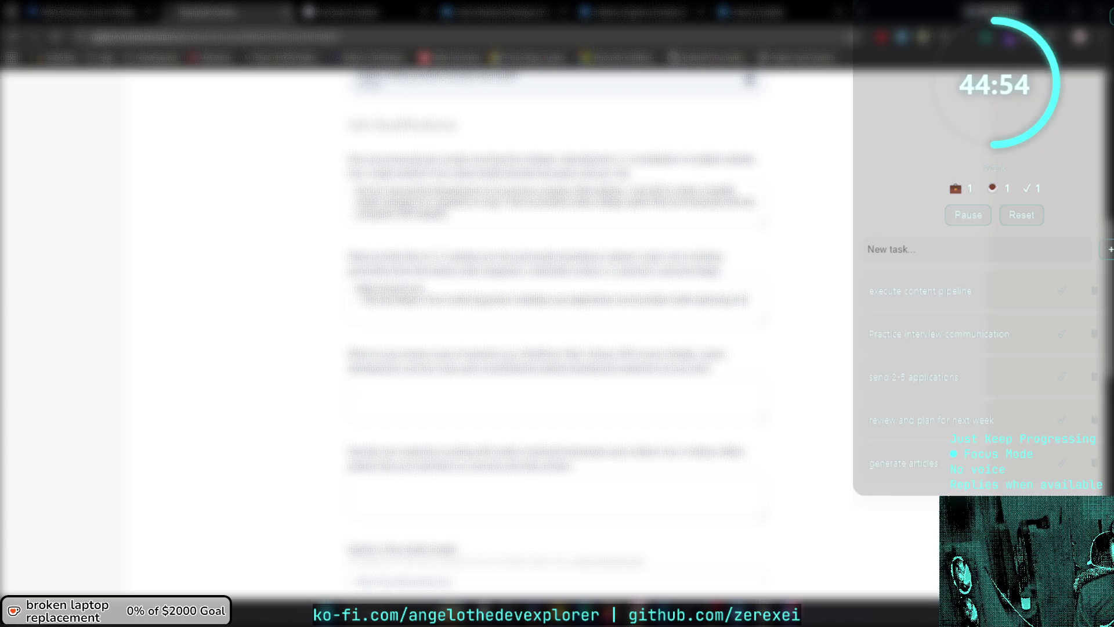
pyautogui.write(' impact')
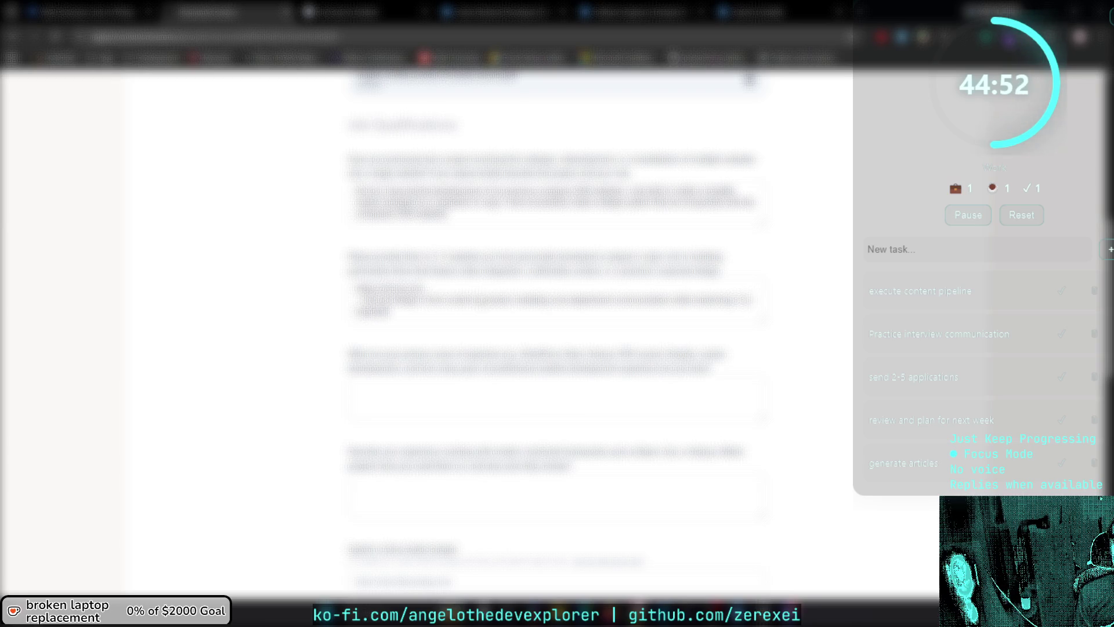
# Add a new line to the answer, then load the GitHub profile page in another tab.
pyautogui.press('Return')
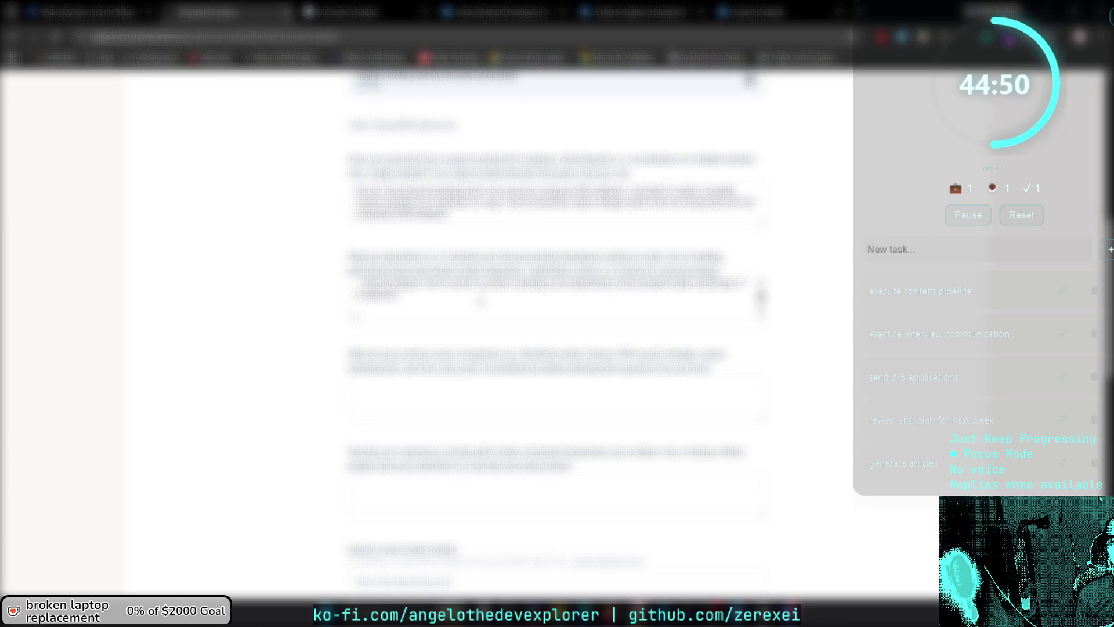
pyautogui.hotkey('alt', 'Tab')
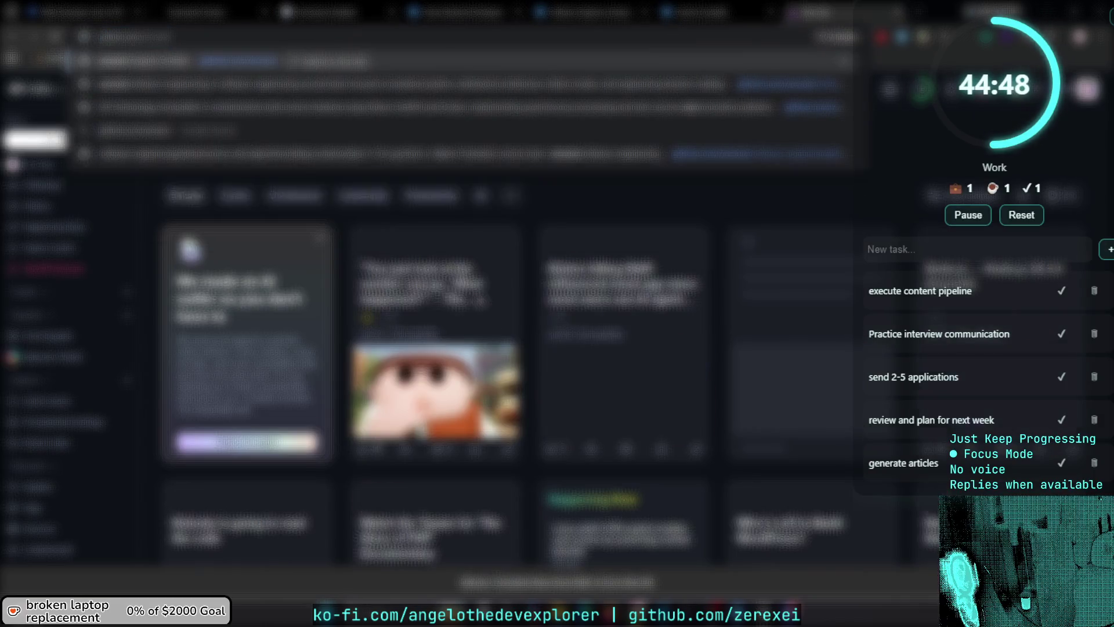
pyautogui.write('a')
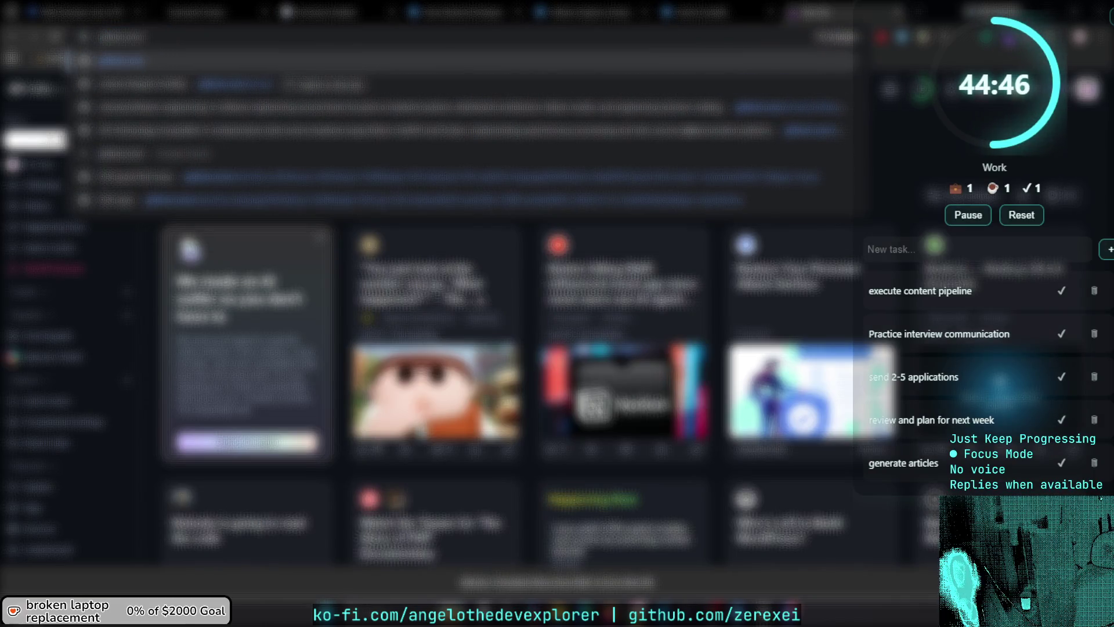
pyautogui.write('n')
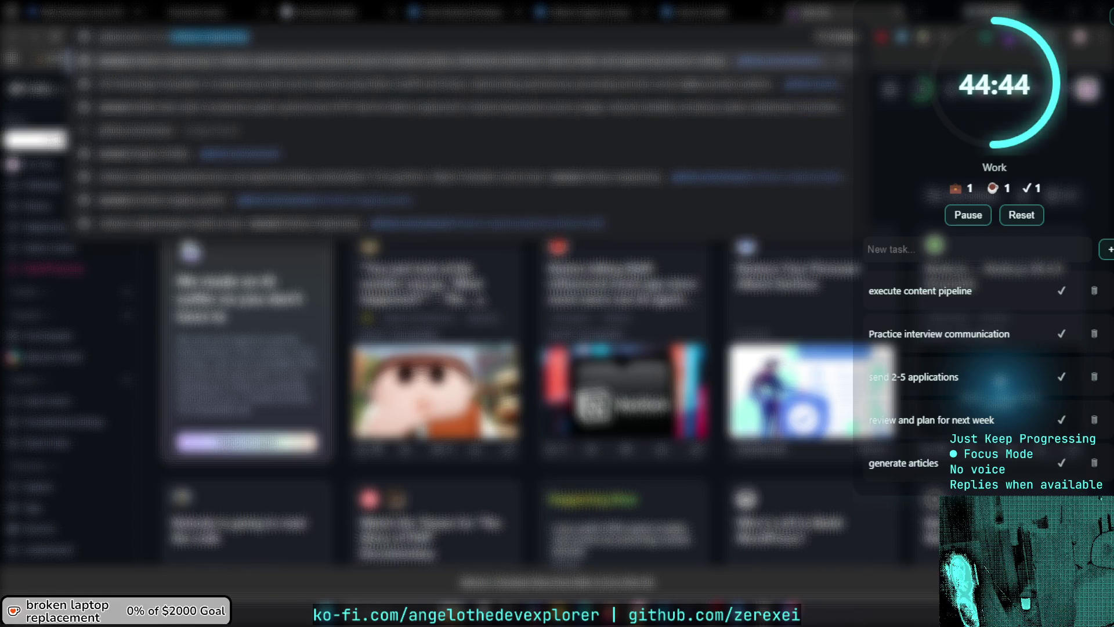
pyautogui.press('Return')
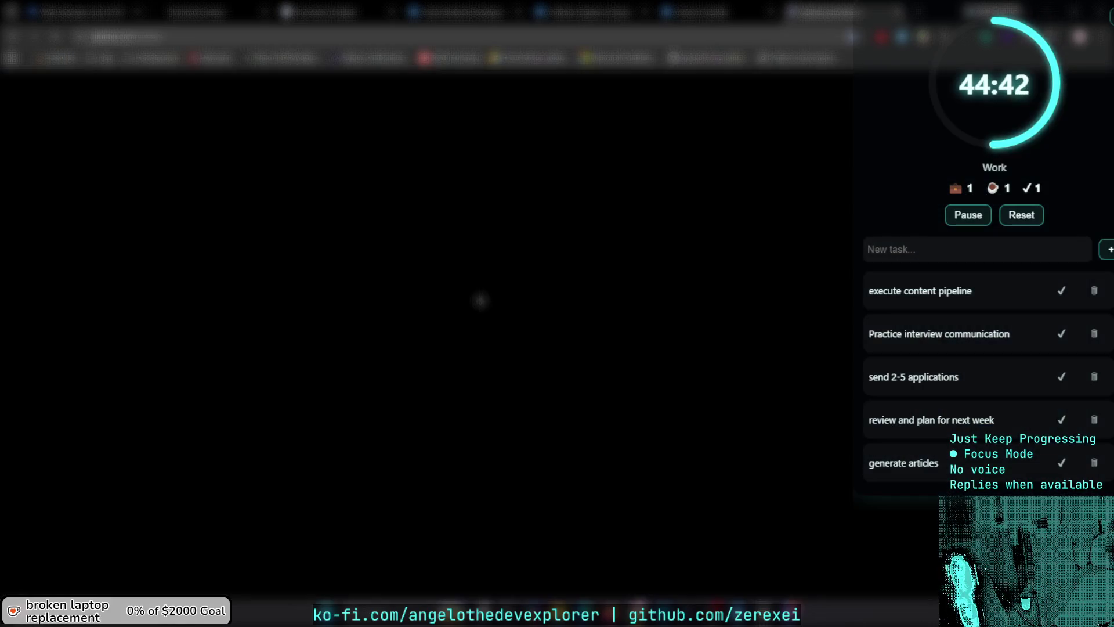
pyautogui.scroll(-10, 238, 173)
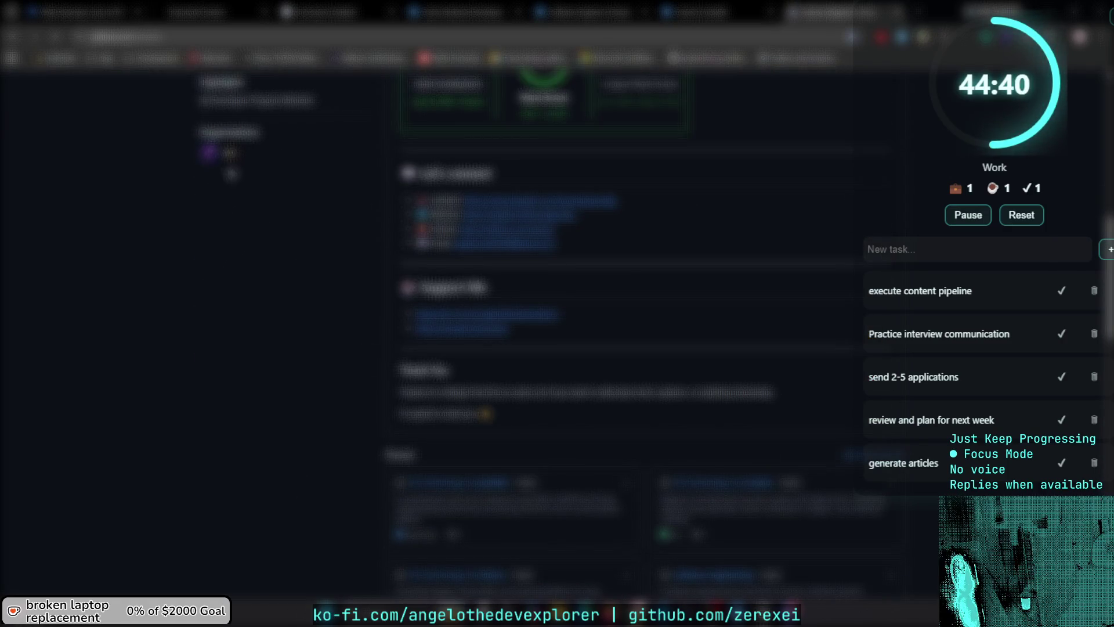
pyautogui.scroll(4, 456, 187)
# Review a GitHub repository, return to the application form, and paste into the second answer.
pyautogui.click(534, 234)
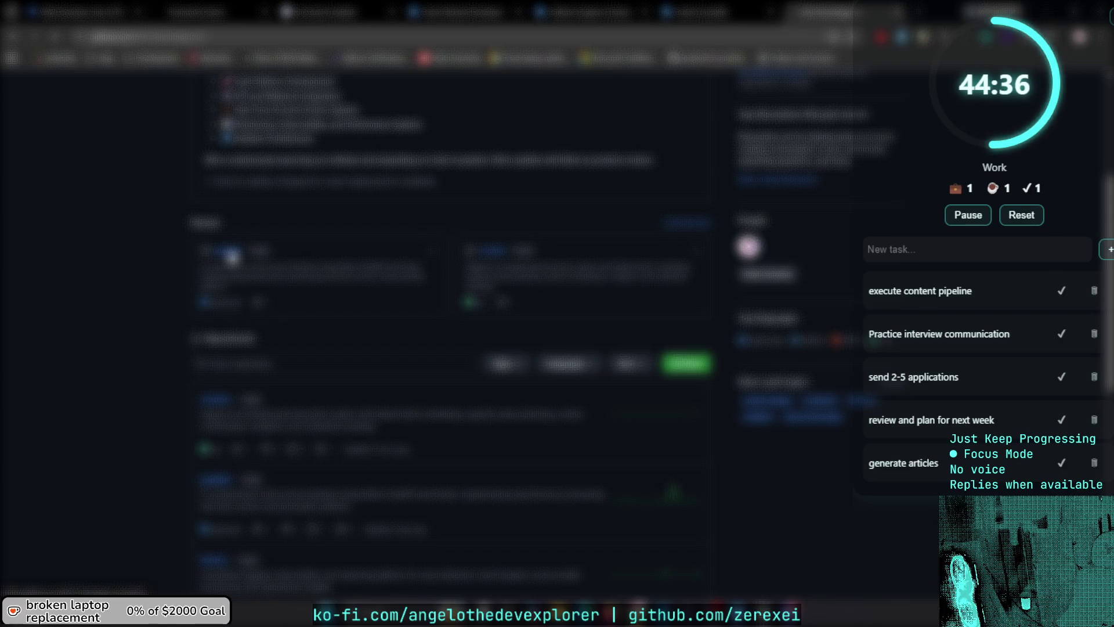
pyautogui.click(243, 58)
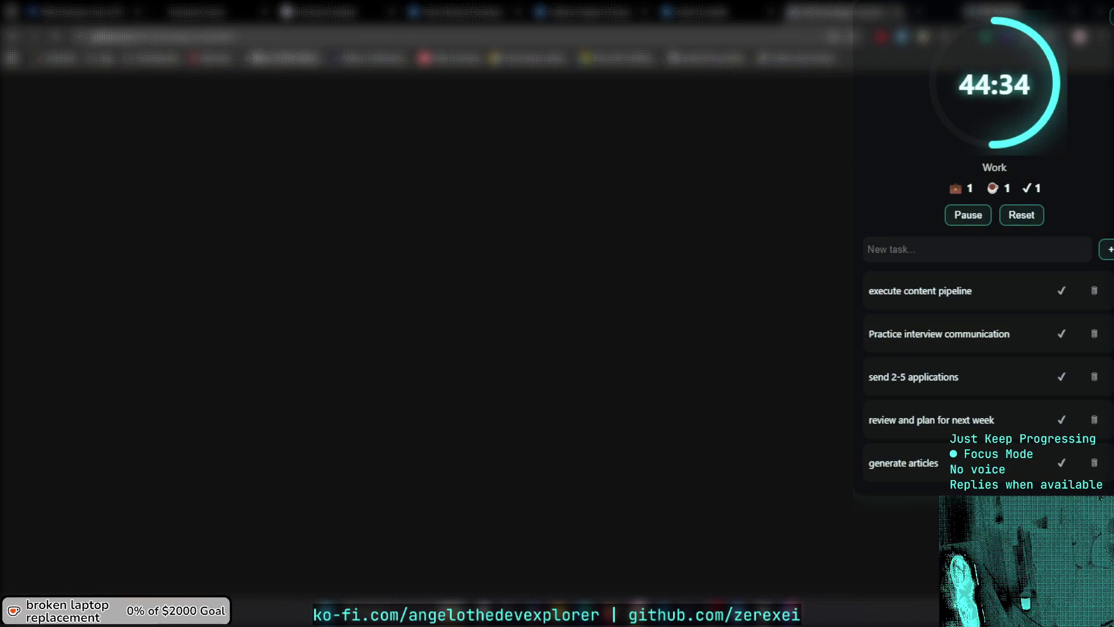
pyautogui.hotkey('ctrl', 'w')
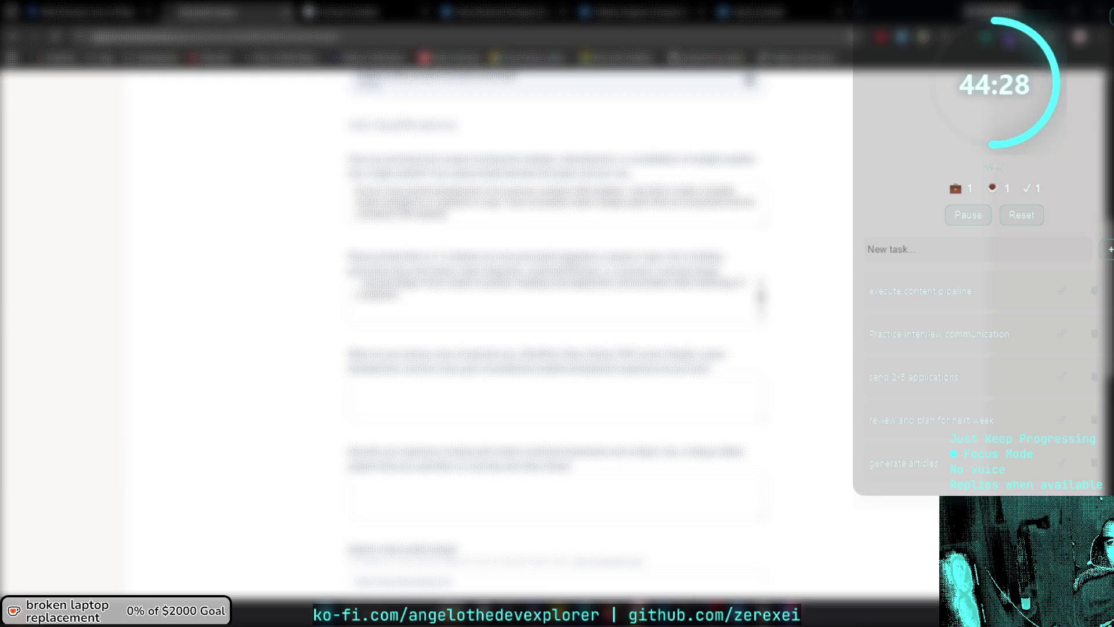
pyautogui.click(61, 9)
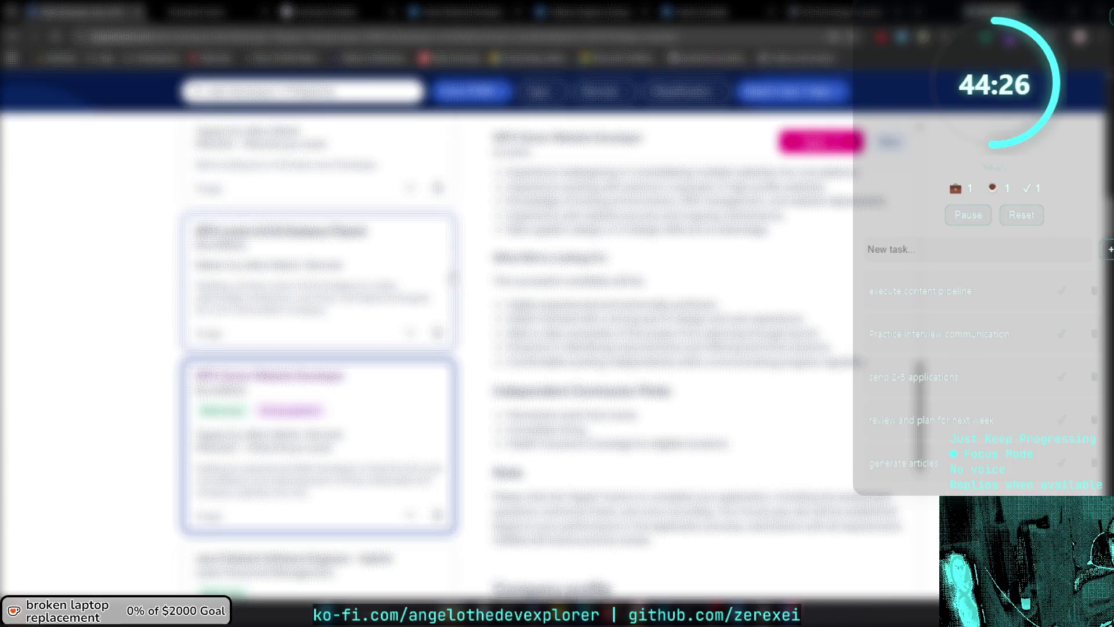
pyautogui.click(696, 8)
pyautogui.click(629, 9)
pyautogui.click(697, 8)
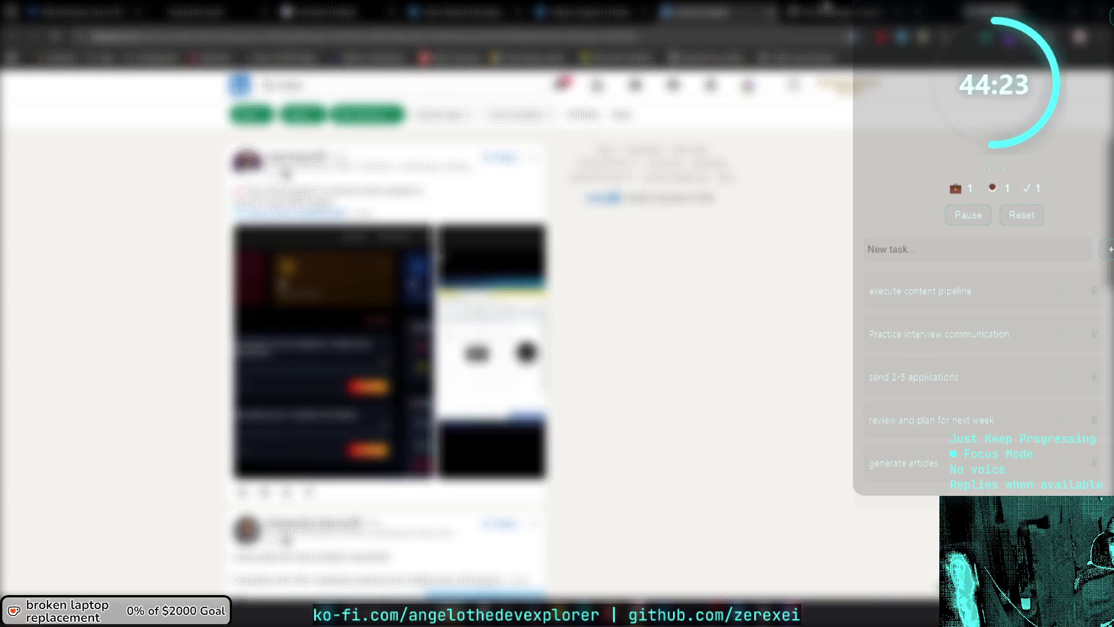
pyautogui.click(837, 9)
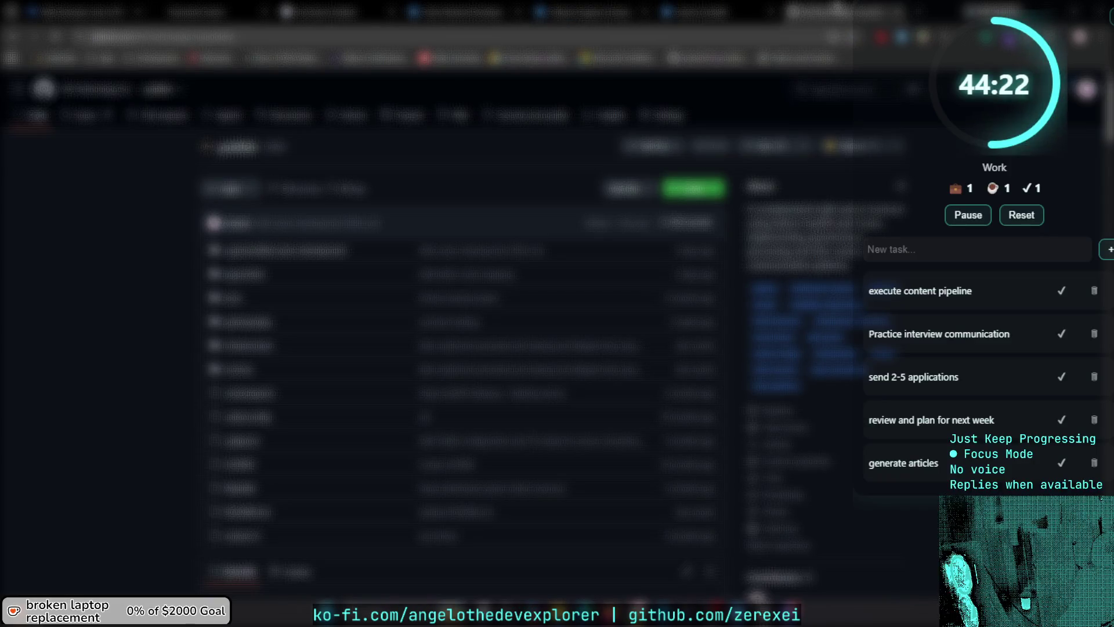
pyautogui.click(226, 9)
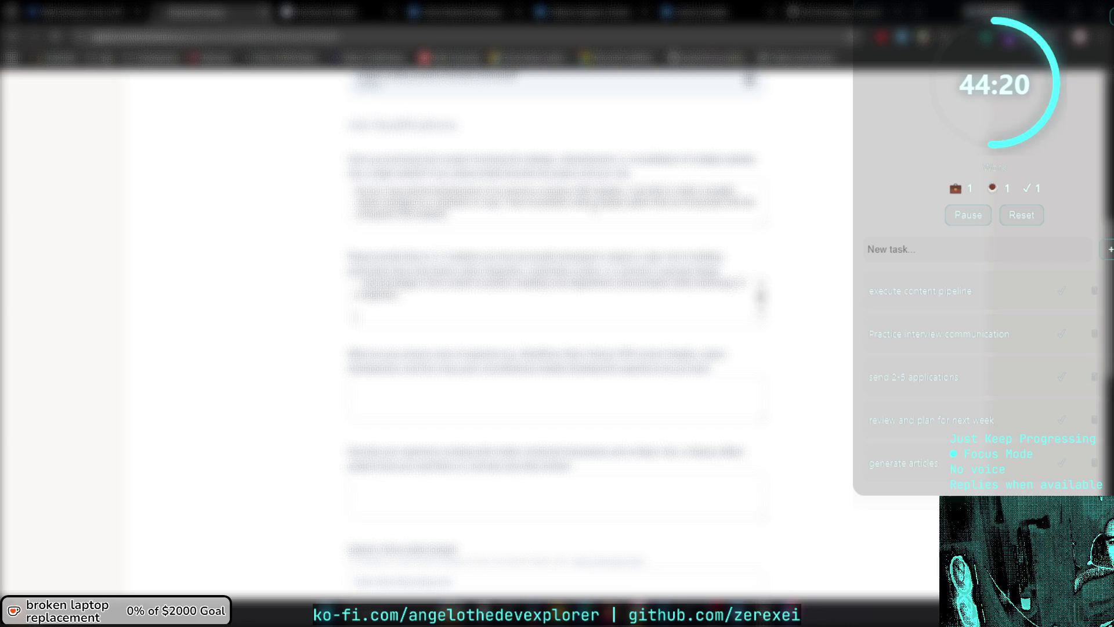
pyautogui.click(530, 308)
pyautogui.hotkey('ctrl', 'v')
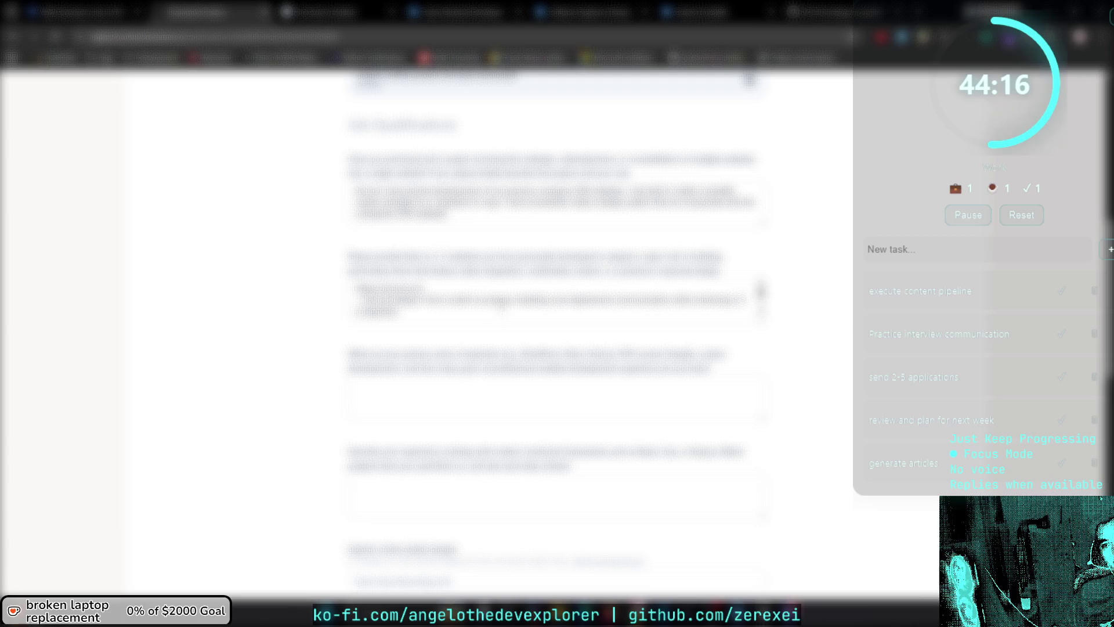
# Replace a word in the answer with 'experience' and delete another unwanted word.
pyautogui.doubleClick(490, 300)
pyautogui.write('experience')
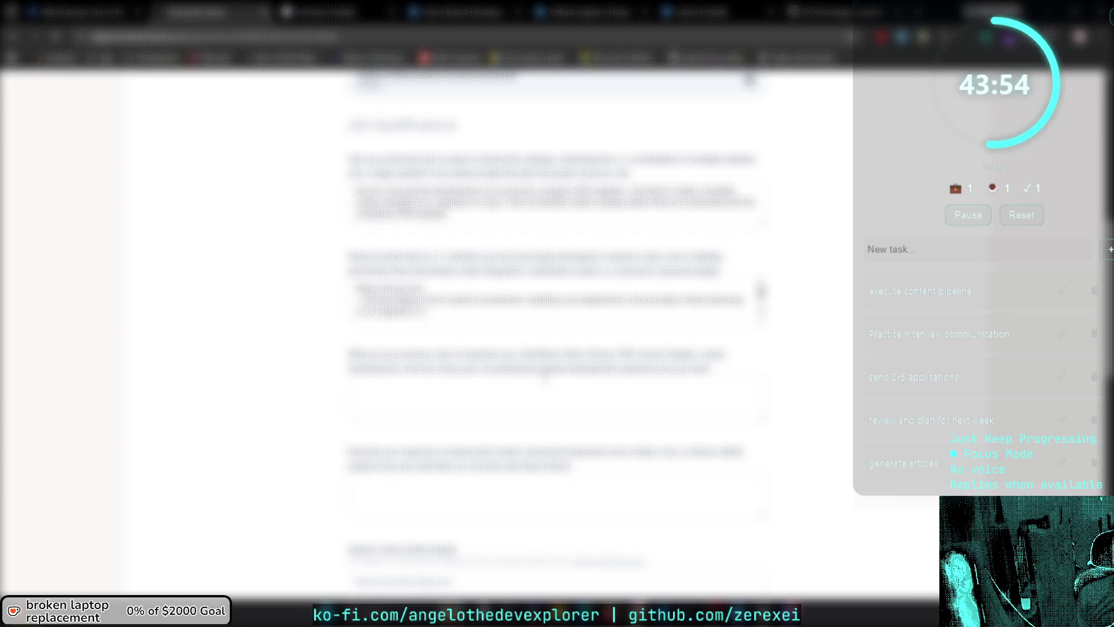
pyautogui.doubleClick(544, 299)
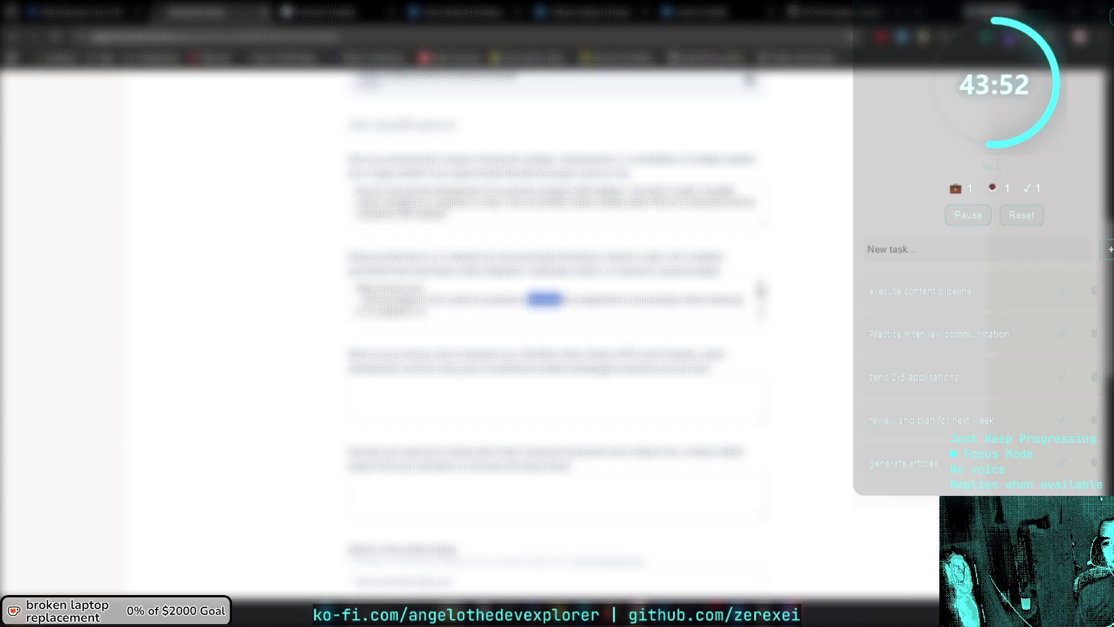
pyautogui.press('BackSpace')
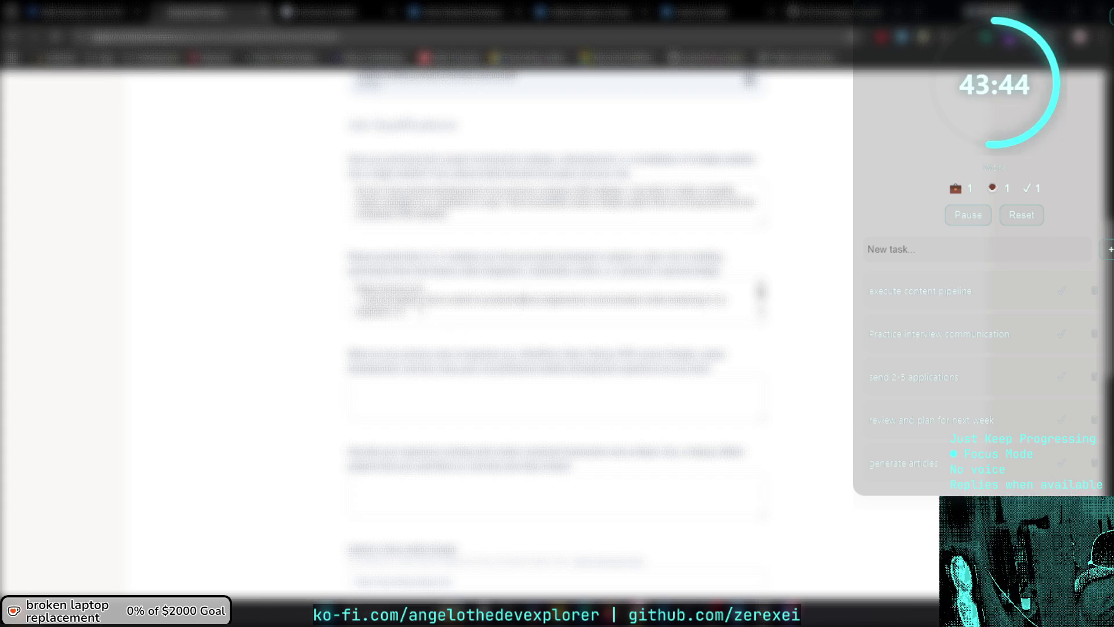
pyautogui.click(426, 299)
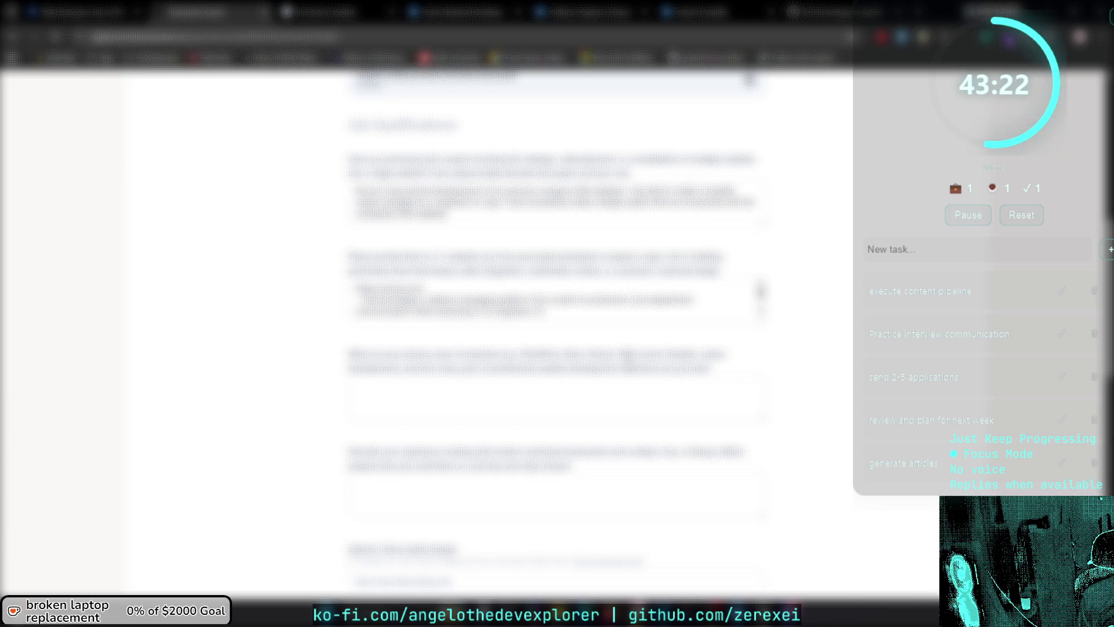
pyautogui.hotkey('ctrl', 'shift', 'n')
# In ChatGPT, type 'interview prep' followed by a request to prepare for an AI-industry job interview.
pyautogui.press('Return')
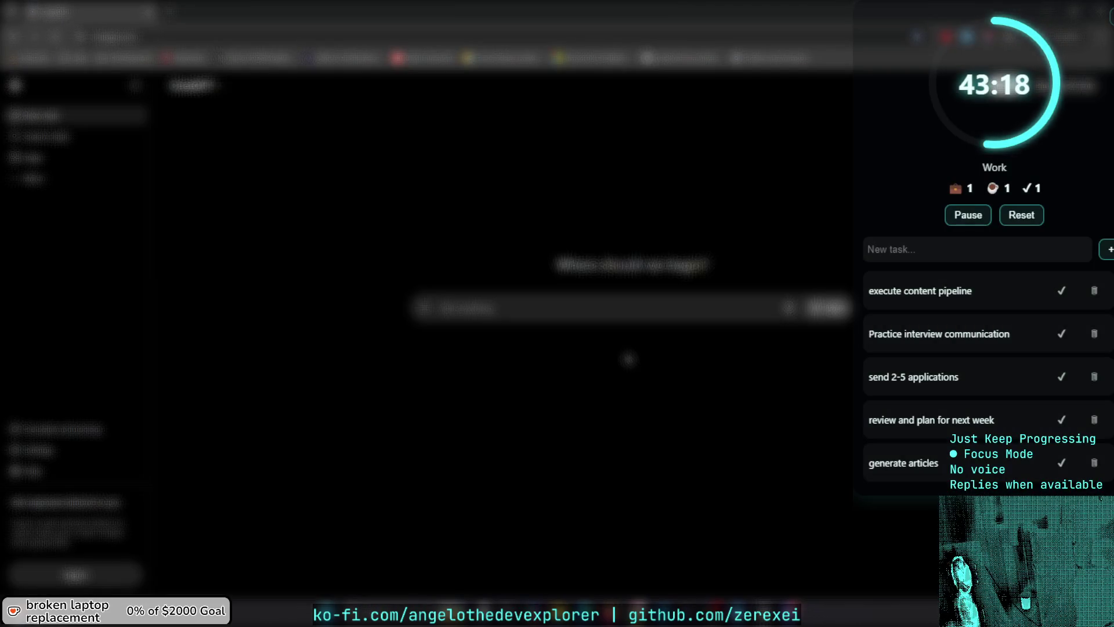
pyautogui.write('interview prep')
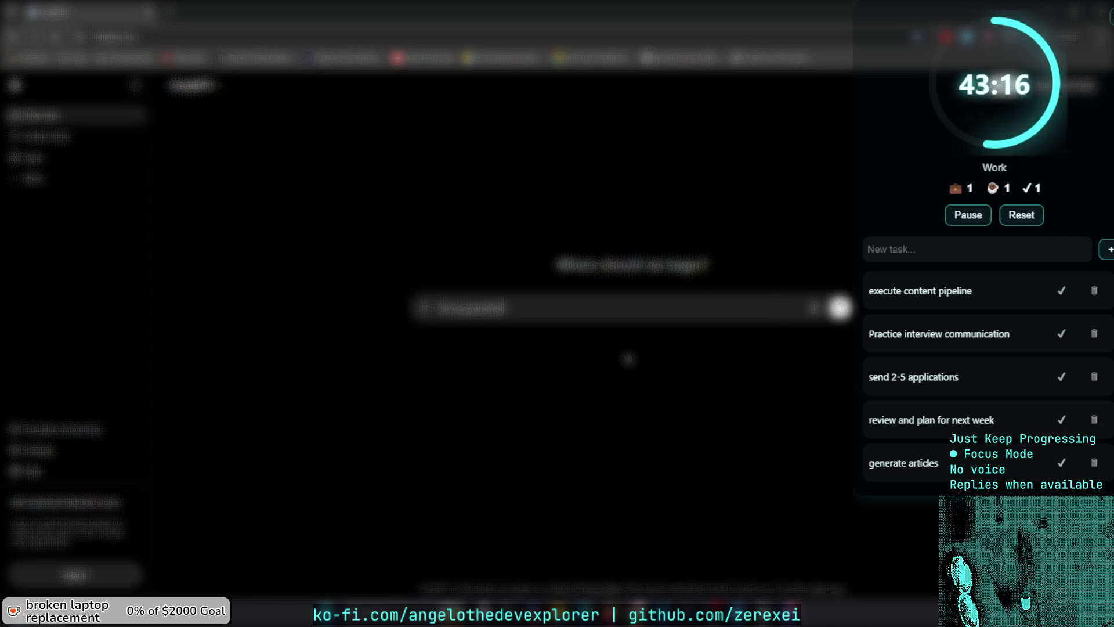
pyautogui.hotkey('shift', 'Return')
pyautogui.write('I want to prepare')
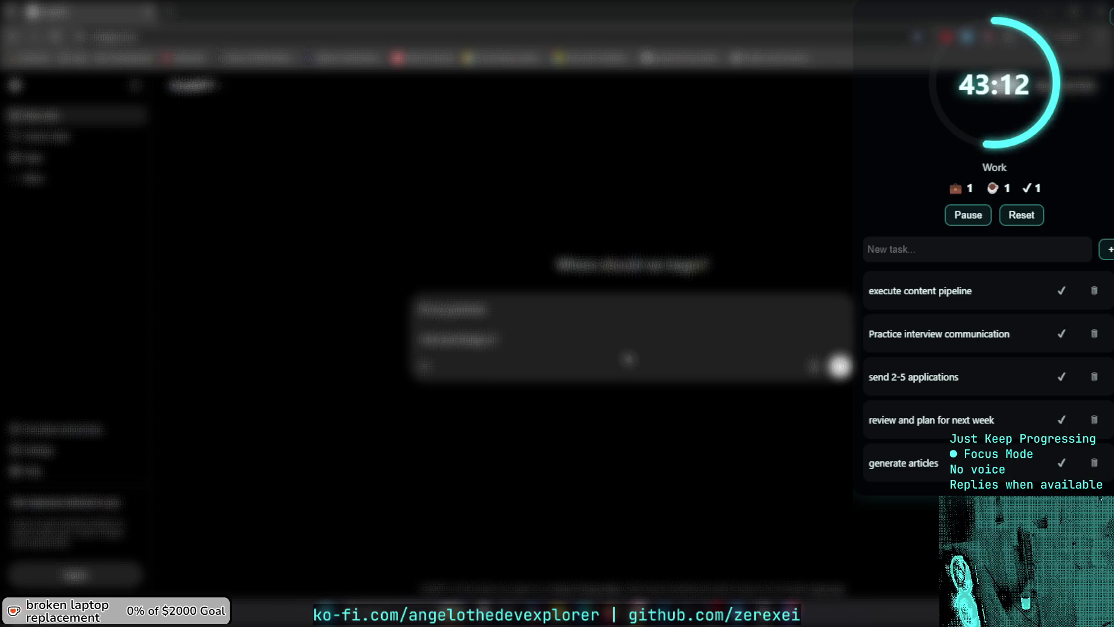
pyautogui.write(' for an interview for a job in the AI industry and I w')
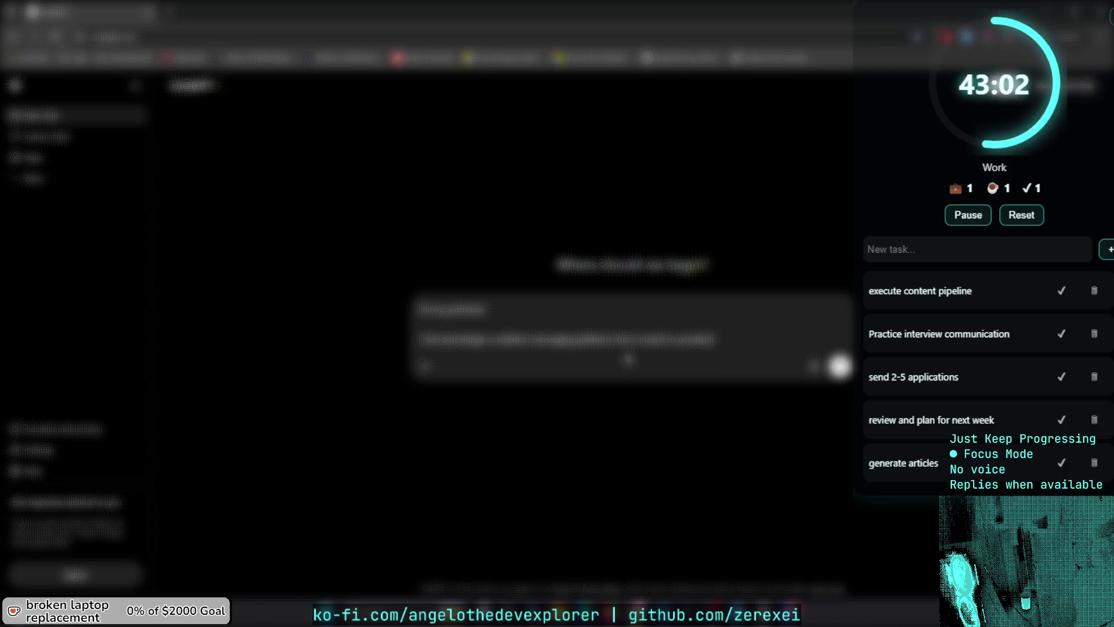
pyautogui.write('ant to')
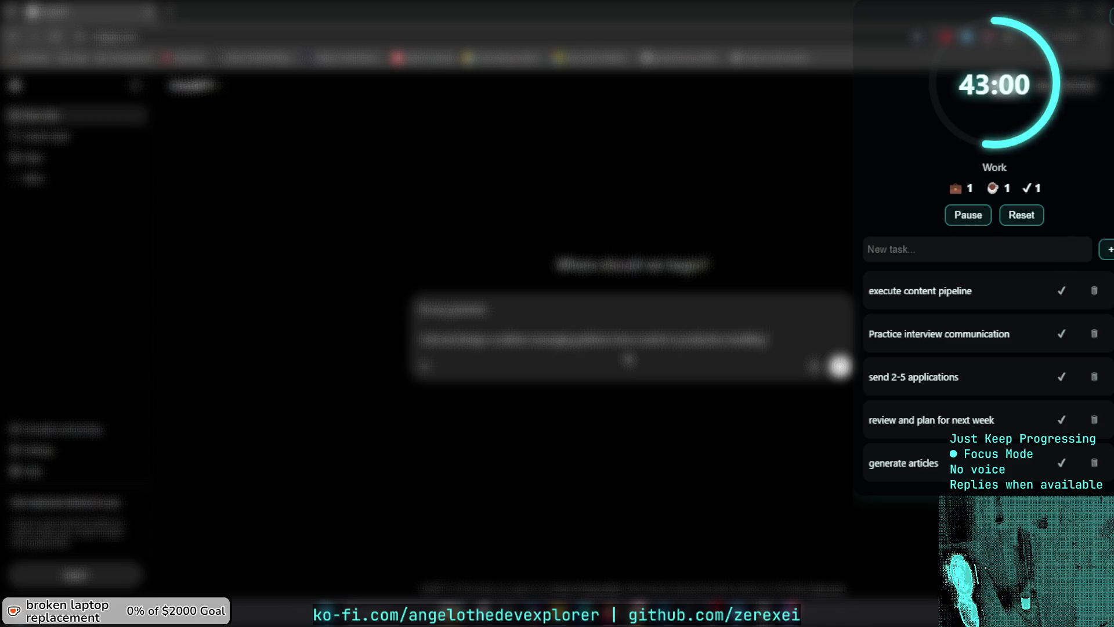
pyautogui.write(' be able to build')
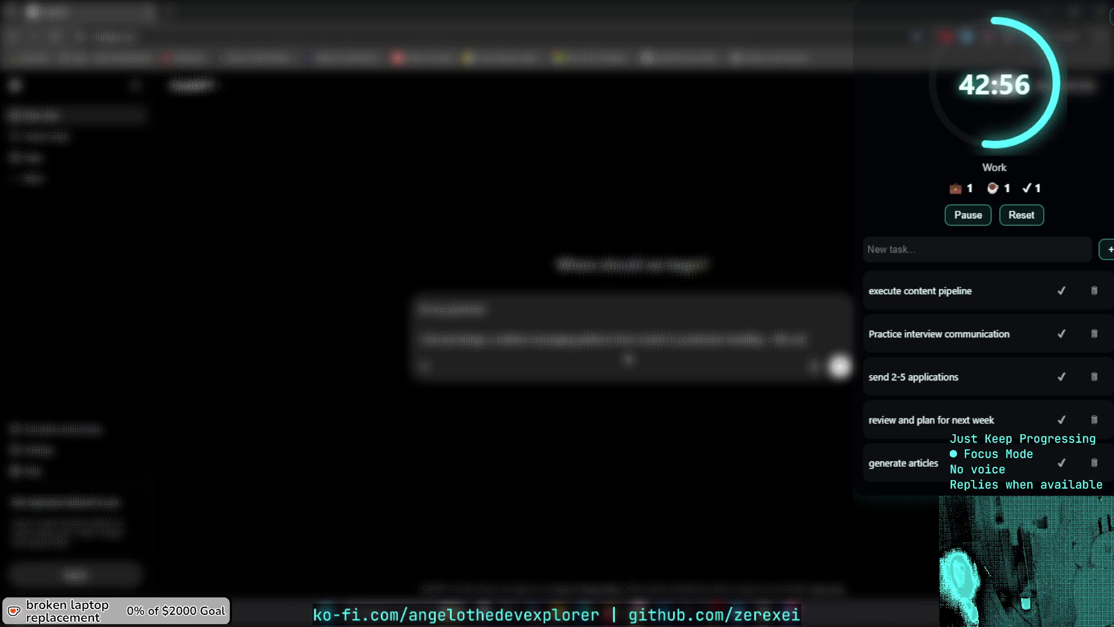
pyautogui.write(' with AI tool')
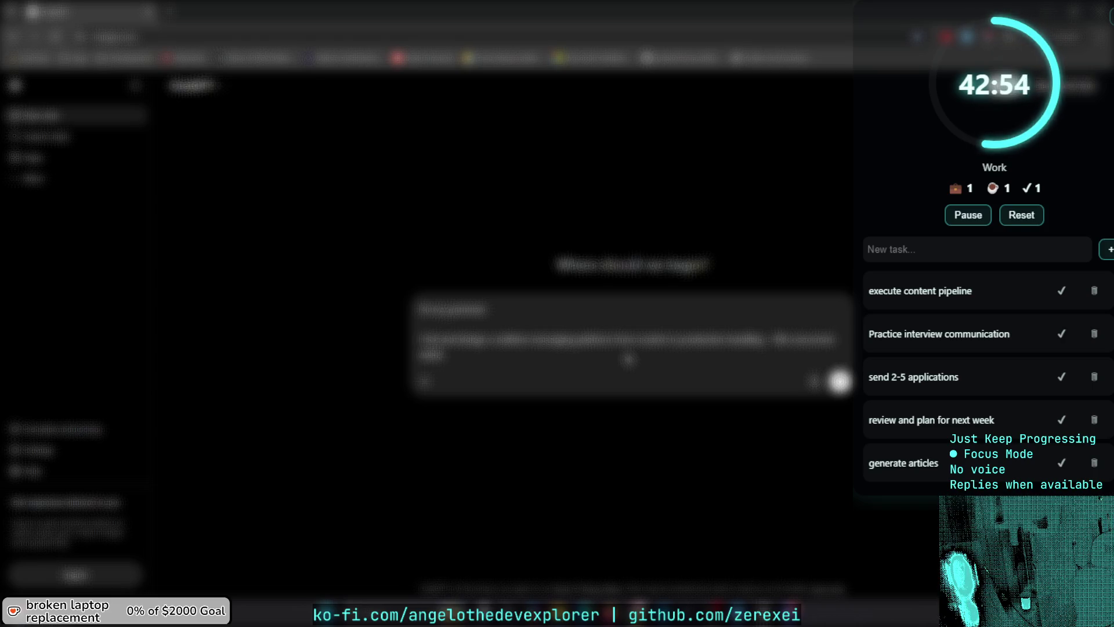
pyautogui.write('s')
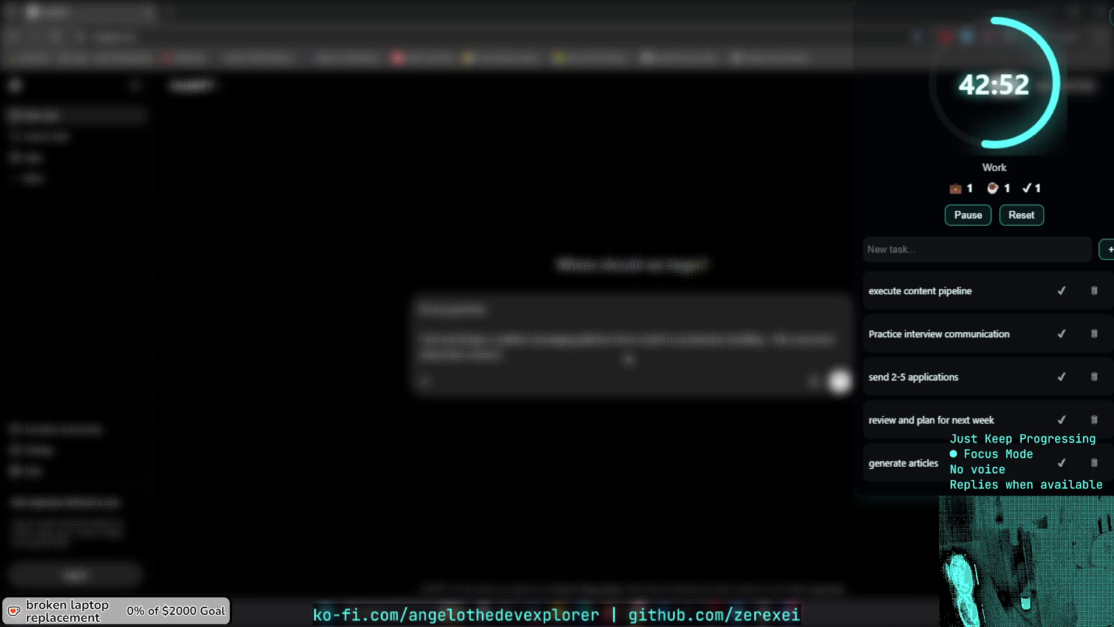
pyautogui.write(' that can')
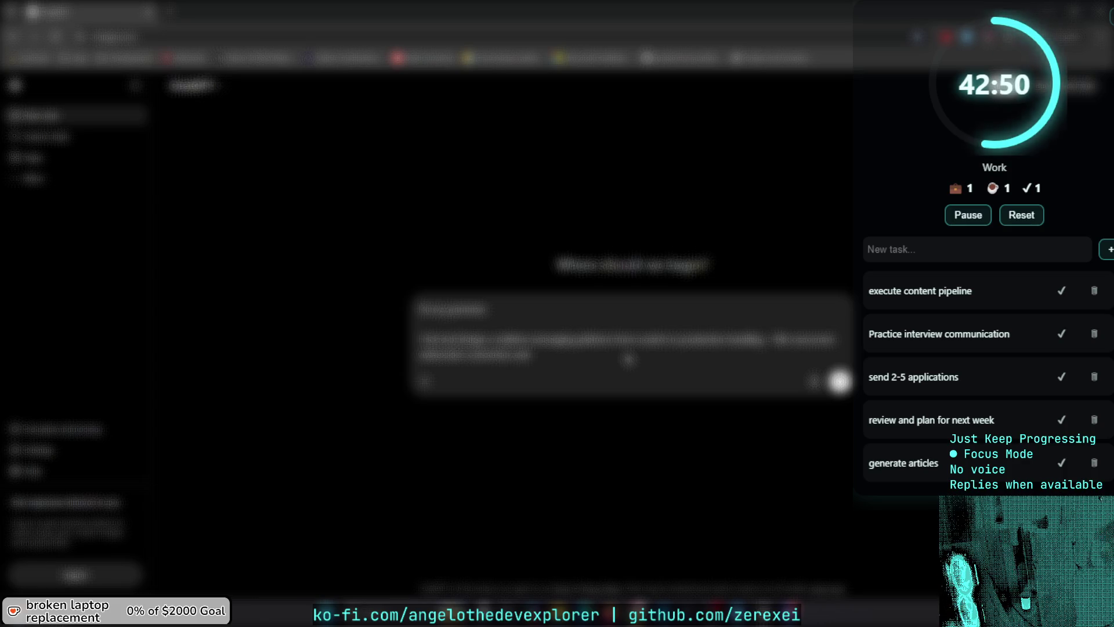
pyautogui.write(' help')
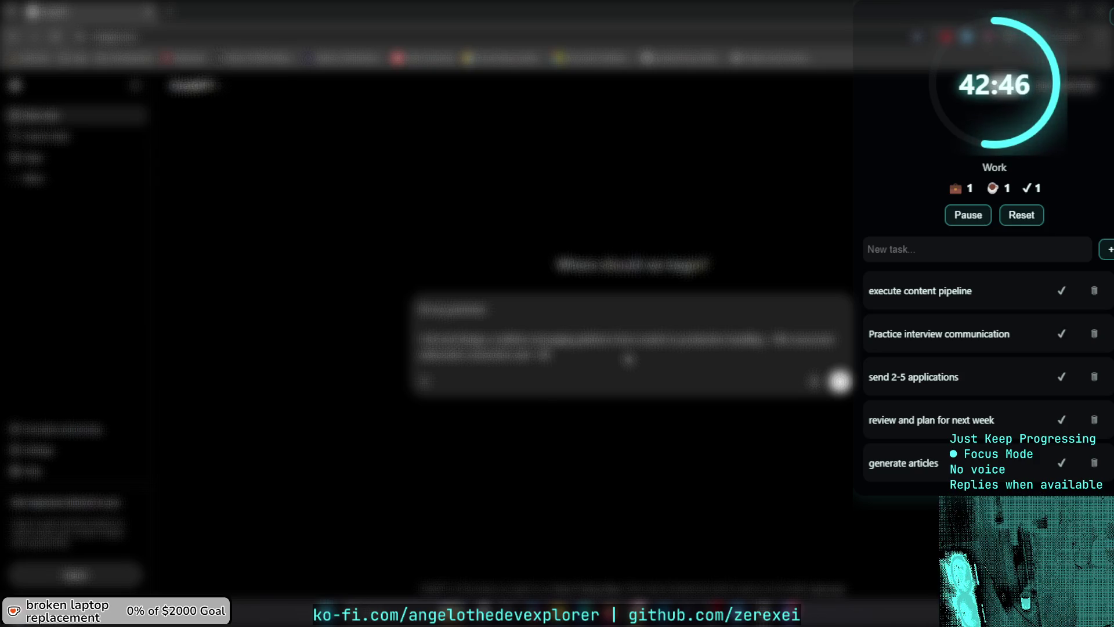
pyautogui.write(' me with this')
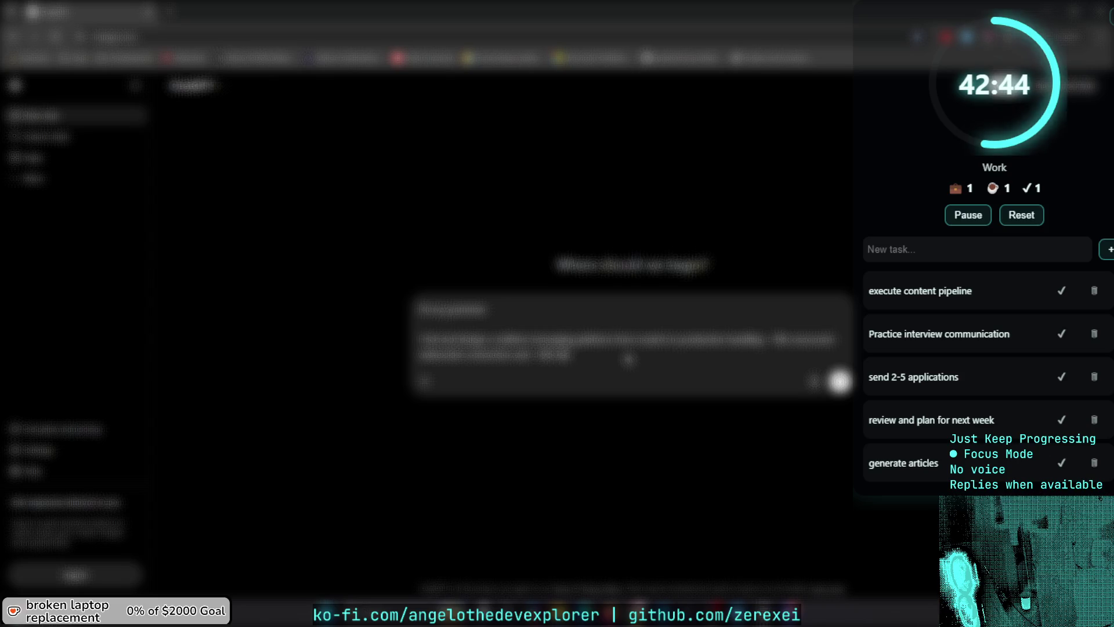
pyautogui.rightClick(628, 359)
pyautogui.click(691, 543)
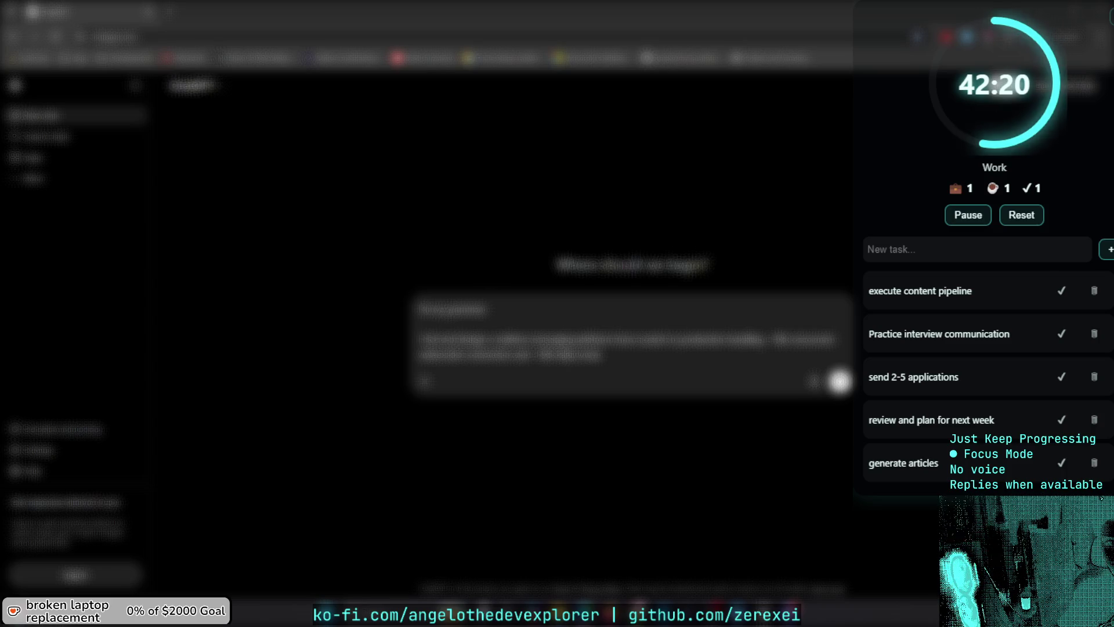
pyautogui.hotkey('ctrl', 'a')
# Replace the draft with a longer prompt about this week's session tasks, send it, and select the reply.
pyautogui.hotkey('ctrl', 'v')
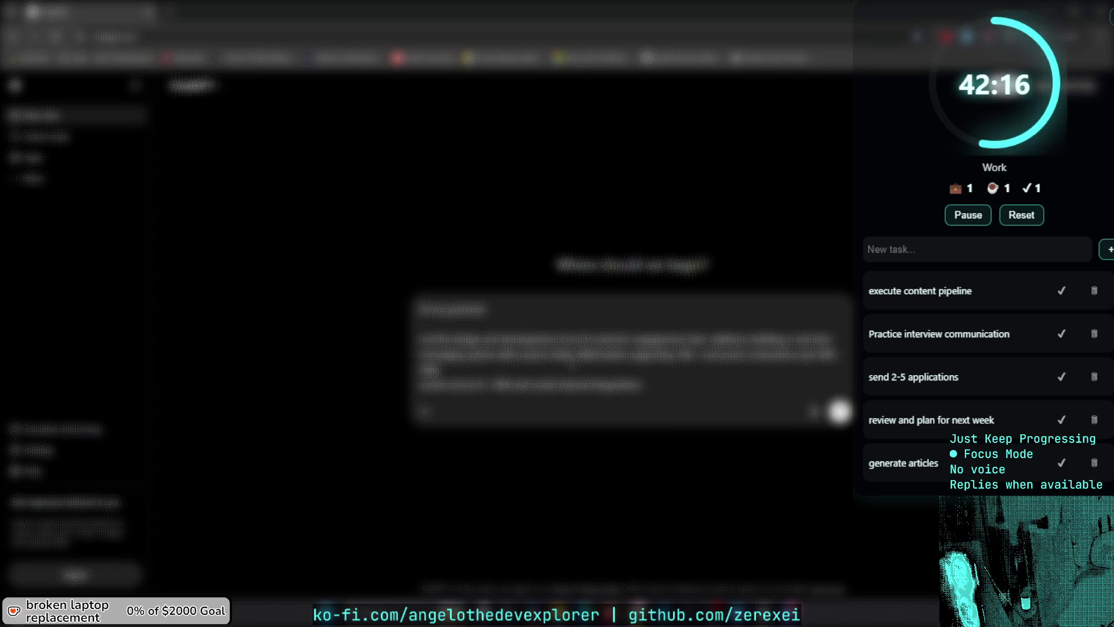
pyautogui.press('BackSpace')
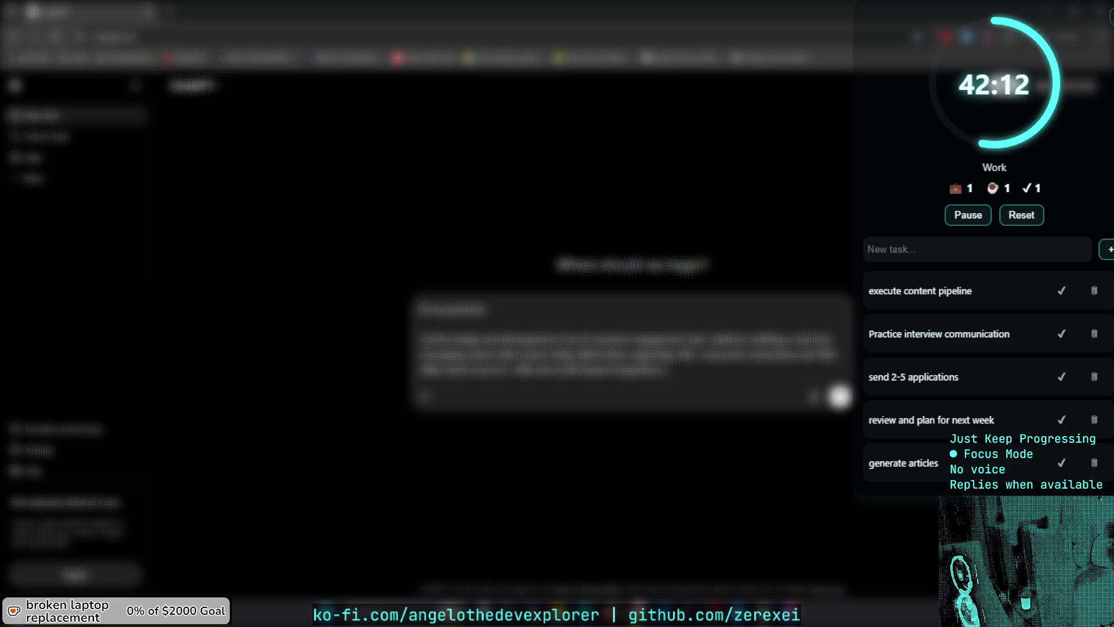
pyautogui.write('this week')
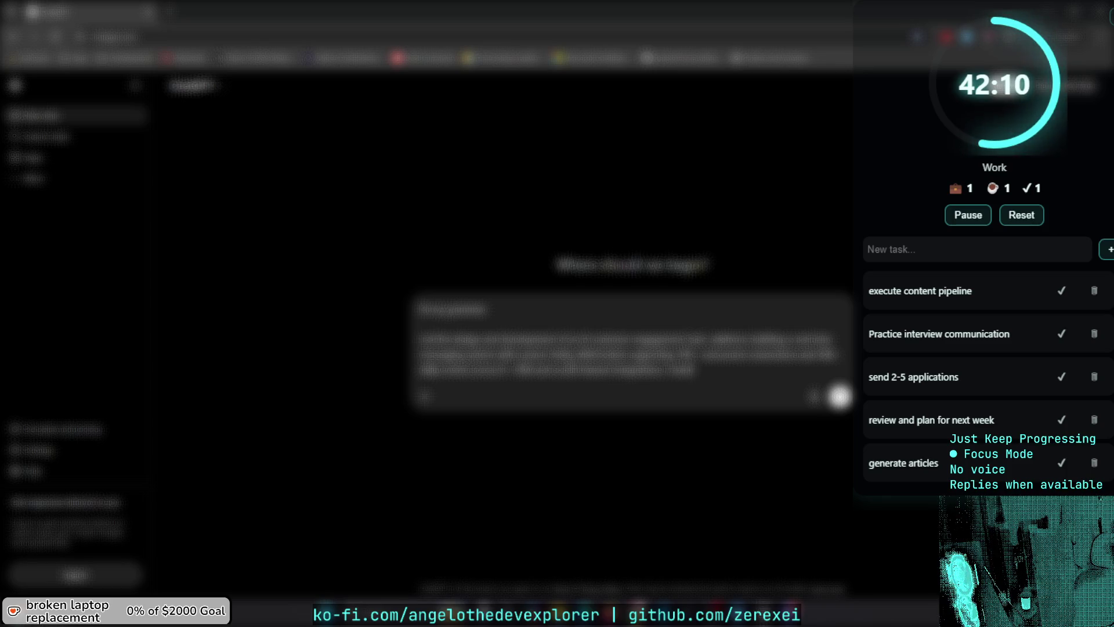
pyautogui.write(' and I')
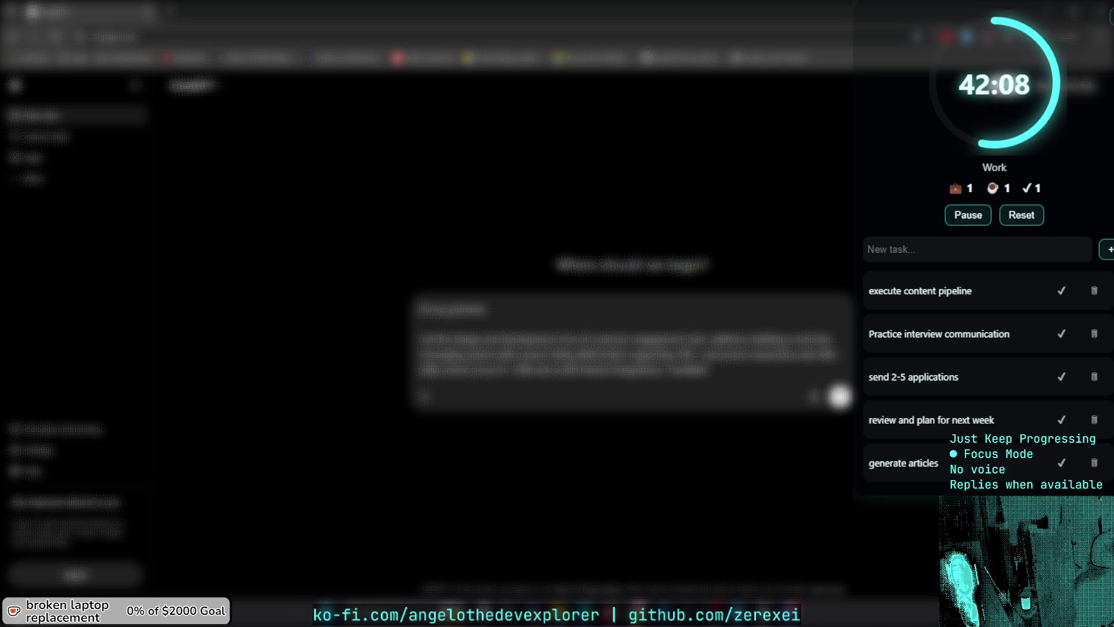
pyautogui.write(' want to focus on')
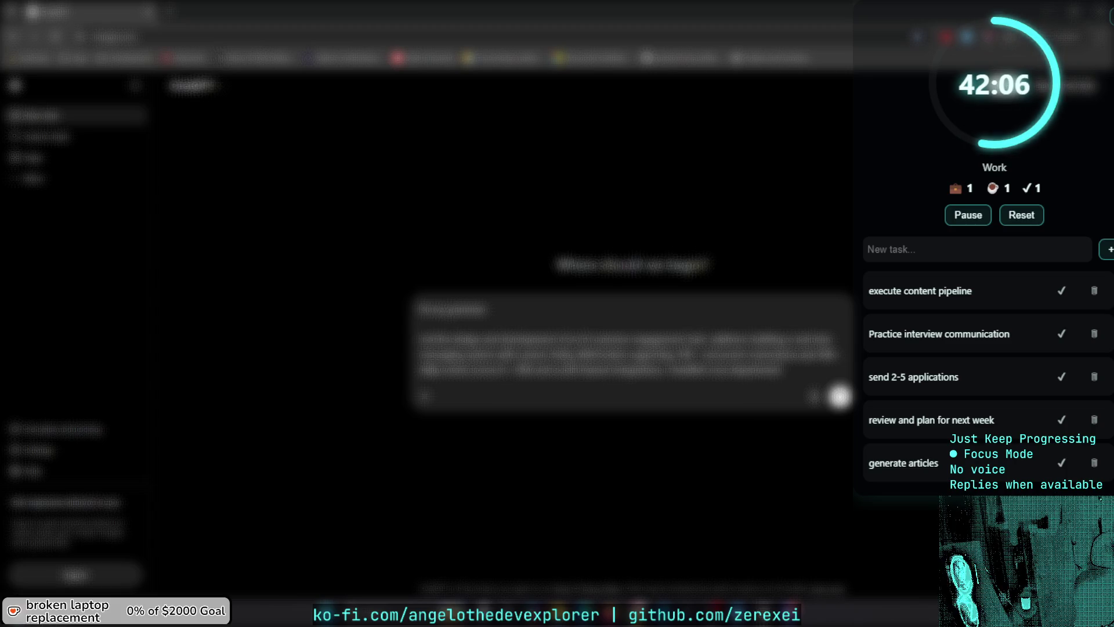
pyautogui.write(' the following tasks')
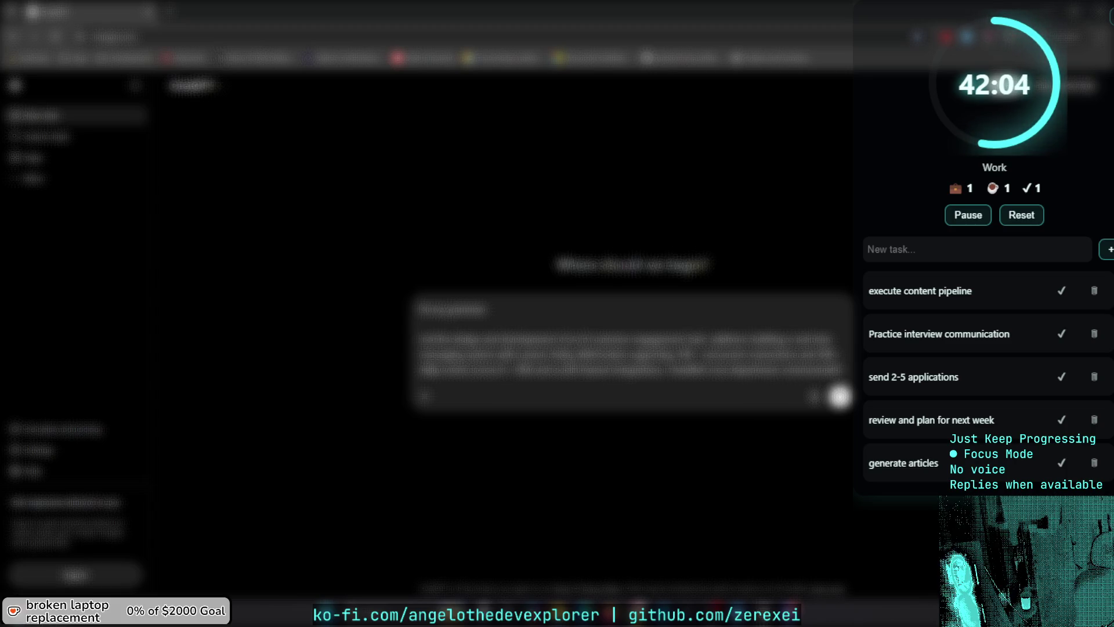
pyautogui.write(' for the day:')
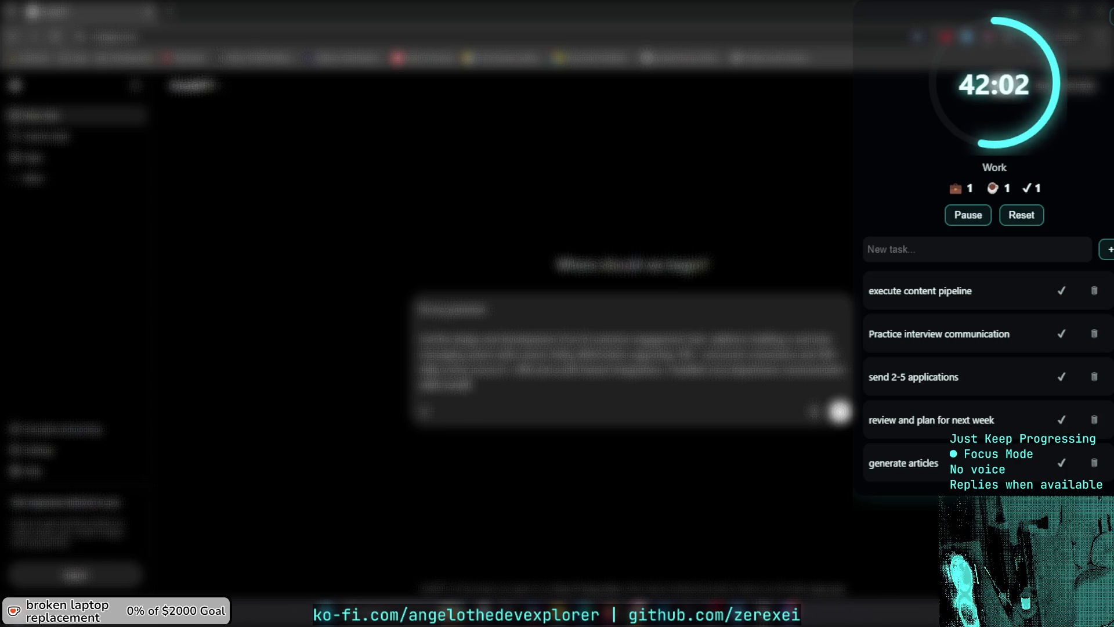
pyautogui.press('BackSpace')
pyautogui.press('BackSpace')
pyautogui.press('BackSpace')
pyautogui.write('session:')
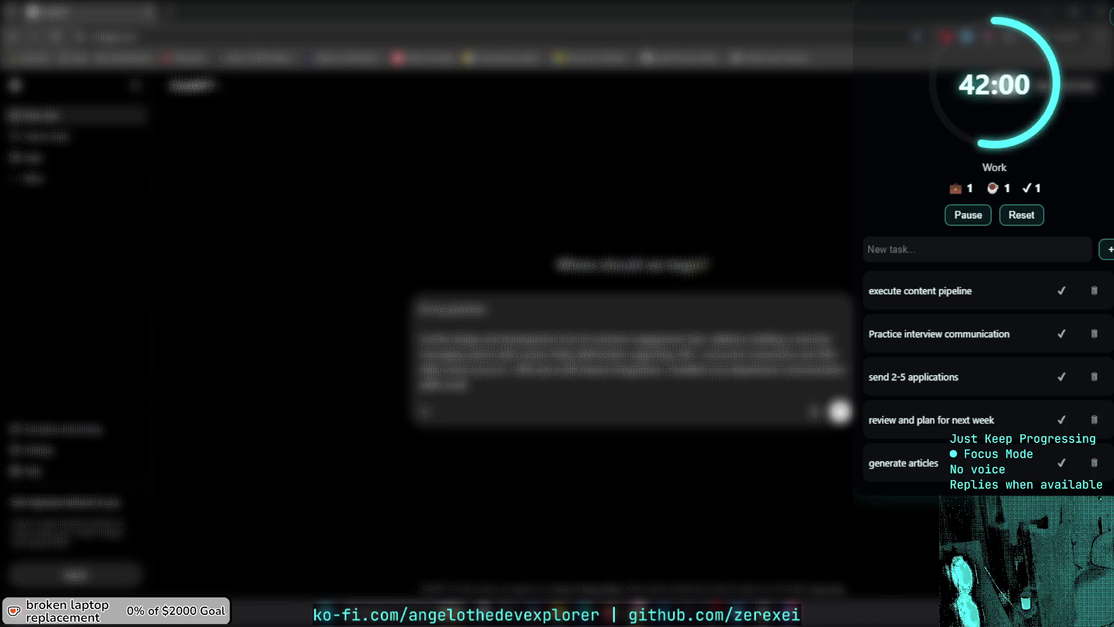
pyautogui.write(' I have')
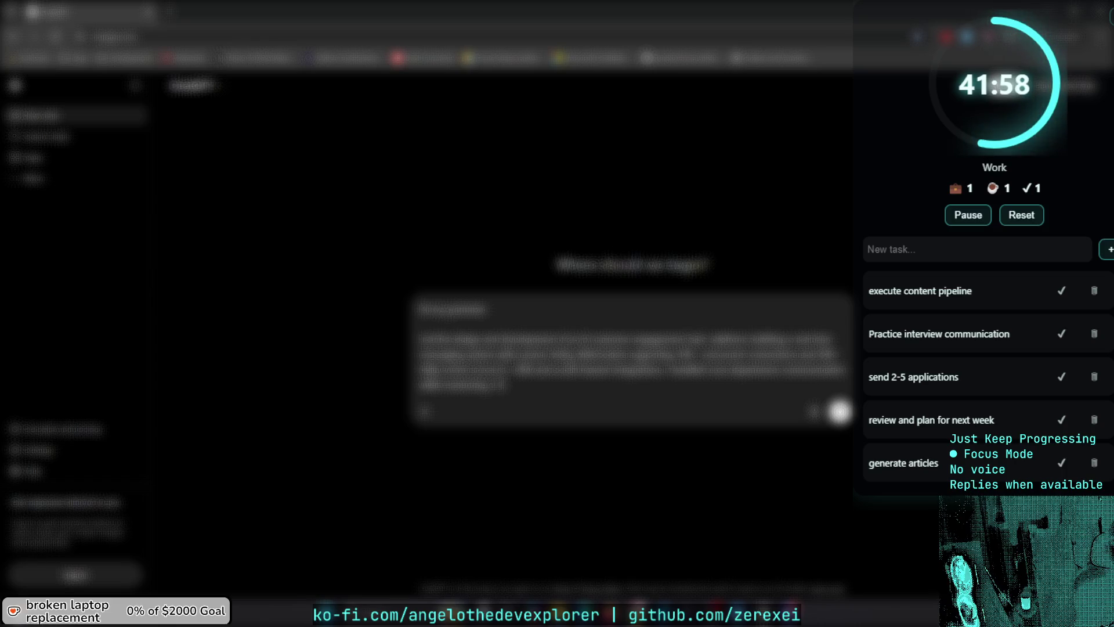
pyautogui.write(' a few tasks')
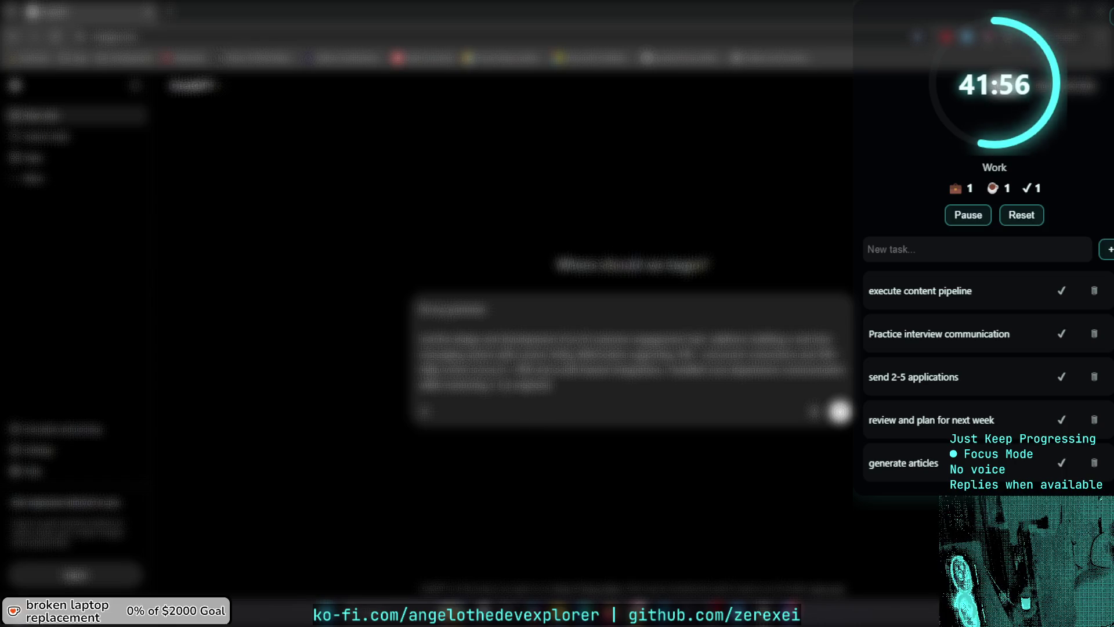
pyautogui.press('Return')
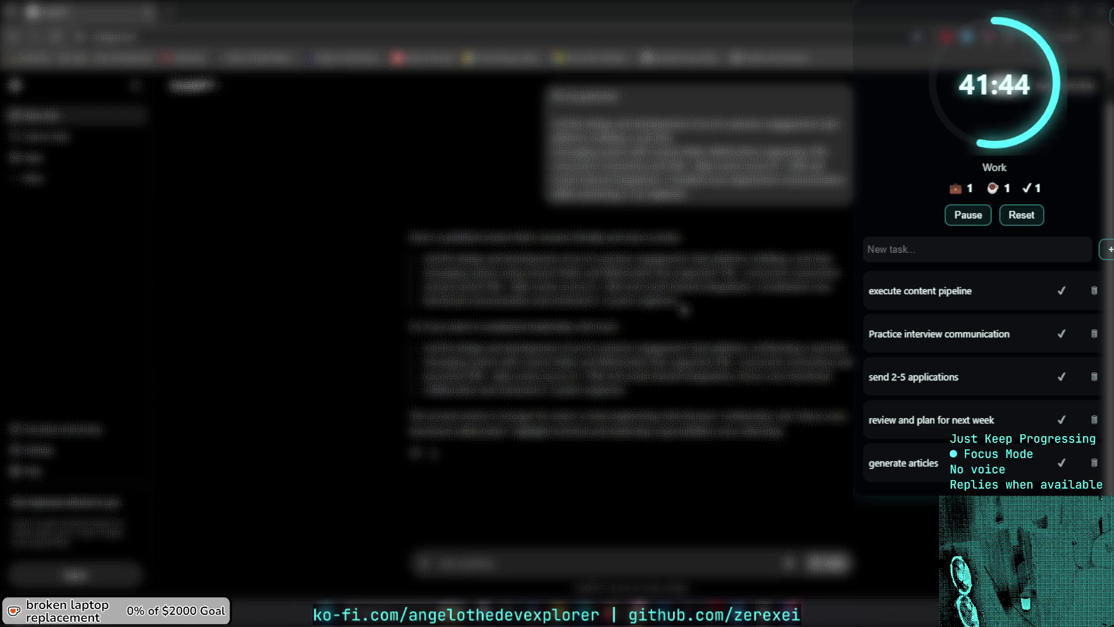
pyautogui.moveTo(685, 310)
pyautogui.mouseDown()
pyautogui.moveTo(424, 285)
pyautogui.moveTo(447, 239)
pyautogui.mouseUp()
# Paste the ChatGPT draft over the second answer and enlarge the answer box.
pyautogui.hotkey('alt', 'Tab')
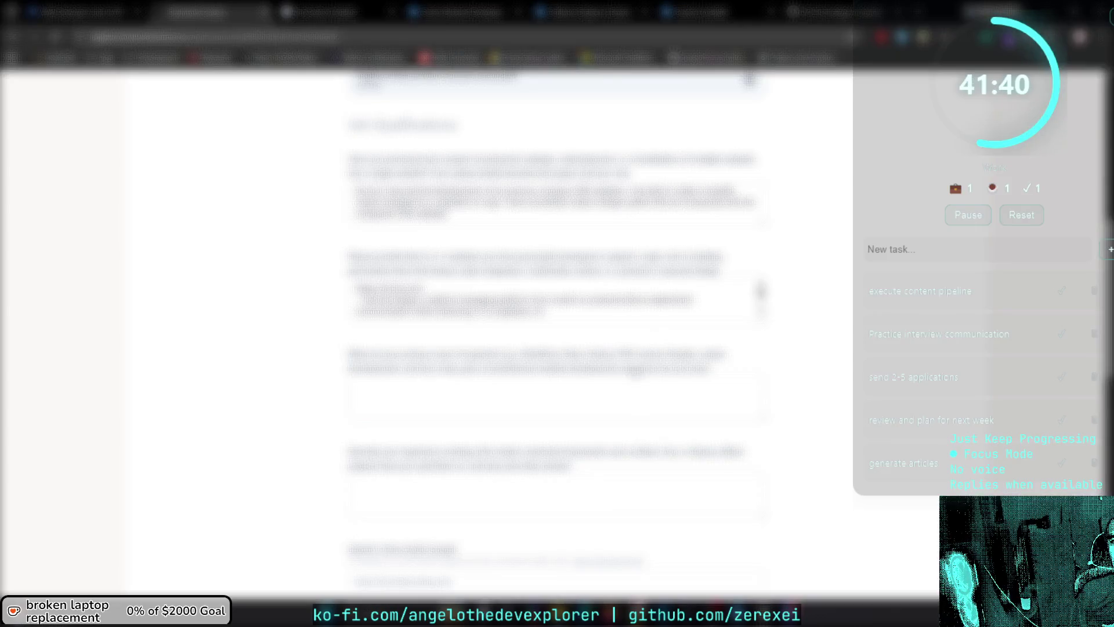
pyautogui.hotkey('ctrl', 'a')
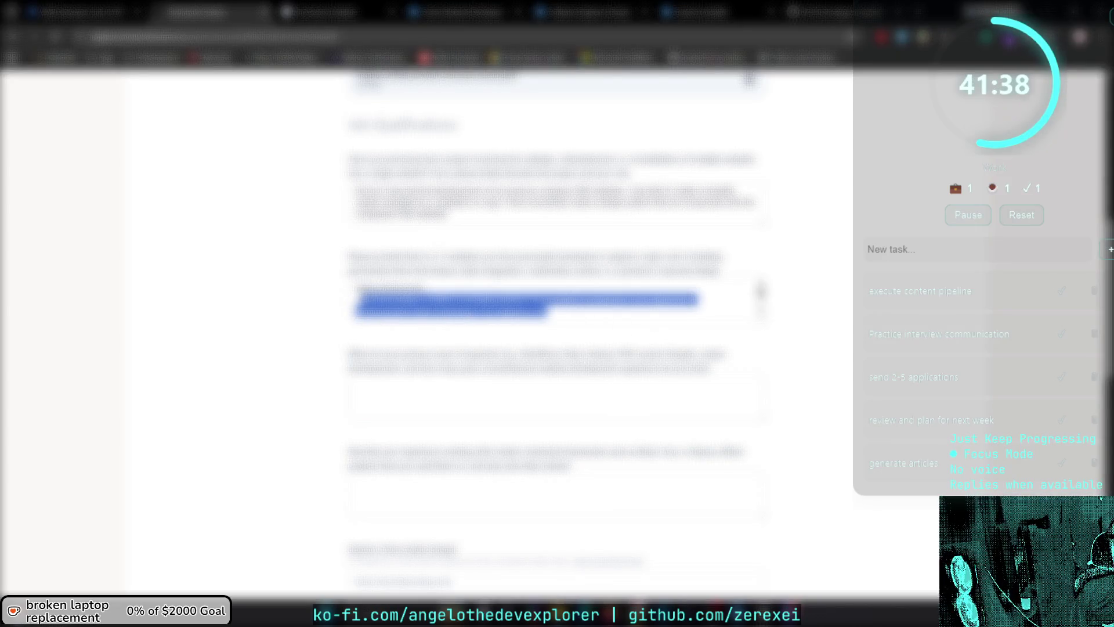
pyautogui.hotkey('ctrl', 'v')
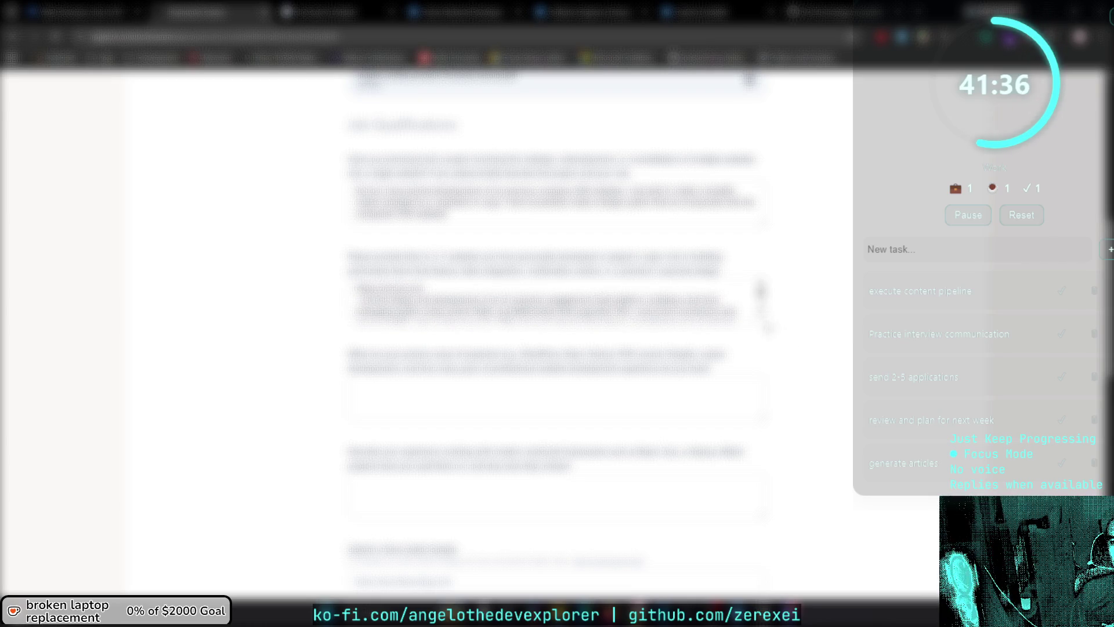
pyautogui.moveTo(767, 328); pyautogui.dragTo(775, 462)
pyautogui.click(865, 9)
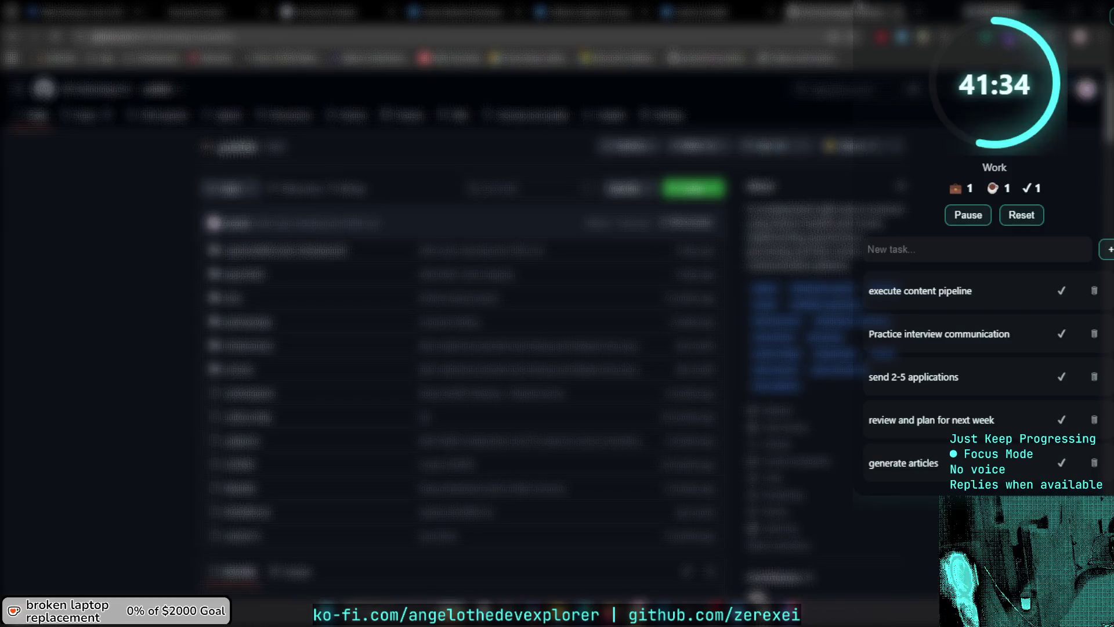
pyautogui.click(93, 13)
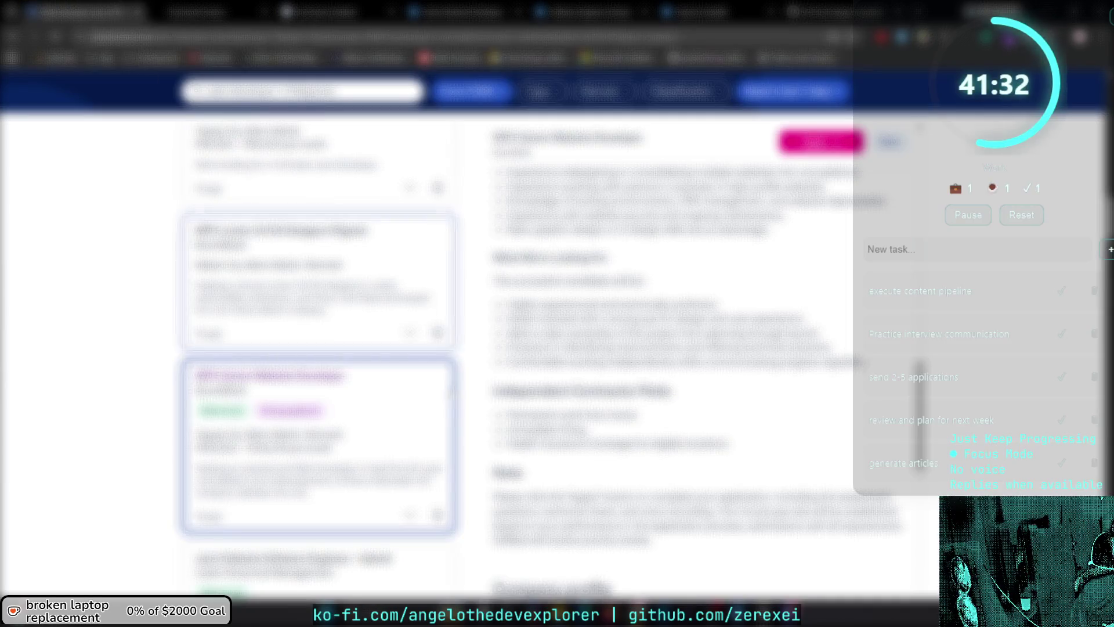
pyautogui.click(198, 11)
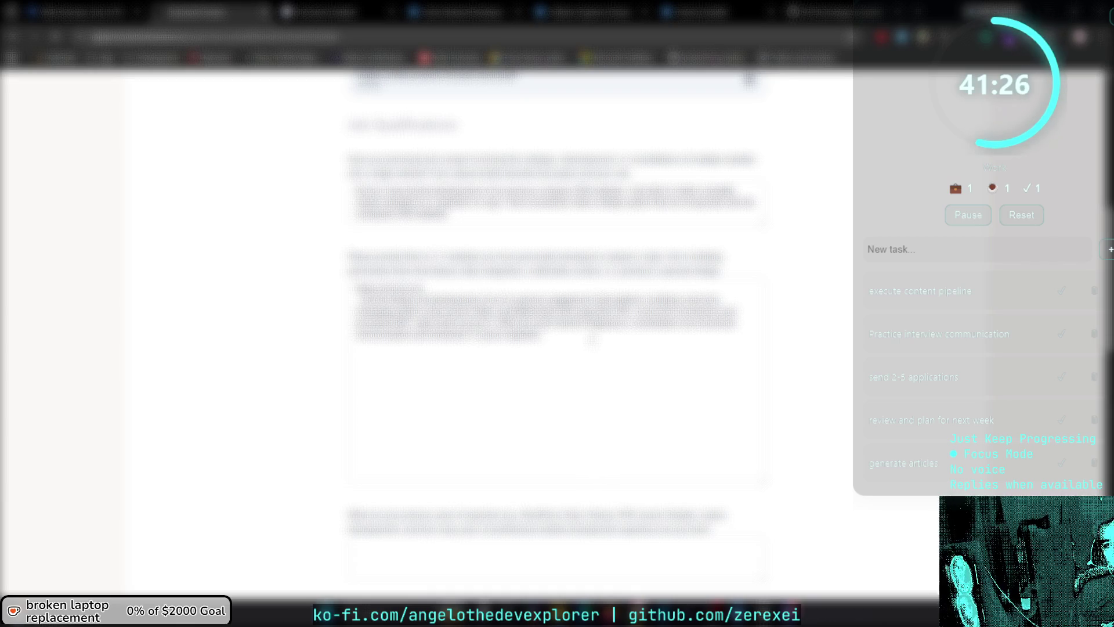
pyautogui.hotkey('ctrl', 'v')
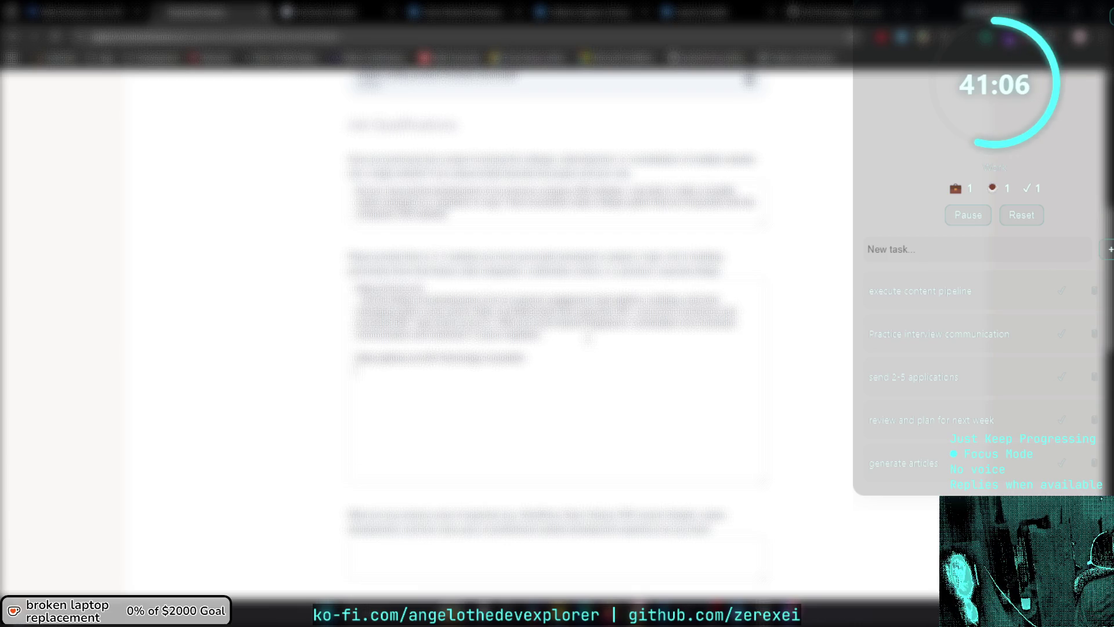
# Add 'some text heretext' and 'example with code' lines, paste drafted lines, and remove extra line breaks.
pyautogui.write('some text here')
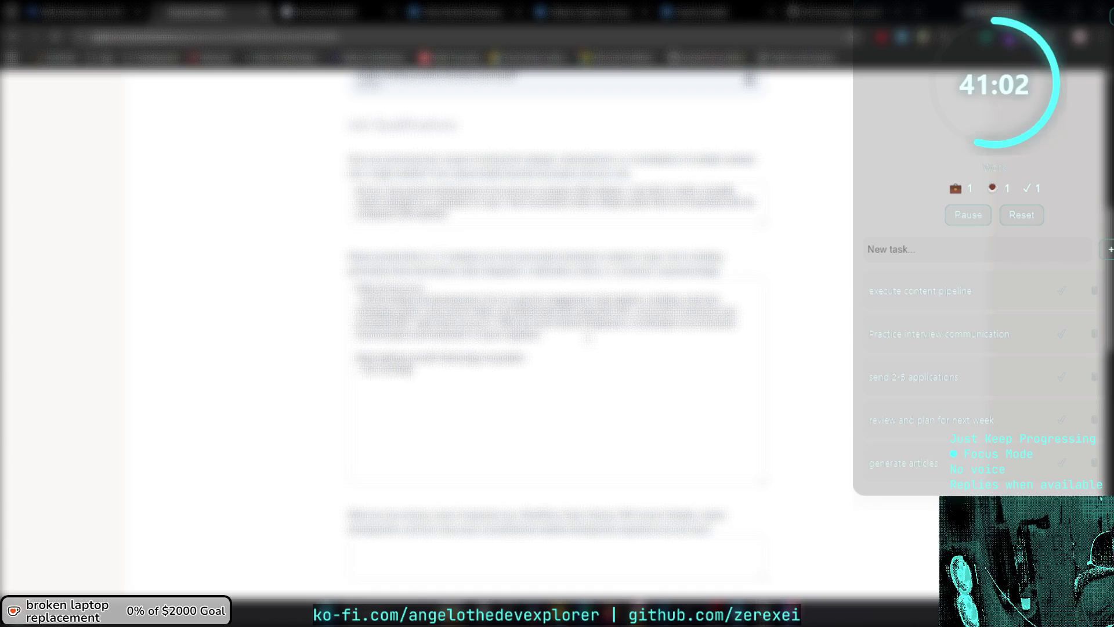
pyautogui.write('text')
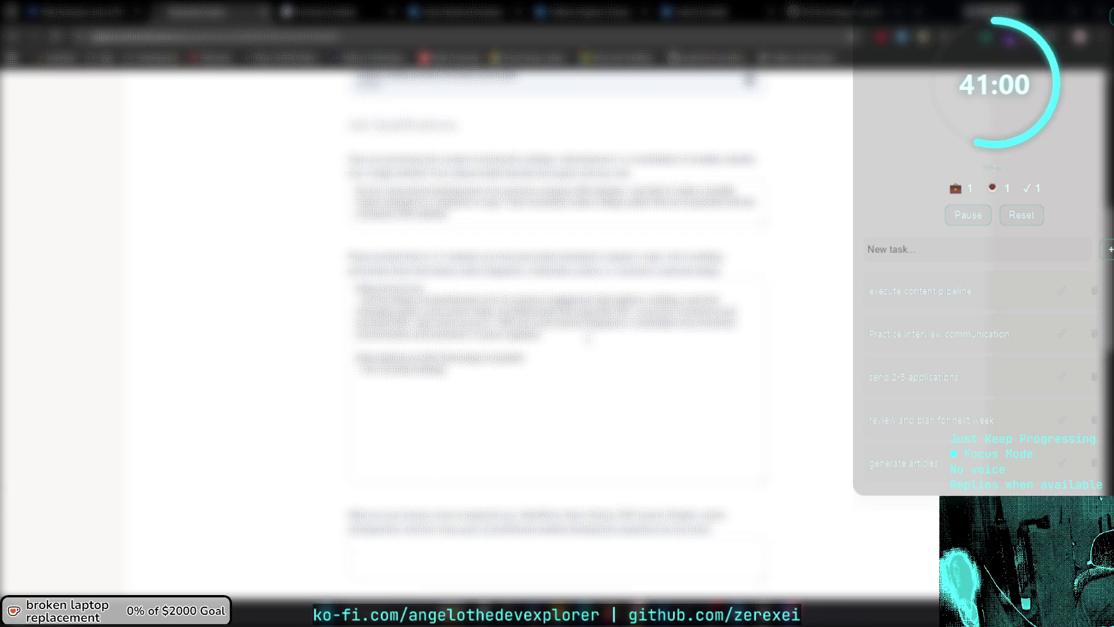
pyautogui.hotkey('alt', 'Tab')
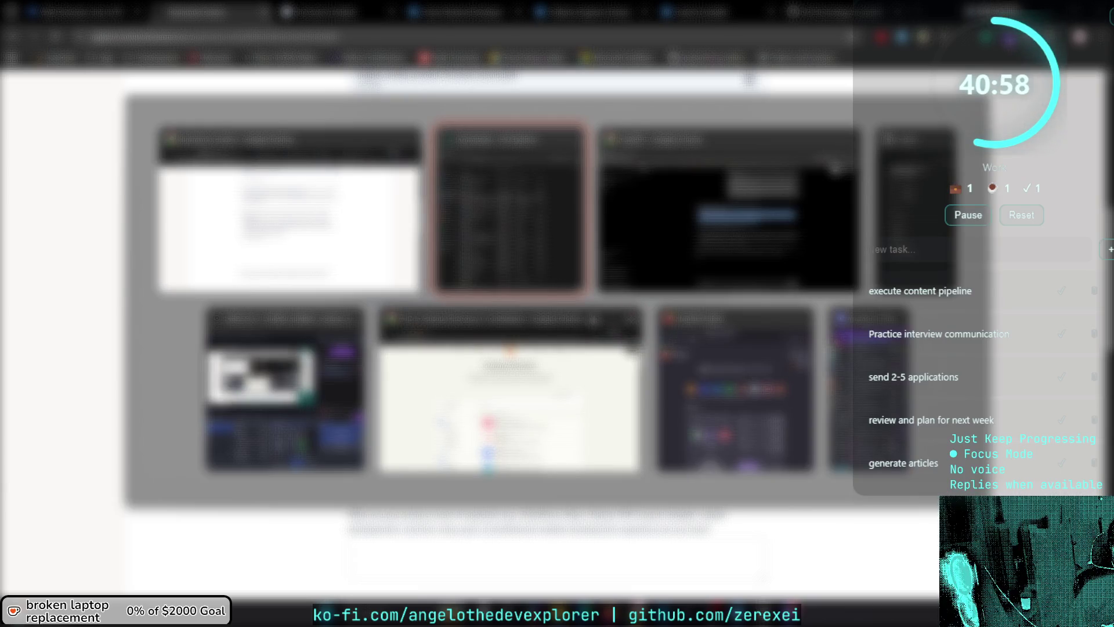
pyautogui.hotkey('alt', 'shift', 'Tab')
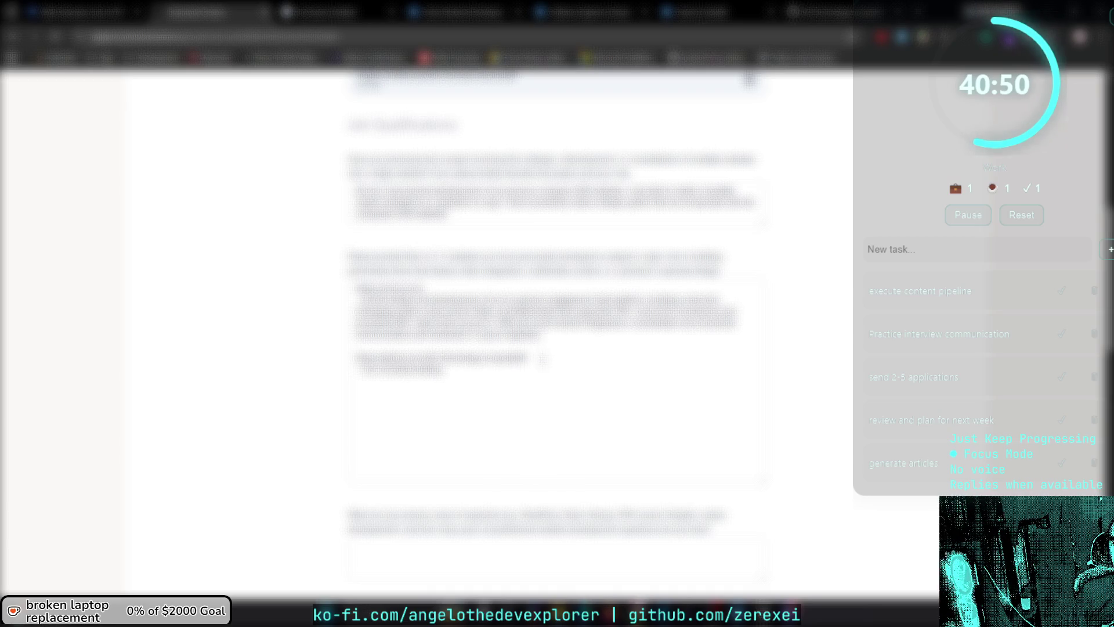
pyautogui.write('example')
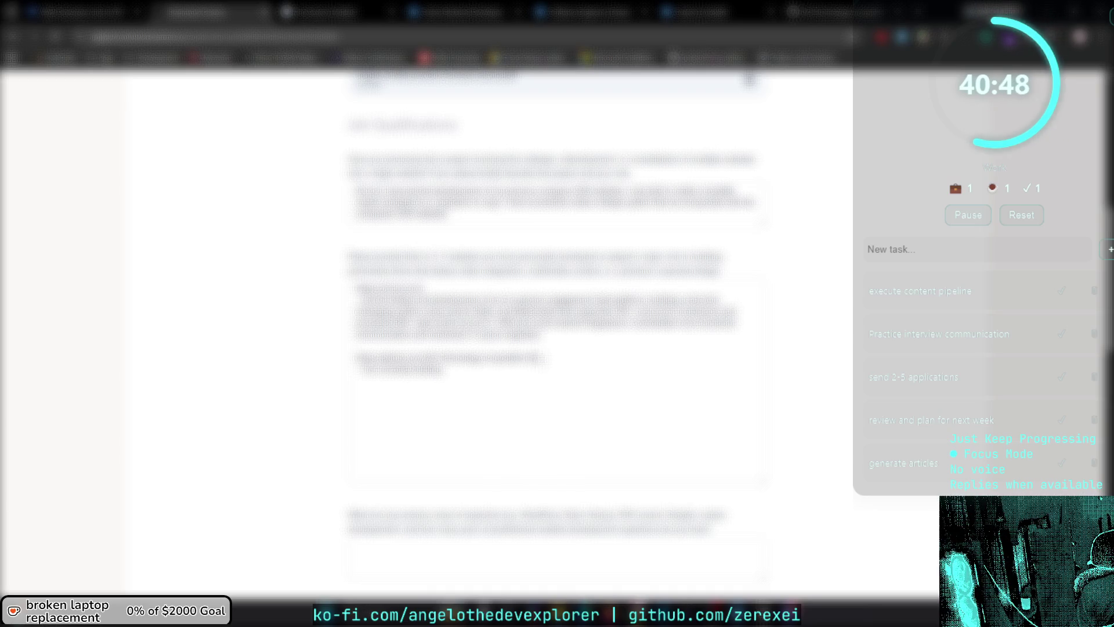
pyautogui.write(' with ')
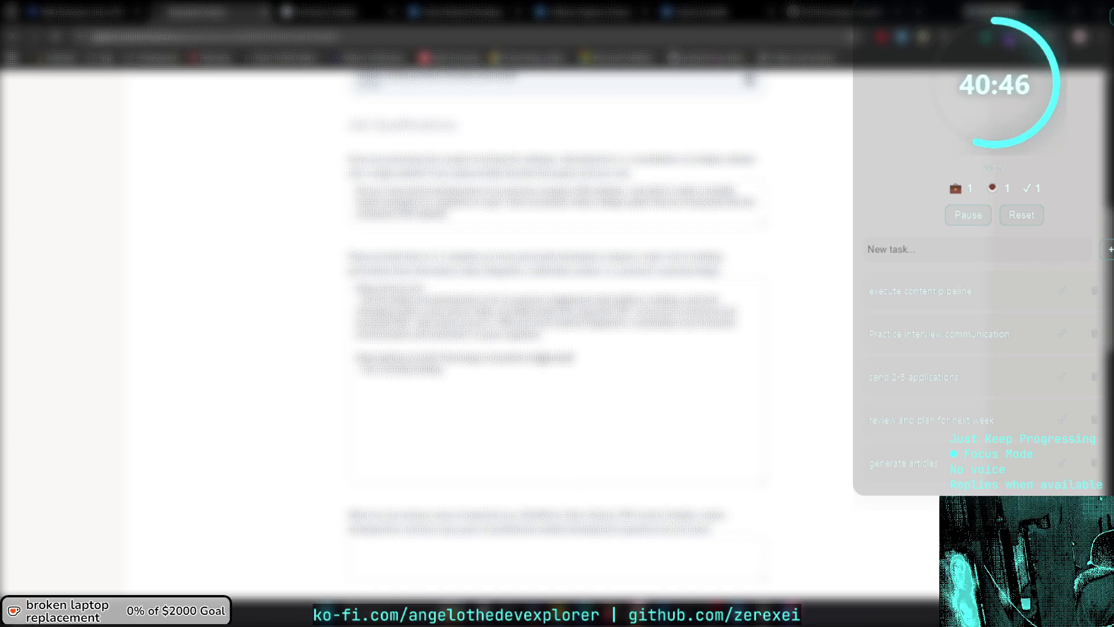
pyautogui.write('code')
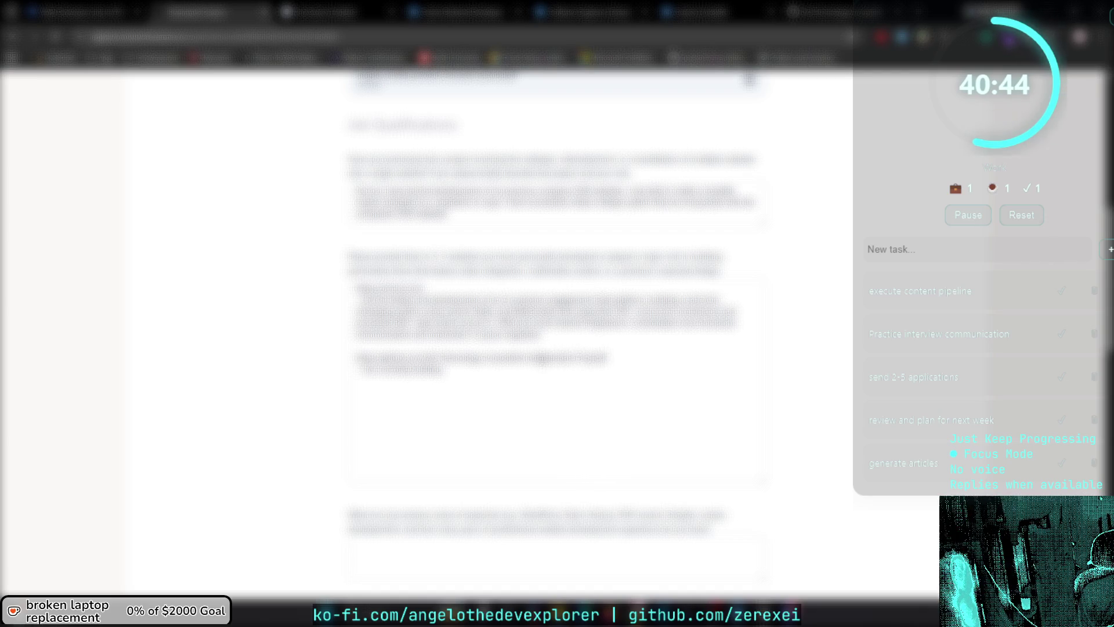
pyautogui.hotkey('shift', 'Down')
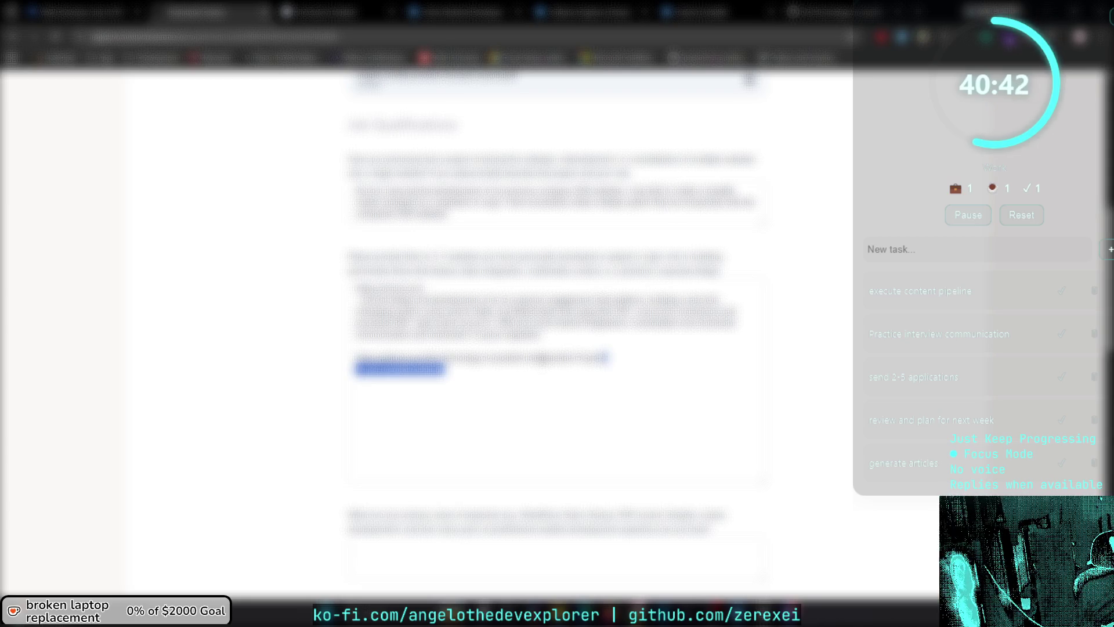
pyautogui.click(421, 385)
pyautogui.doubleClick(428, 369)
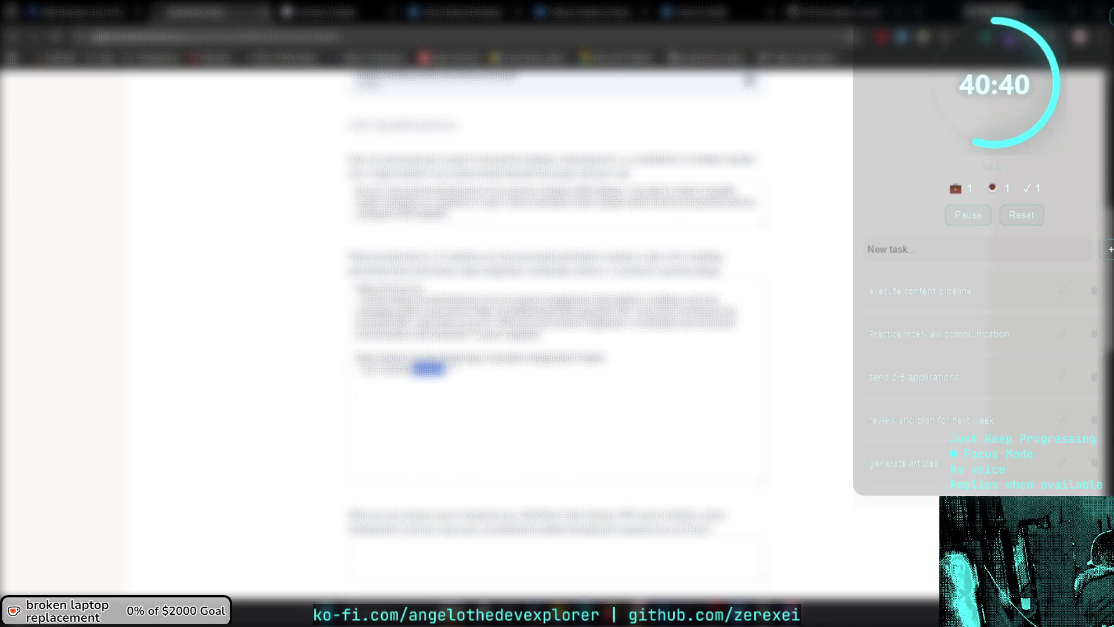
pyautogui.hotkey('ctrl', 'v')
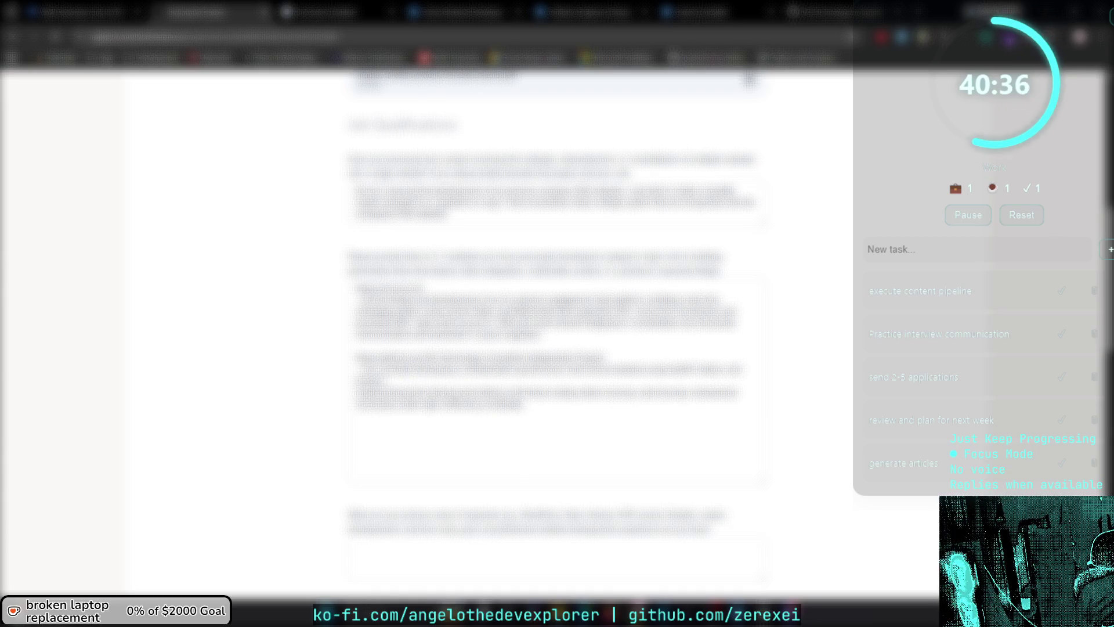
pyautogui.press('BackSpace')
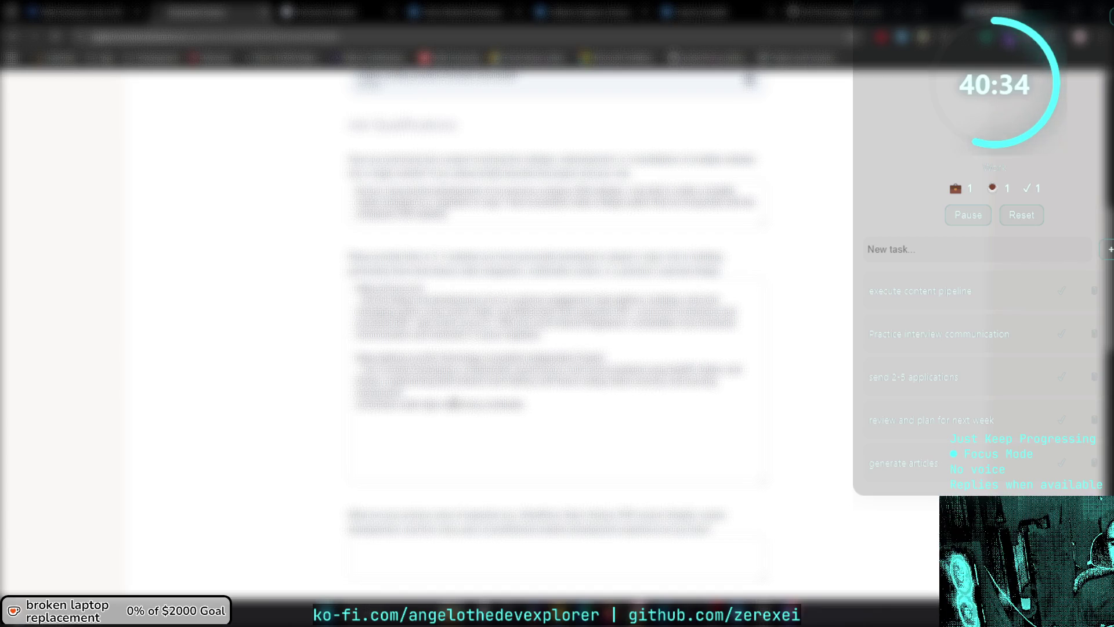
pyautogui.press('BackSpace')
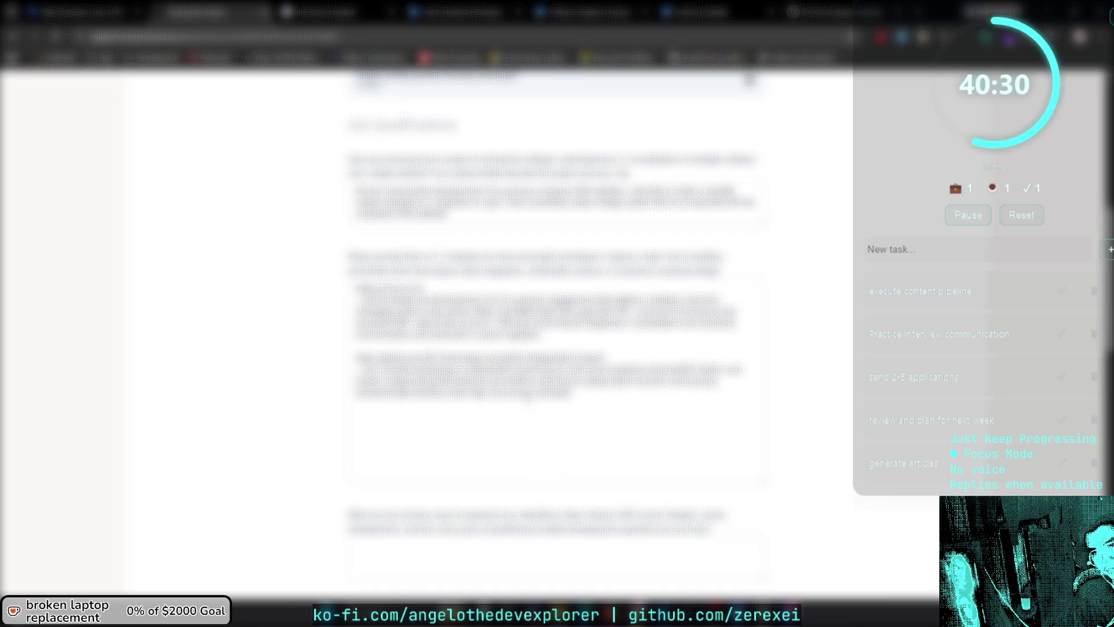
# Type the answer about remote, hybrid or onsite roles and software development experience, ending 'this would help'.
pyautogui.scroll(-3, 557, 400)
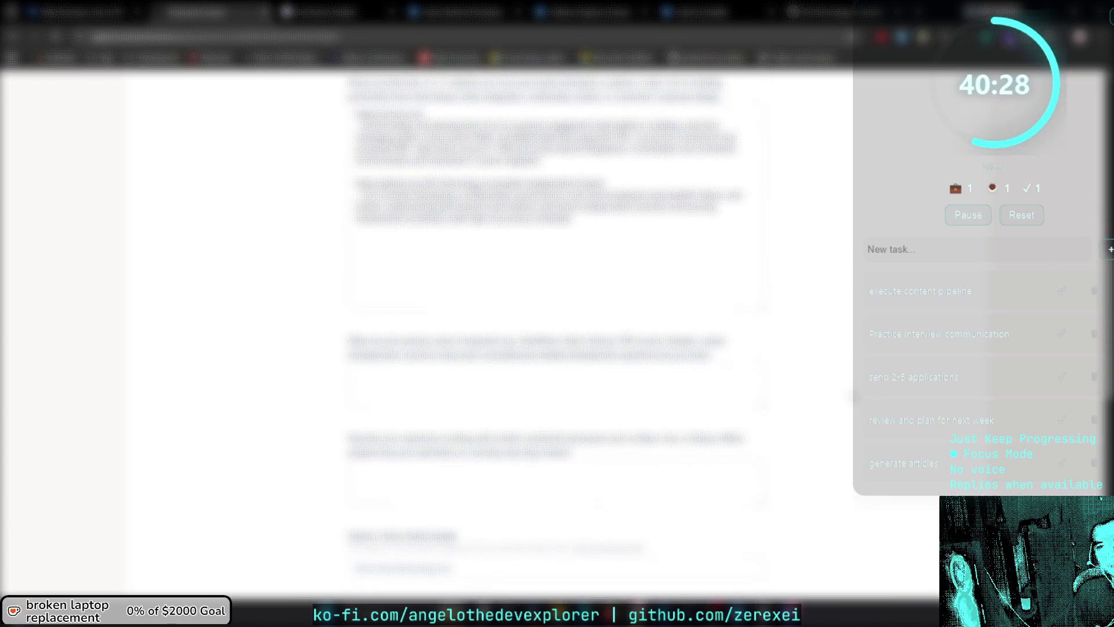
pyautogui.scroll(-2, 819, 373)
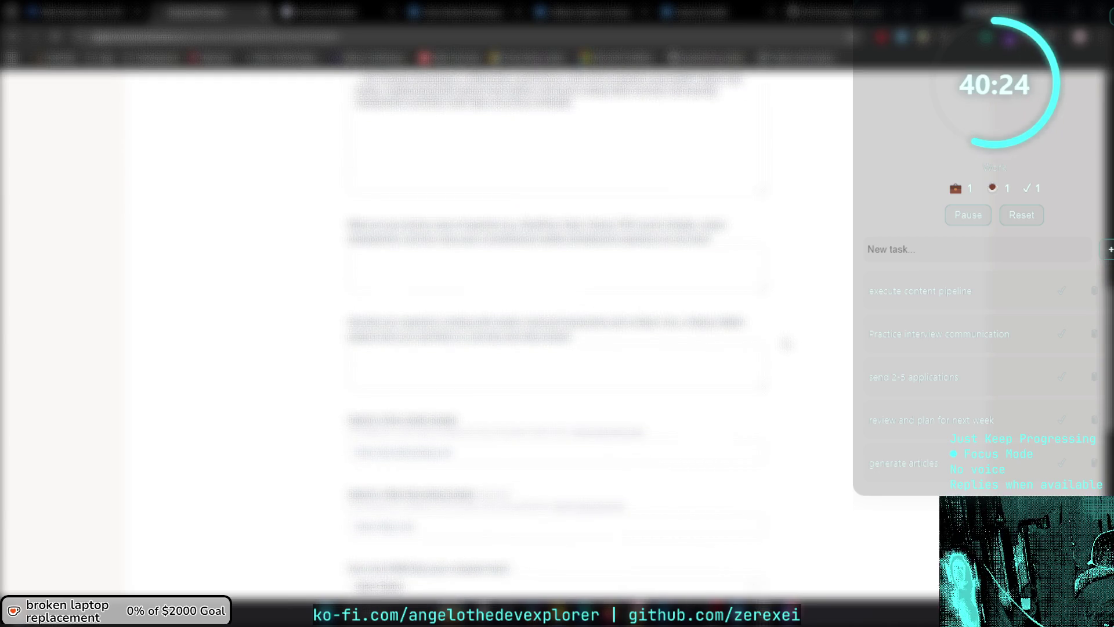
pyautogui.scroll(-1, 705, 330)
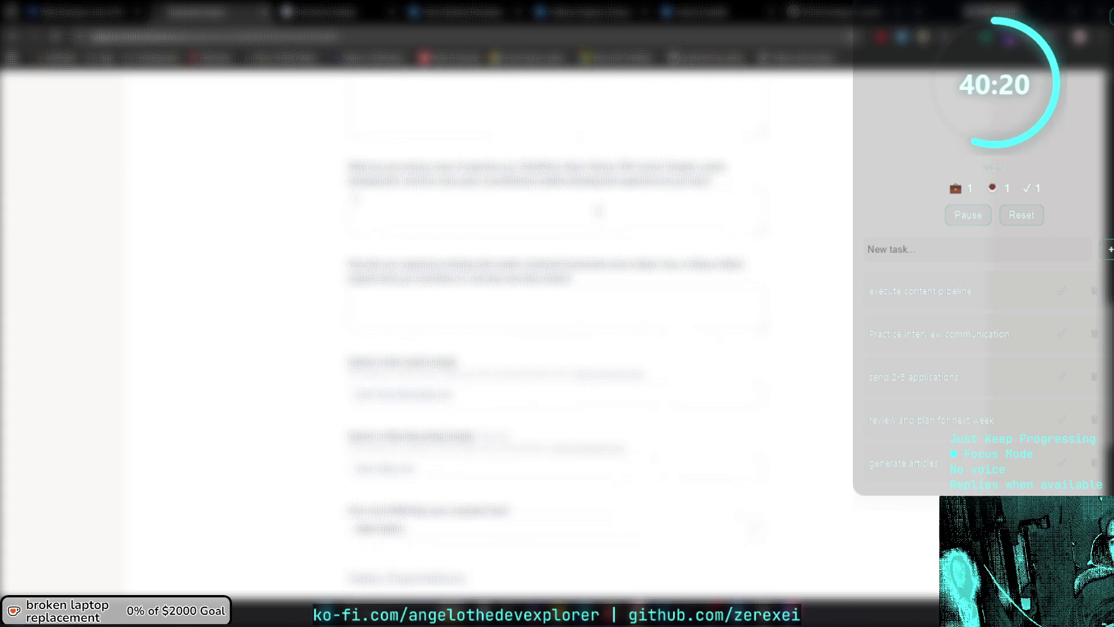
pyautogui.scroll(1, 826, 303)
pyautogui.write('remote hybrid, onsite only')
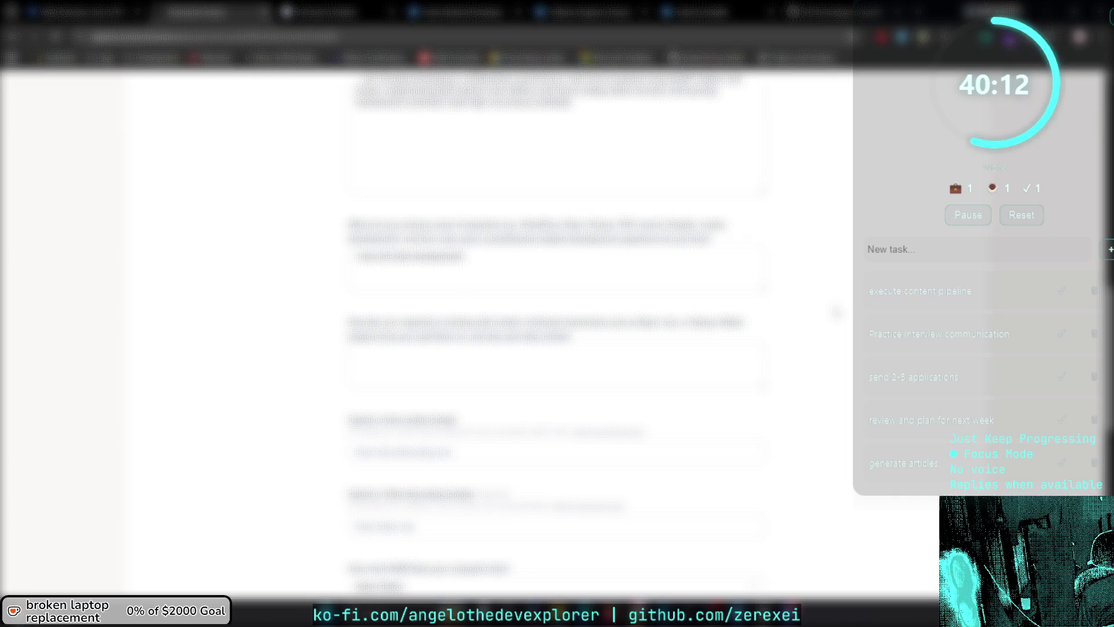
pyautogui.write(' role')
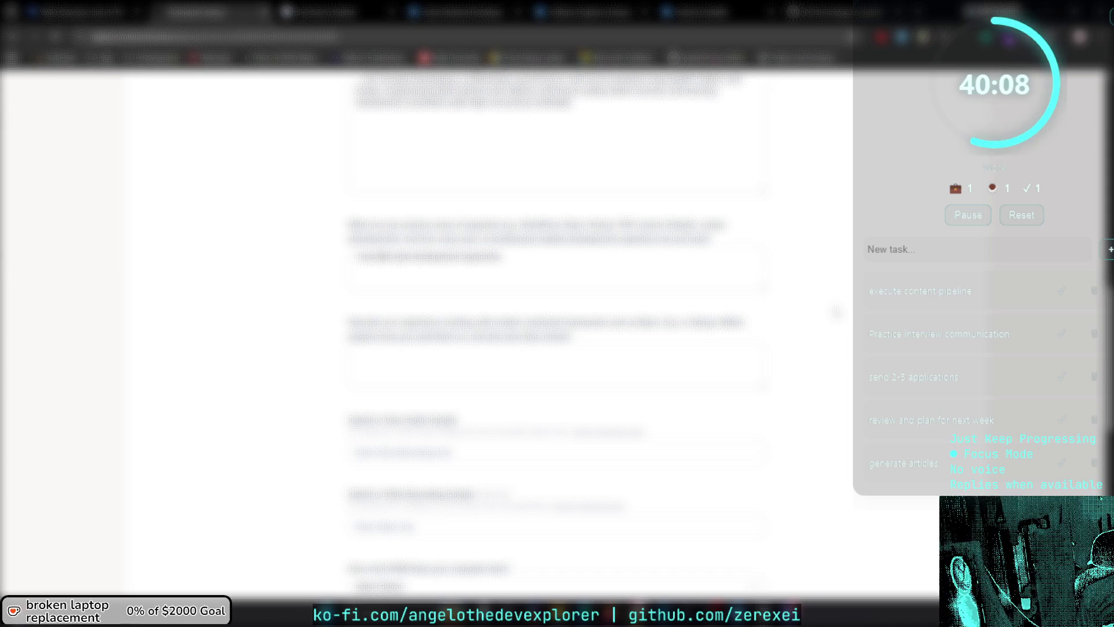
pyautogui.write('s,')
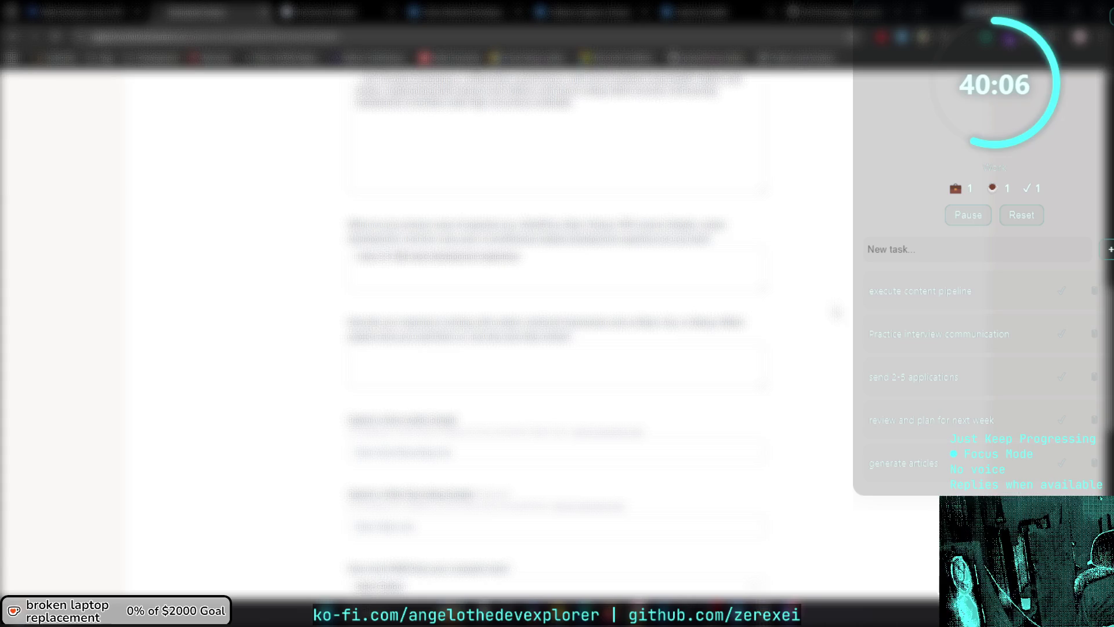
pyautogui.write(' with a')
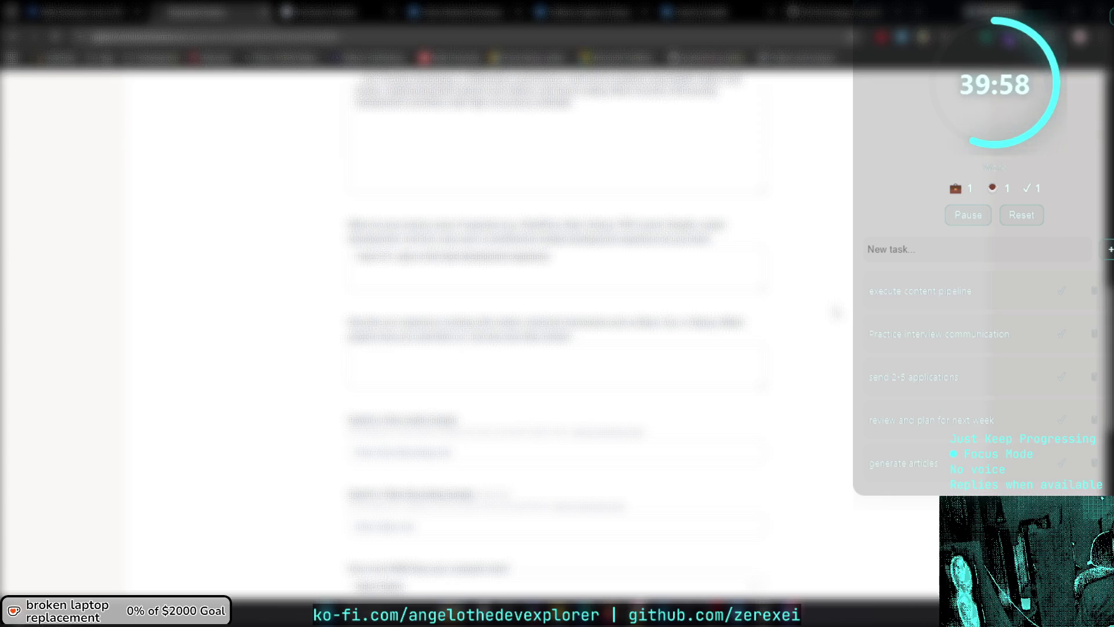
pyautogui.write('and ')
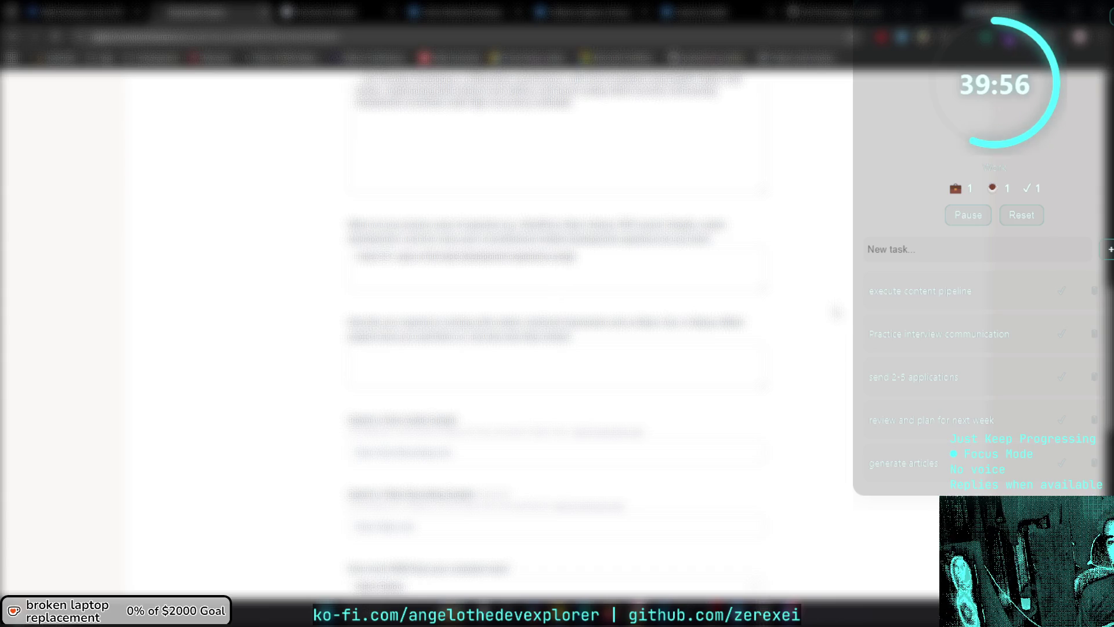
pyautogui.write('the for ')
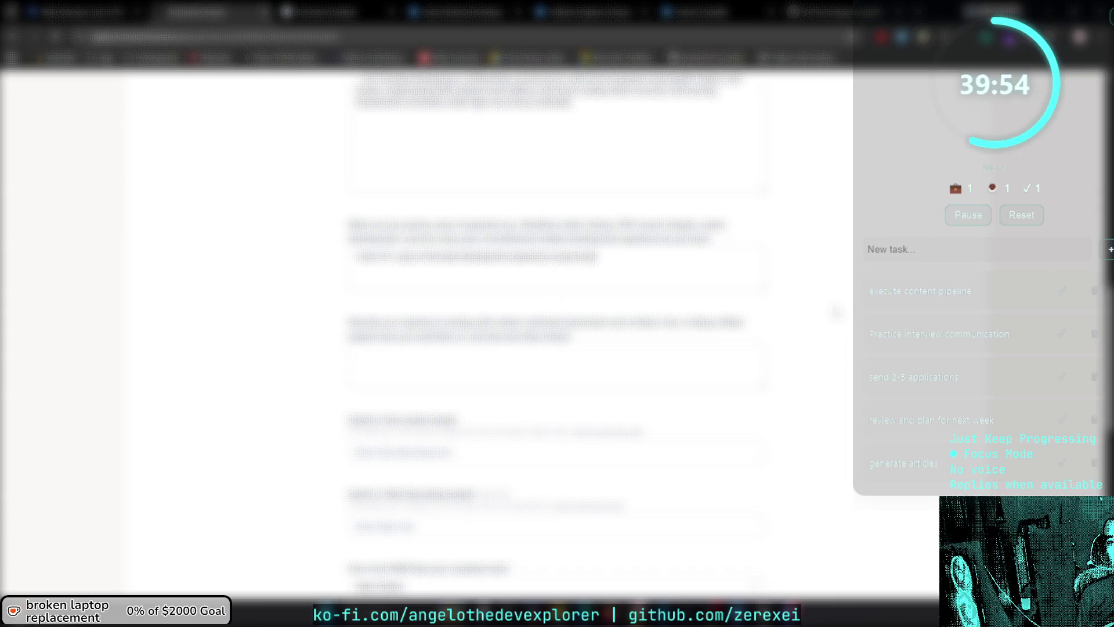
pyautogui.write('an ')
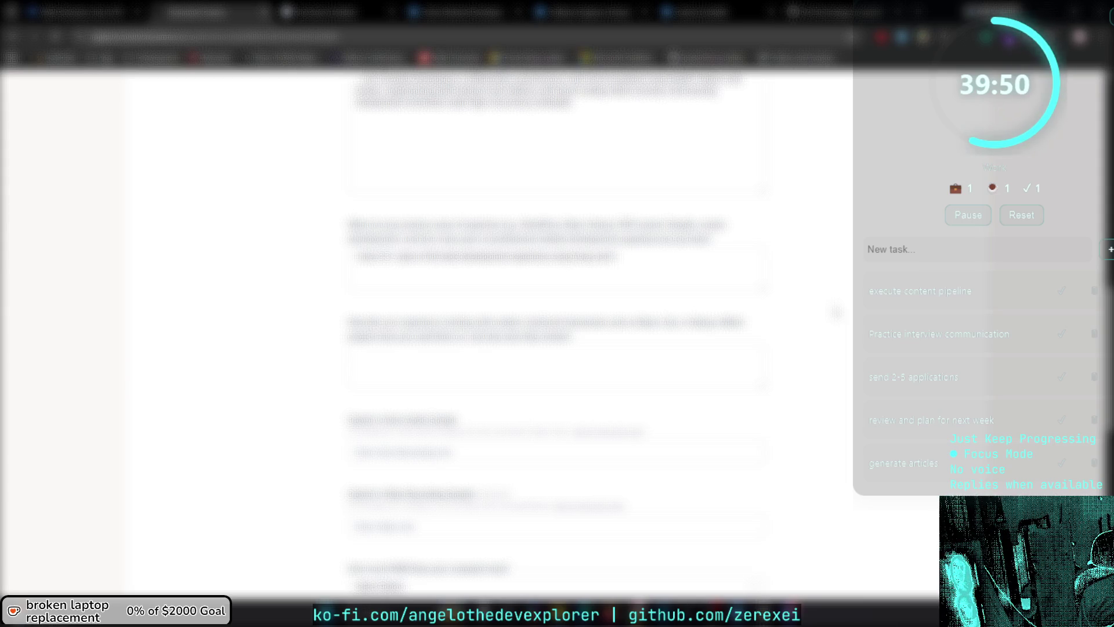
pyautogui.write('entry ')
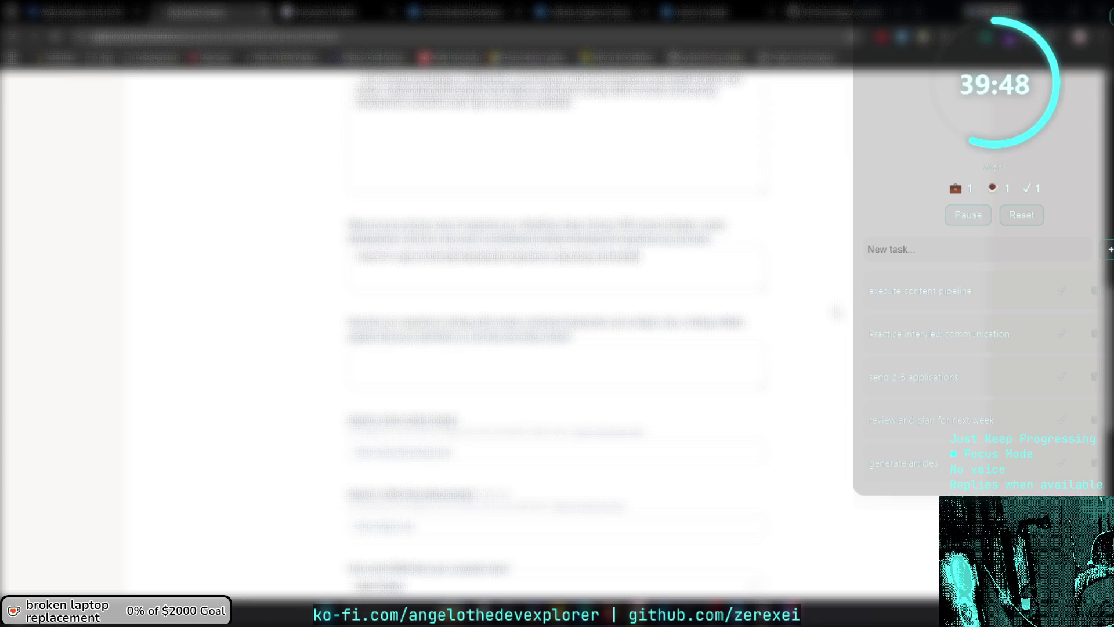
pyautogui.write('about ')
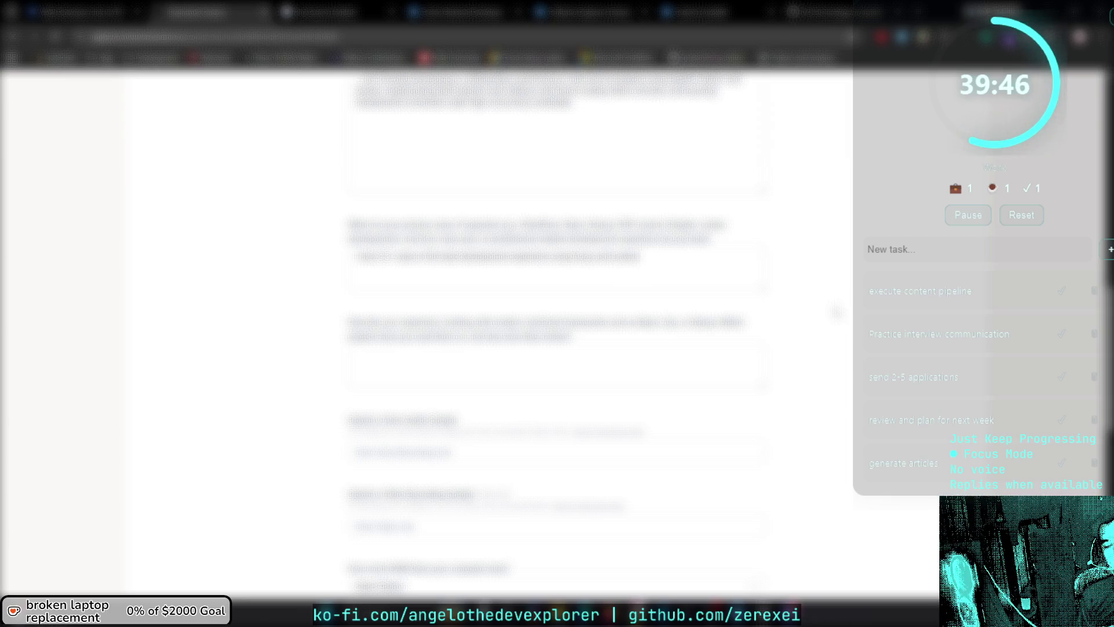
pyautogui.write('your ')
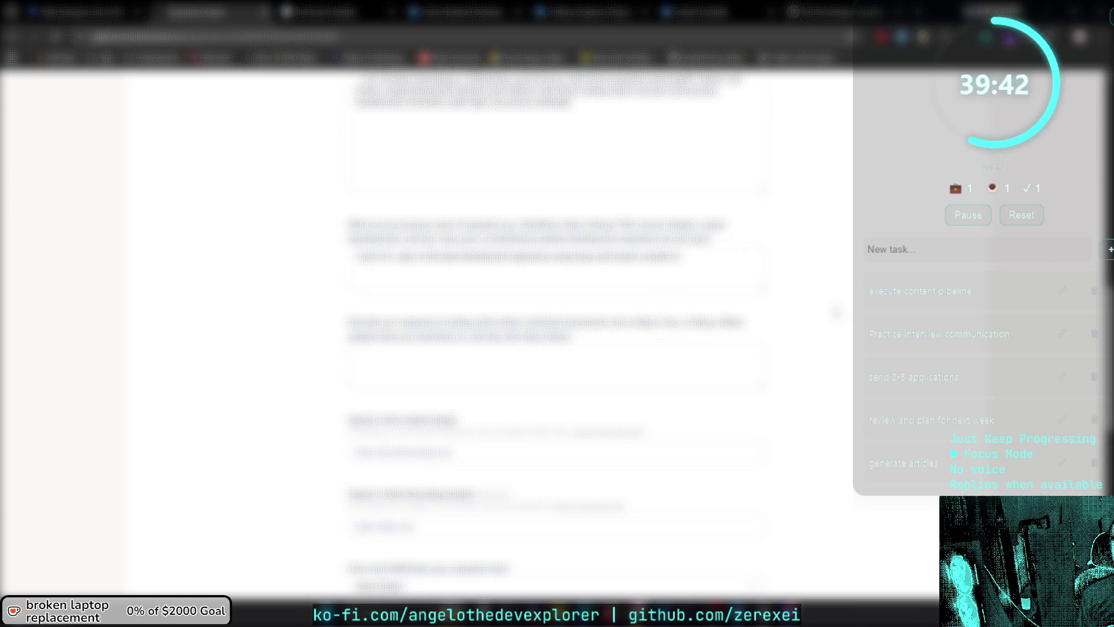
pyautogui.write('experience ')
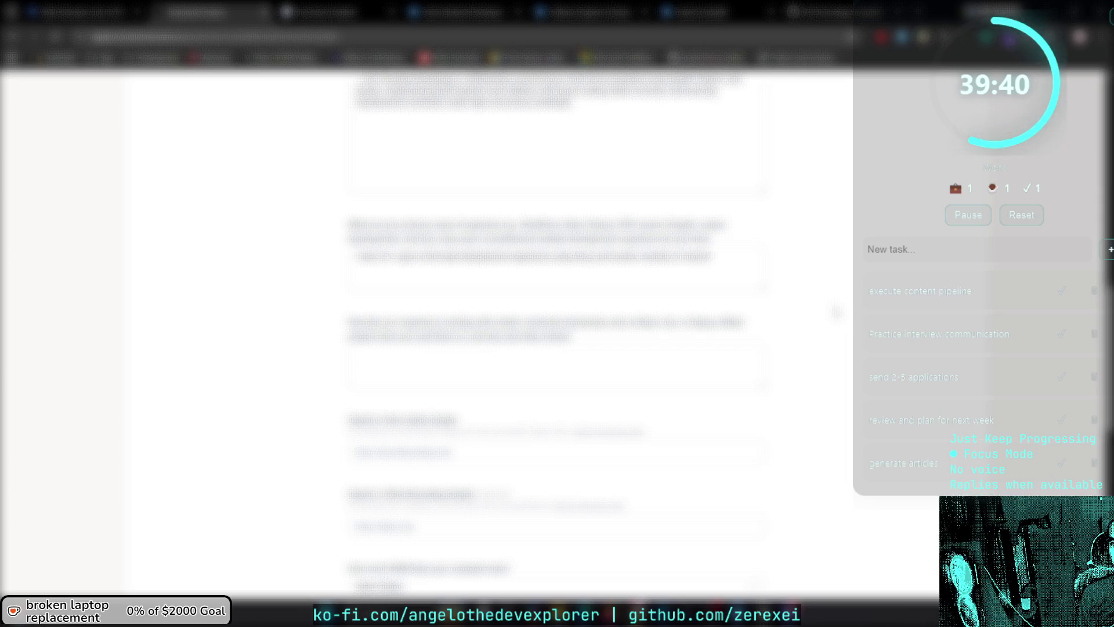
pyautogui.write('in the ')
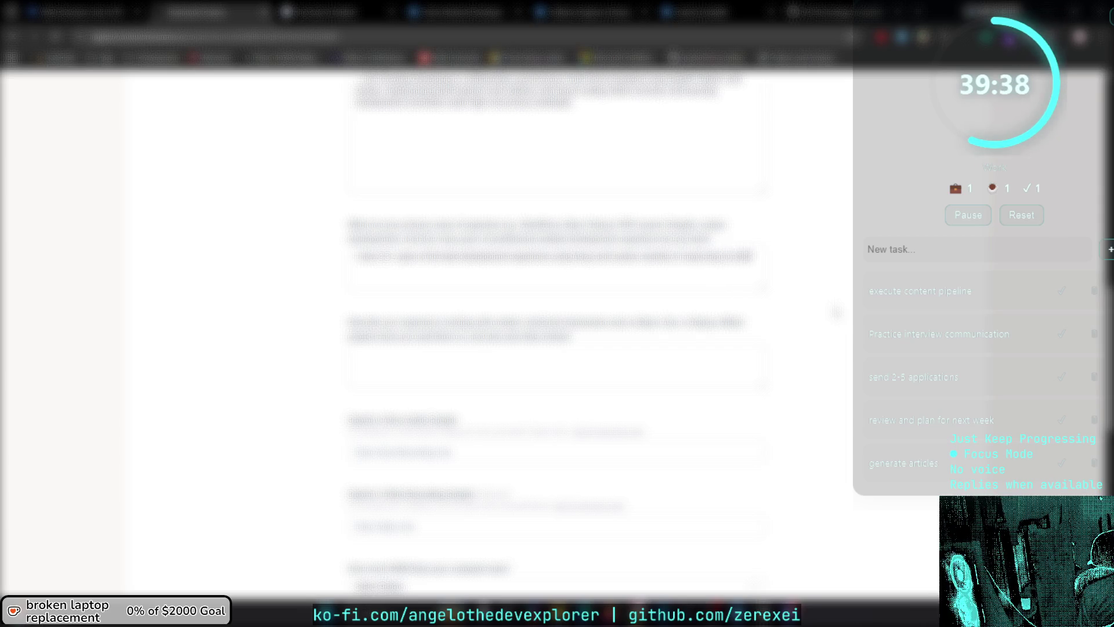
pyautogui.write('software ')
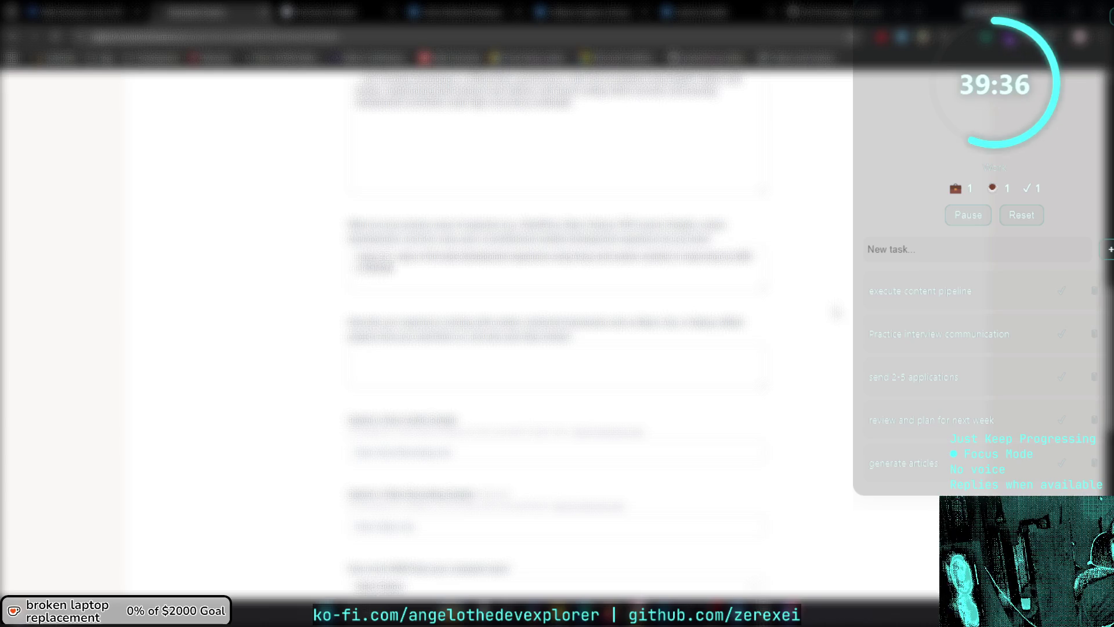
pyautogui.write('development ')
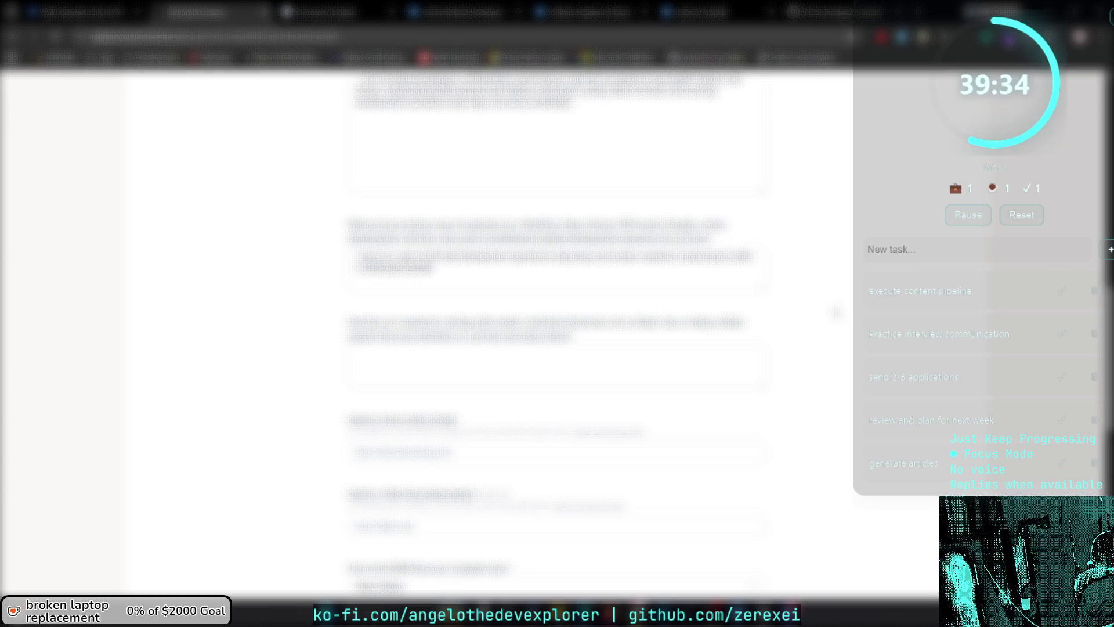
pyautogui.write('and ')
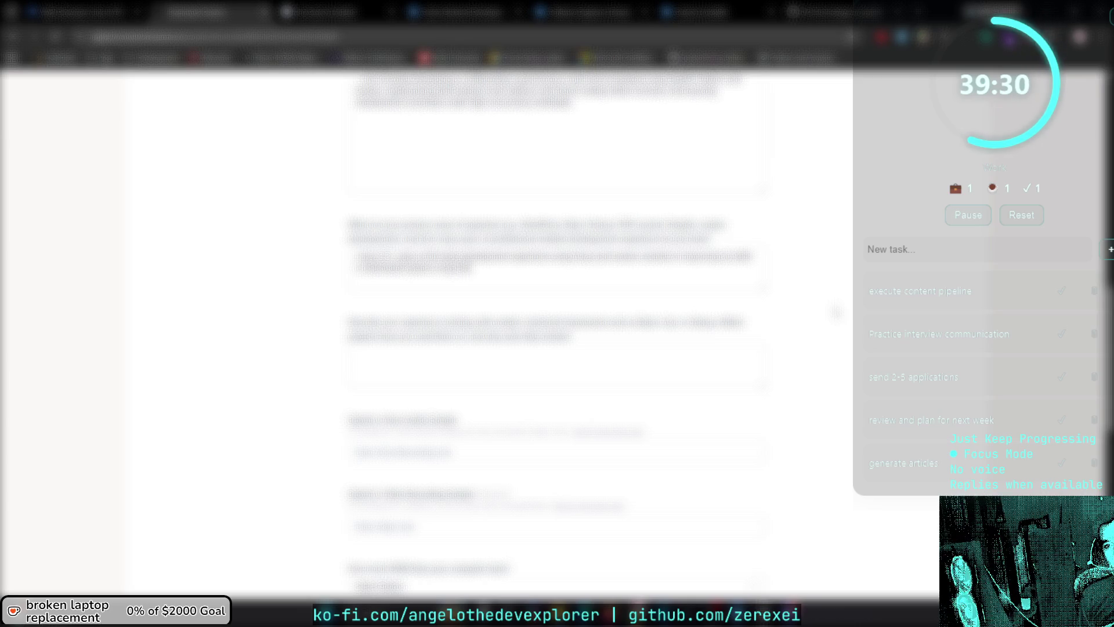
pyautogui.write('the ')
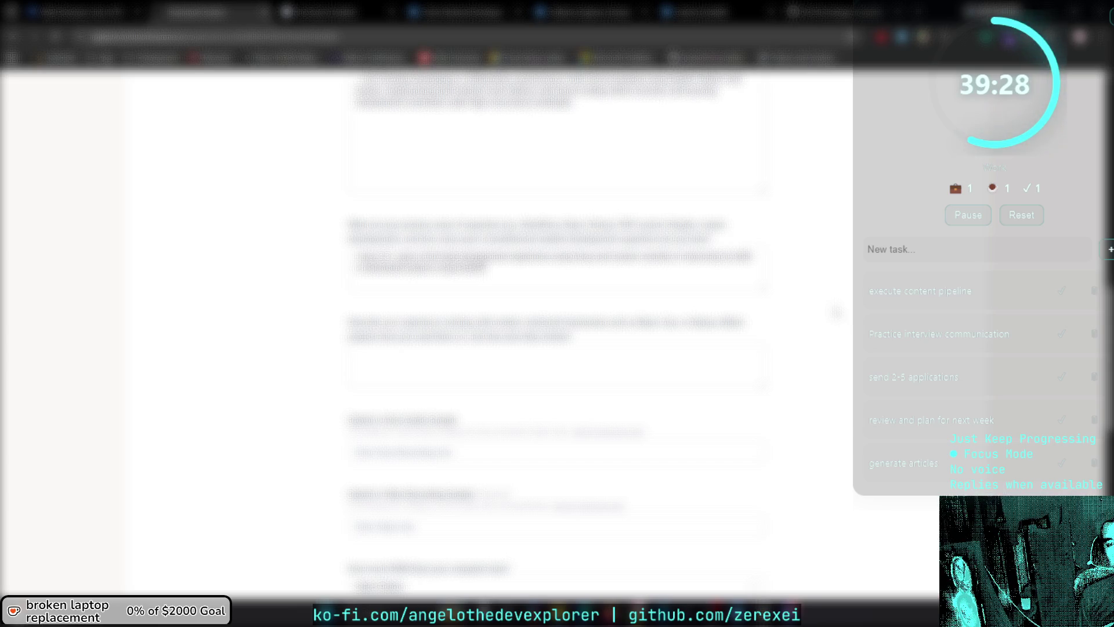
pyautogui.write('job ')
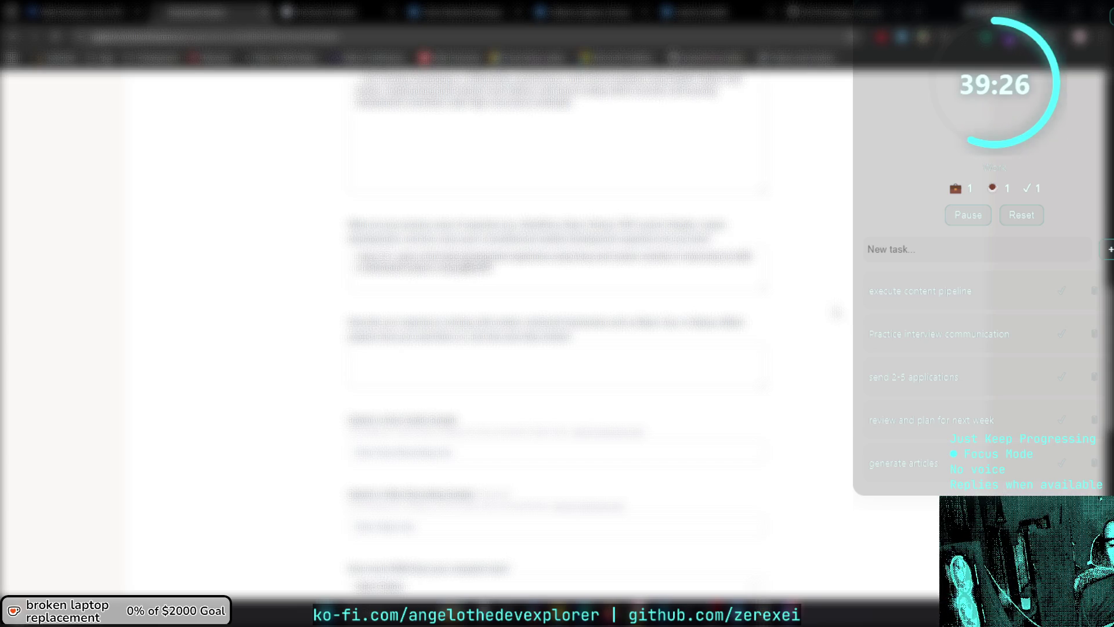
pyautogui.write('and ')
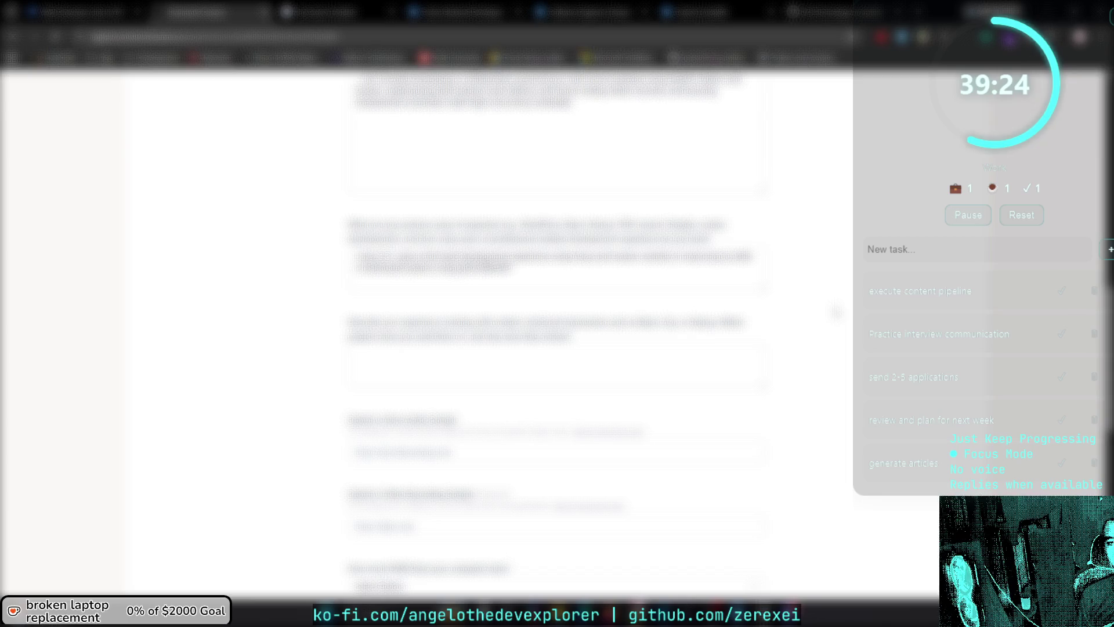
pyautogui.write('the')
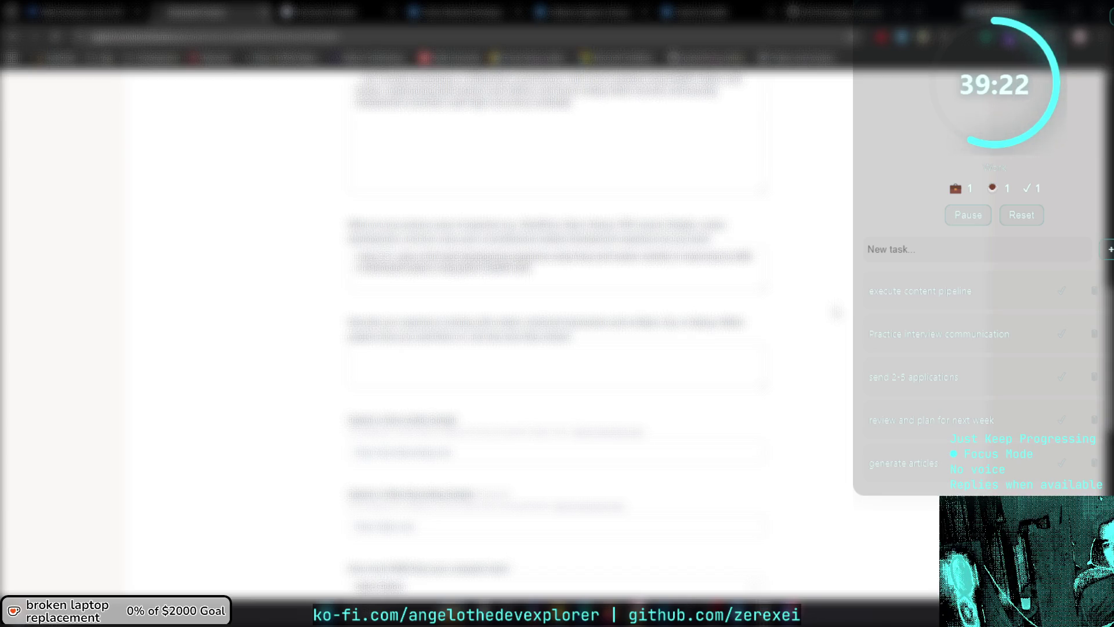
pyautogui.press('BackSpace')
pyautogui.press('BackSpace')
pyautogui.press('BackSpace')
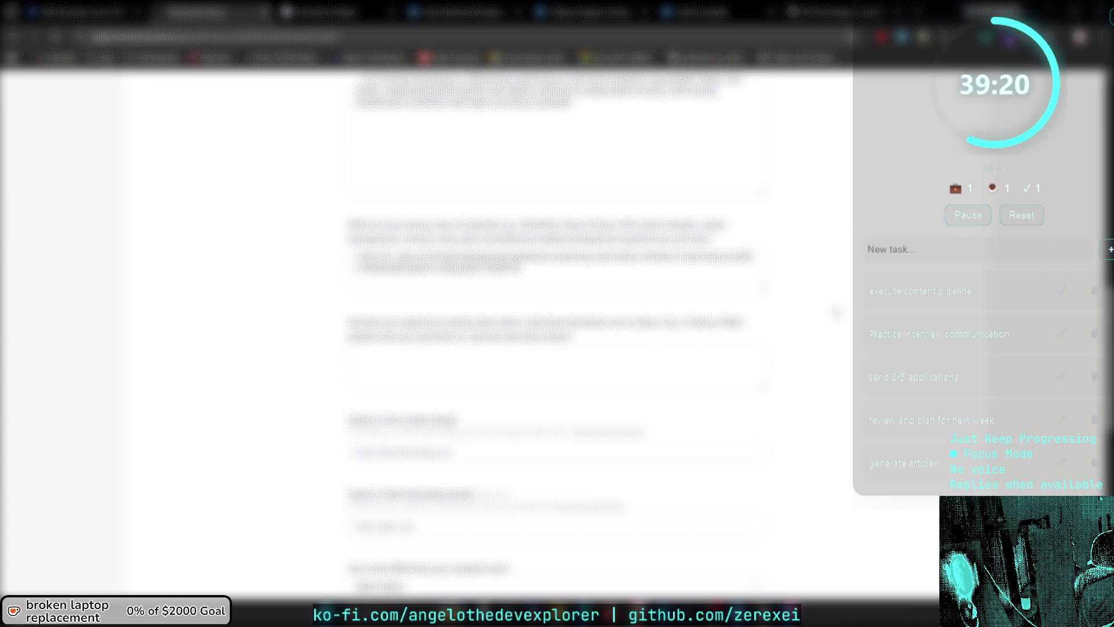
pyautogui.write('this ')
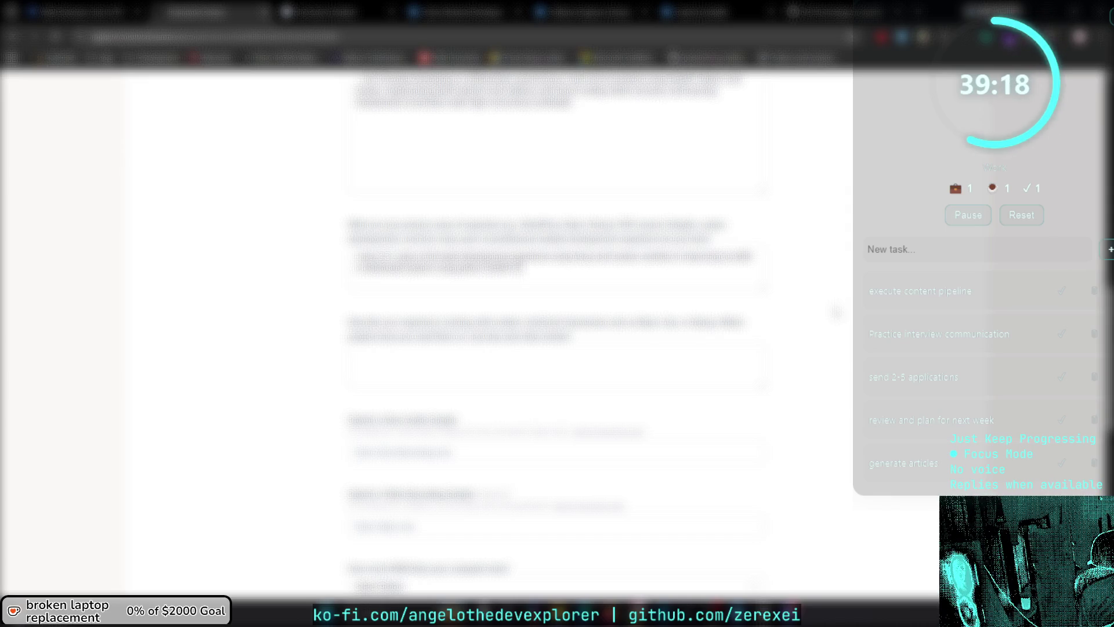
pyautogui.write('would help')
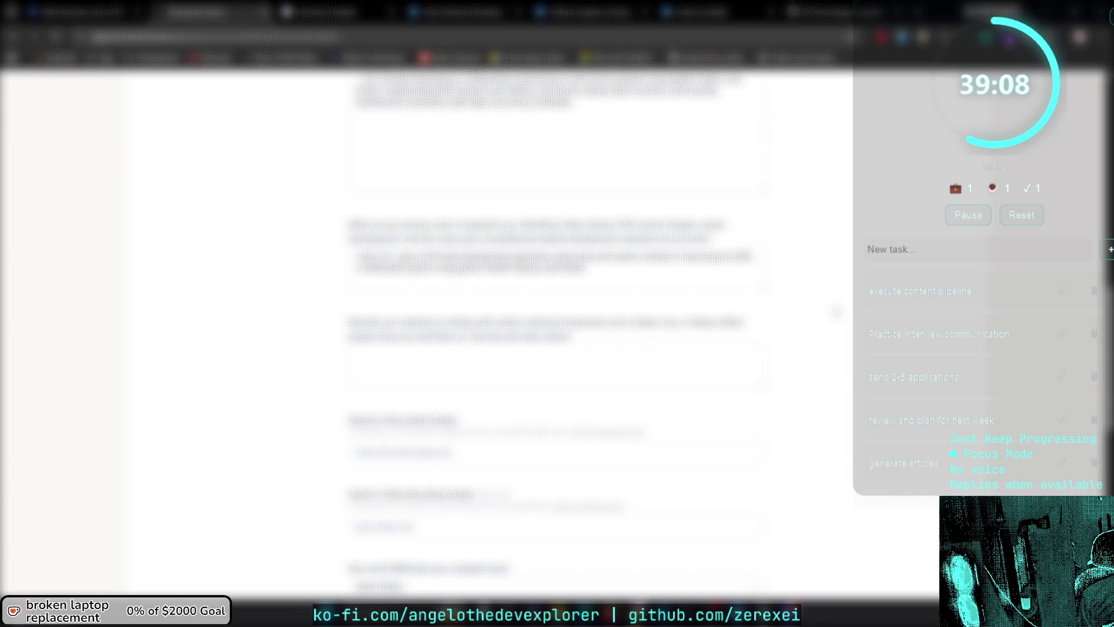
# Copy the drafted experience answer paragraph and move to a new message in the ChatGPT chat.
pyautogui.tripleClick(557, 259)
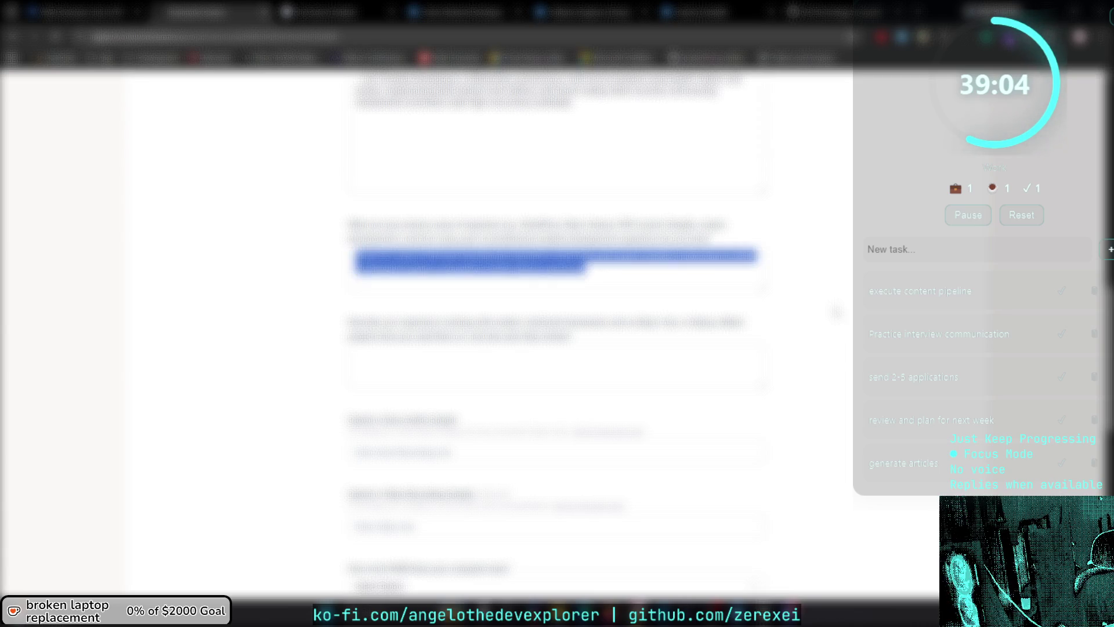
pyautogui.hotkey('alt', 'Tab')
pyautogui.hotkey('alt', 'Tab')
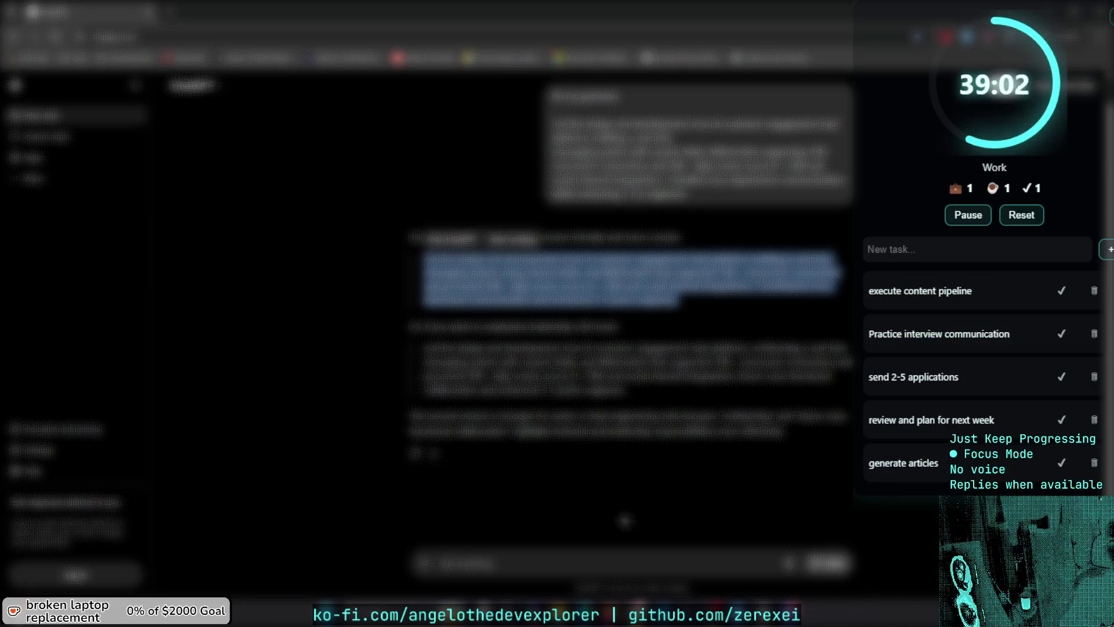
pyautogui.click(576, 571)
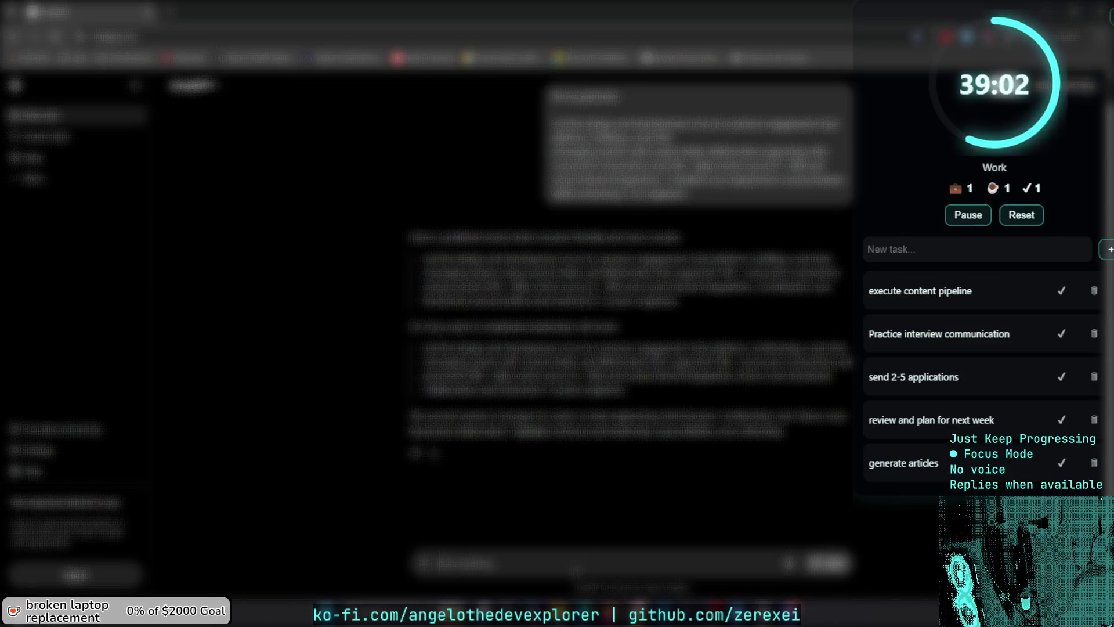
# Paste the drafted answer into ChatGPT, send it, then reply 'okay'.
pyautogui.hotkey('ctrl', 'v')
pyautogui.press('Return')
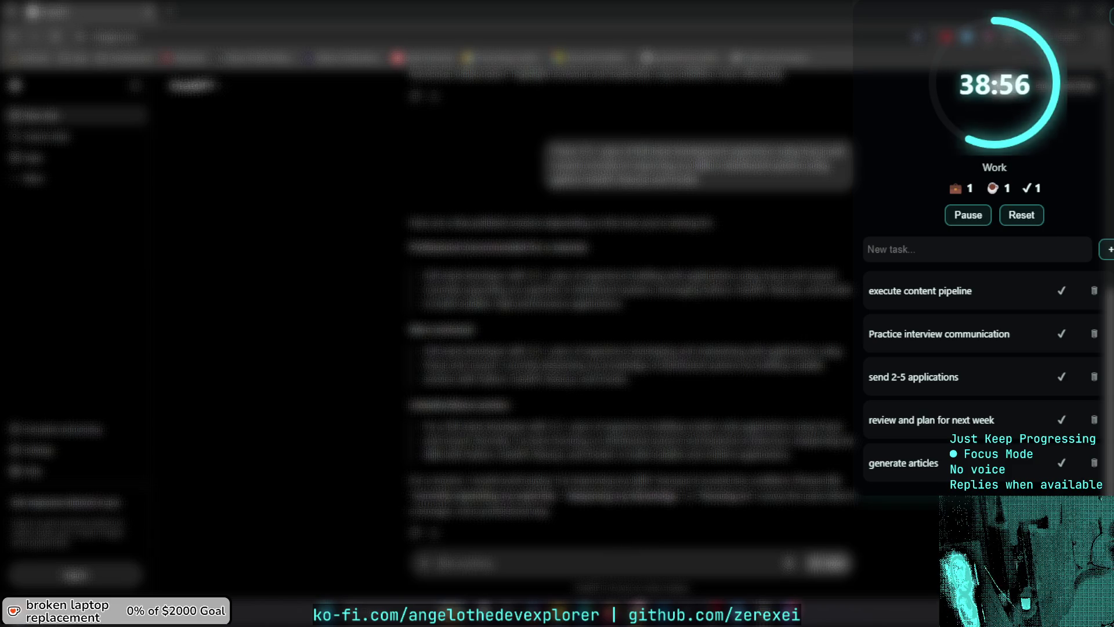
pyautogui.write('okay')
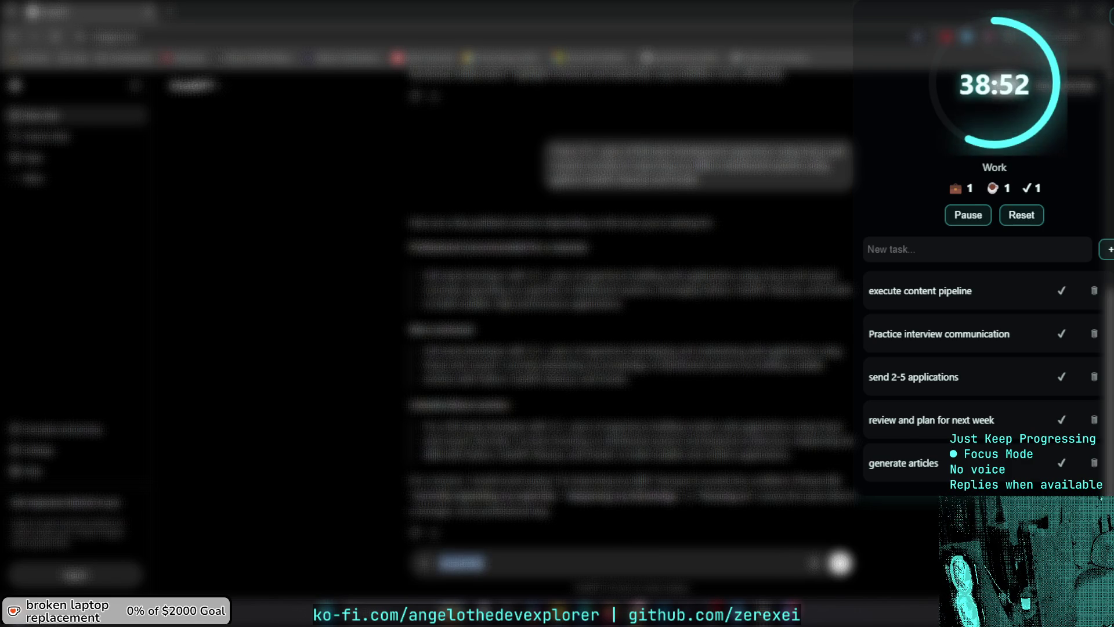
pyautogui.press('Return')
# Ask ChatGPT what it thinks about this app idea, then select the suggested answer paragraph.
pyautogui.write('okay')
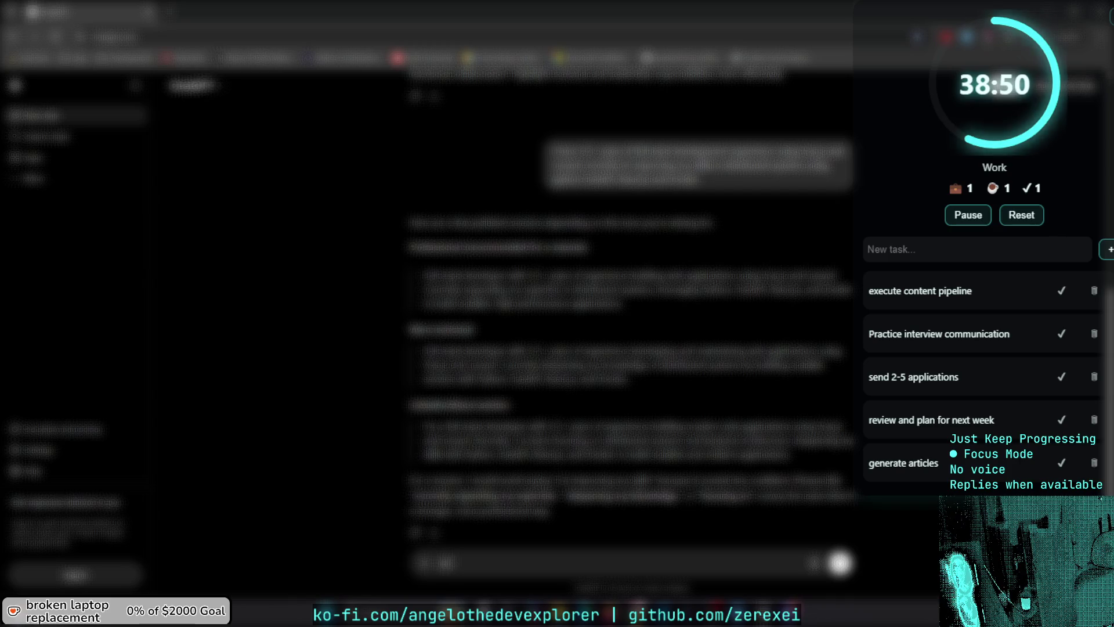
pyautogui.write(' so what')
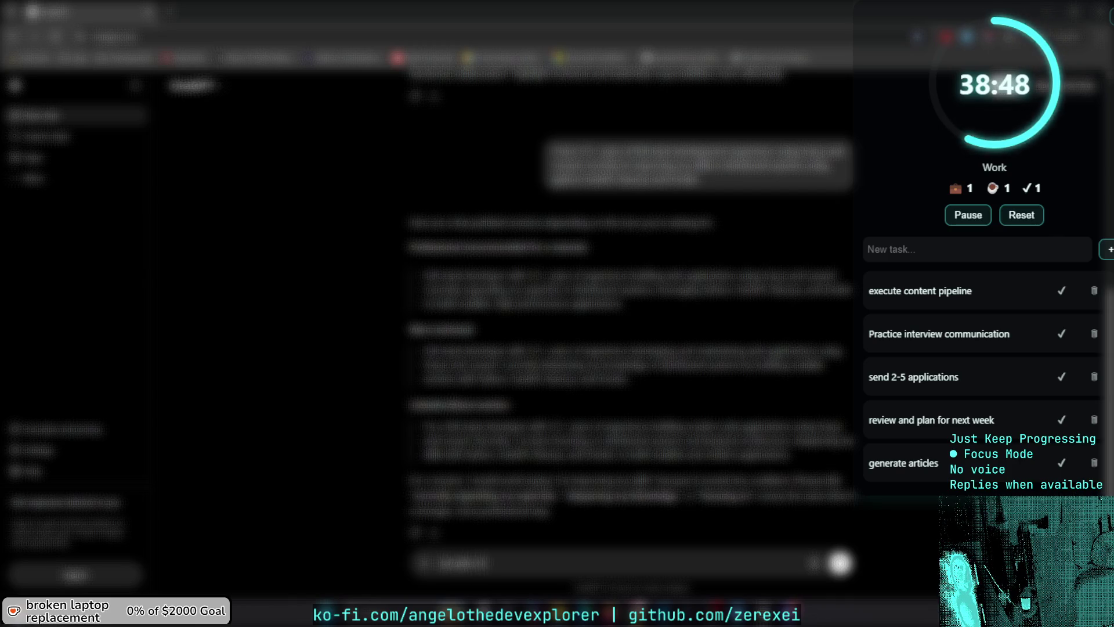
pyautogui.press('BackSpace')
pyautogui.press('BackSpace')
pyautogui.press('BackSpace')
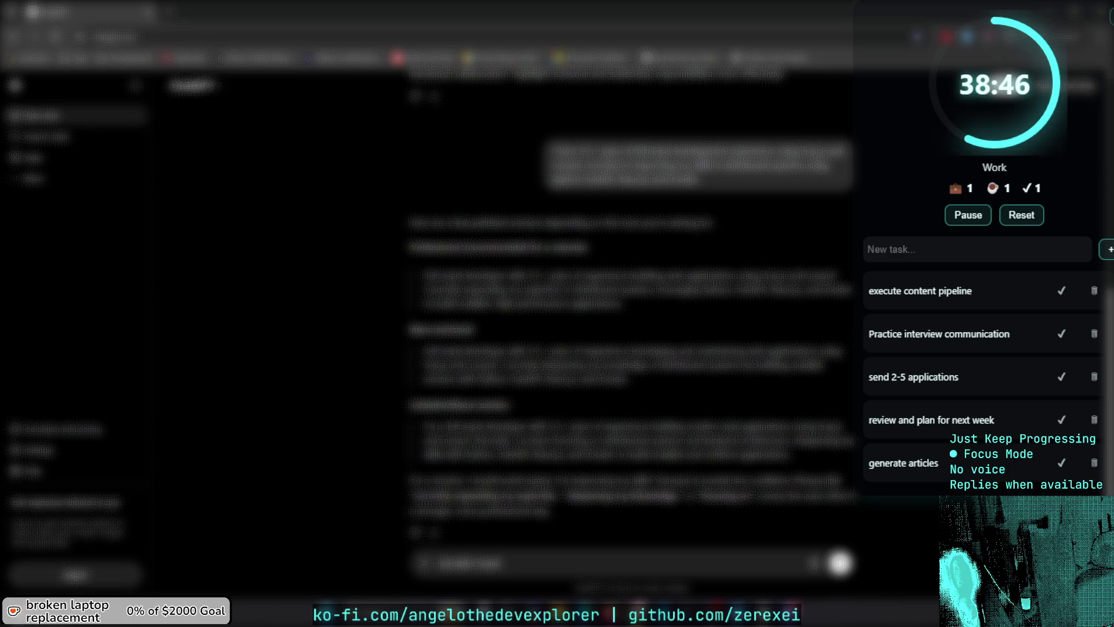
pyautogui.write('e')
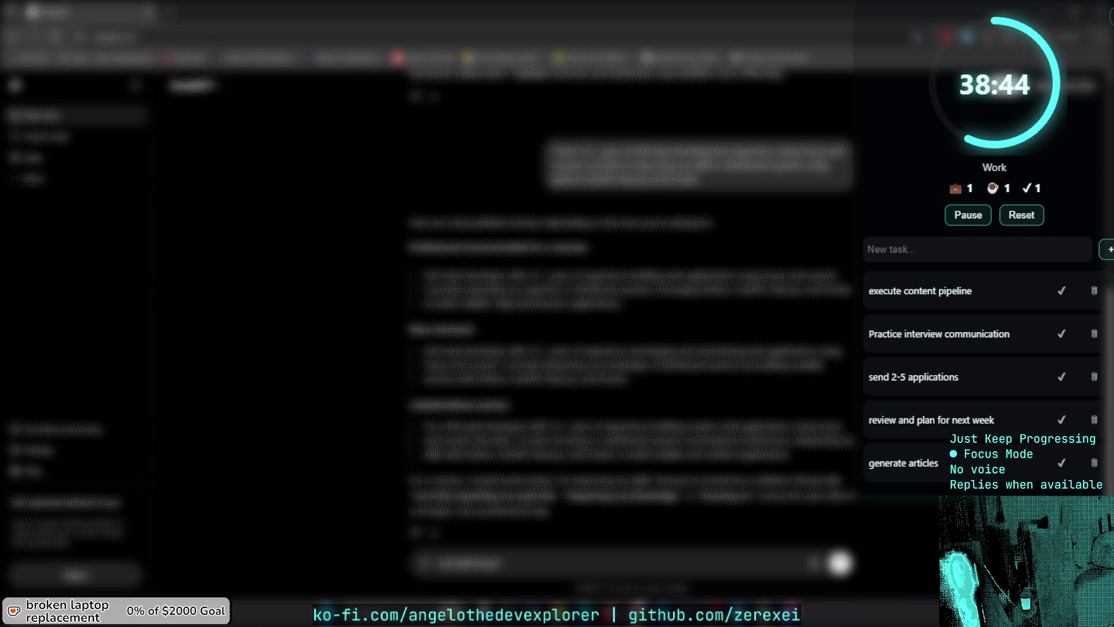
pyautogui.write(' do you think')
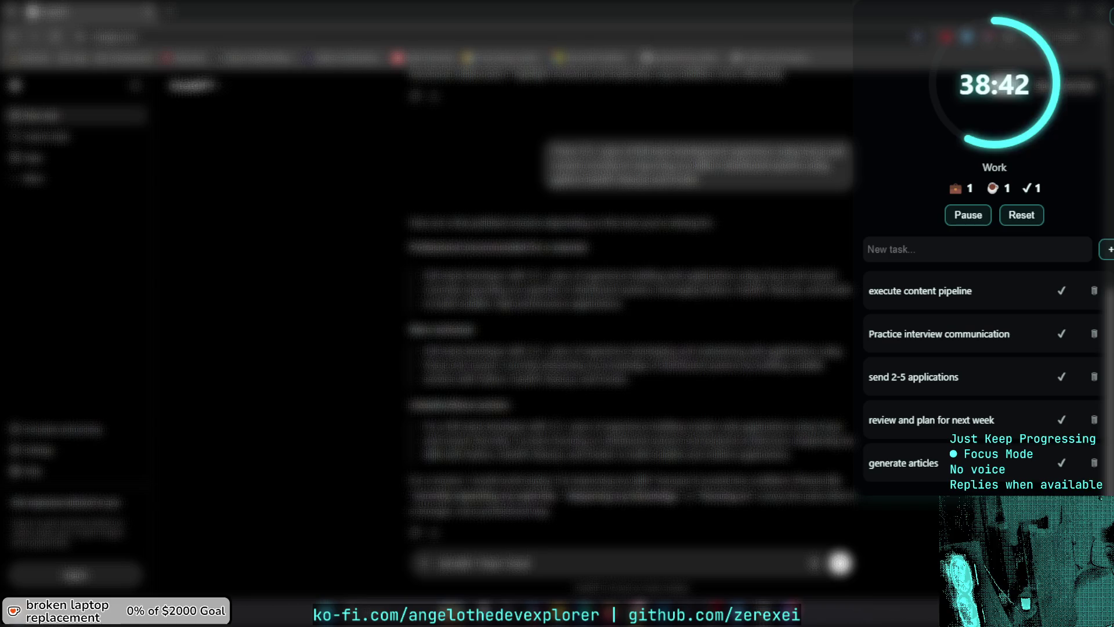
pyautogui.write(' about this app')
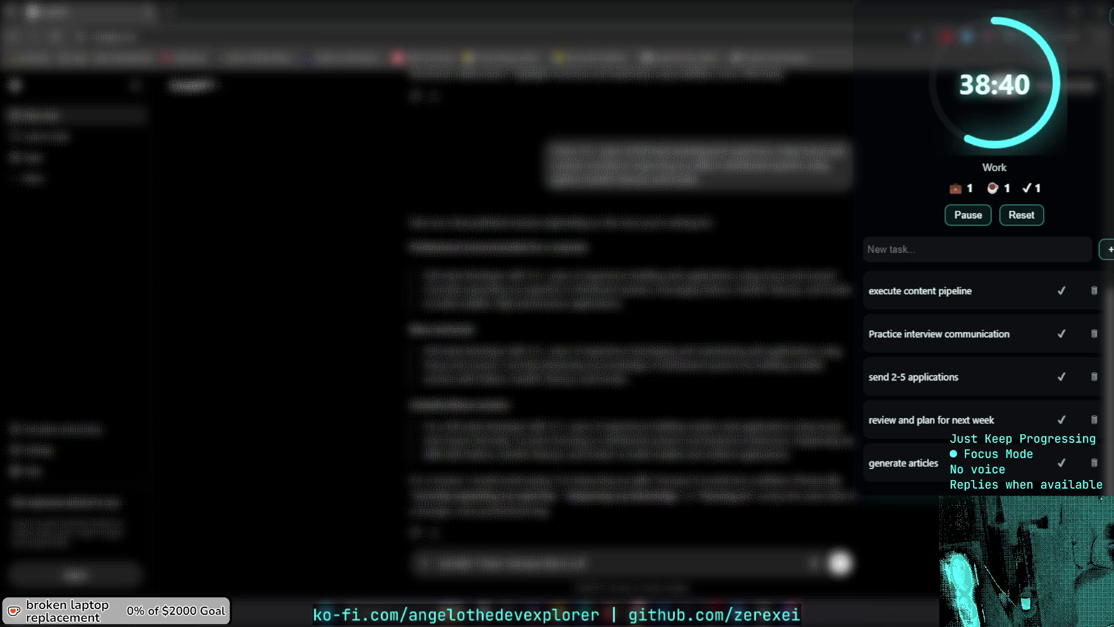
pyautogui.write(' idea')
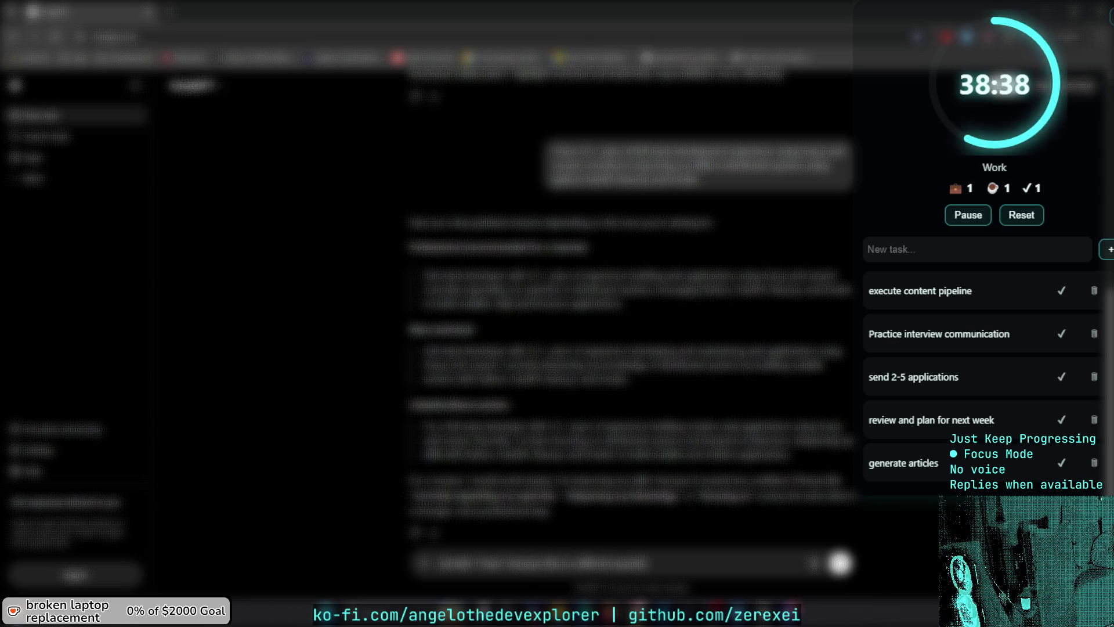
pyautogui.press('Return')
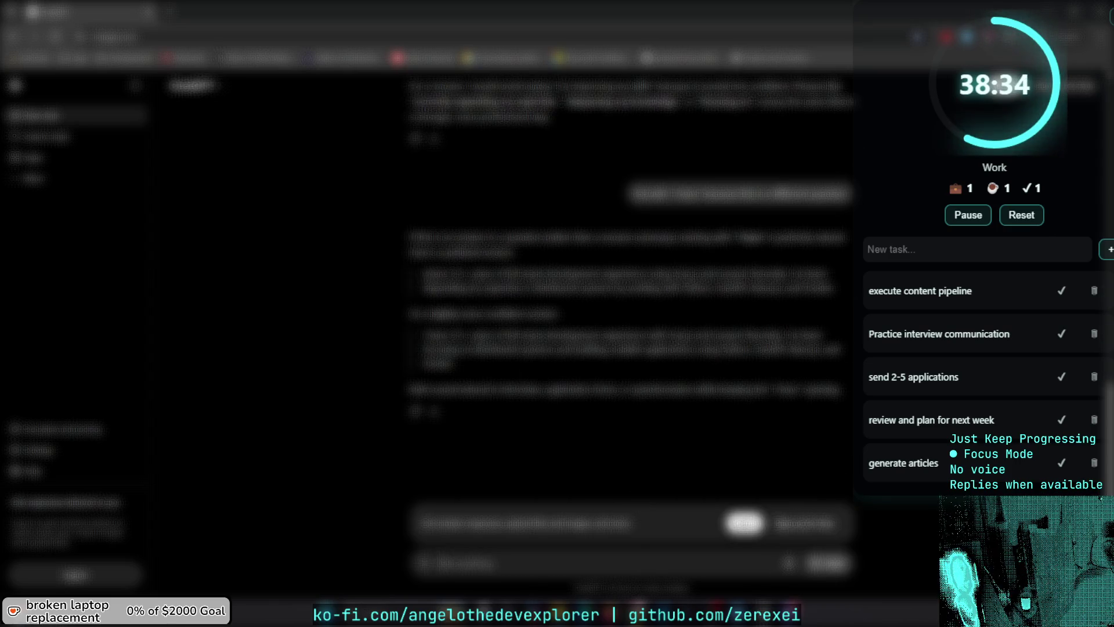
pyautogui.moveTo(422, 271)
pyautogui.mouseDown()
pyautogui.moveTo(824, 274)
pyautogui.moveTo(836, 291)
pyautogui.mouseUp()
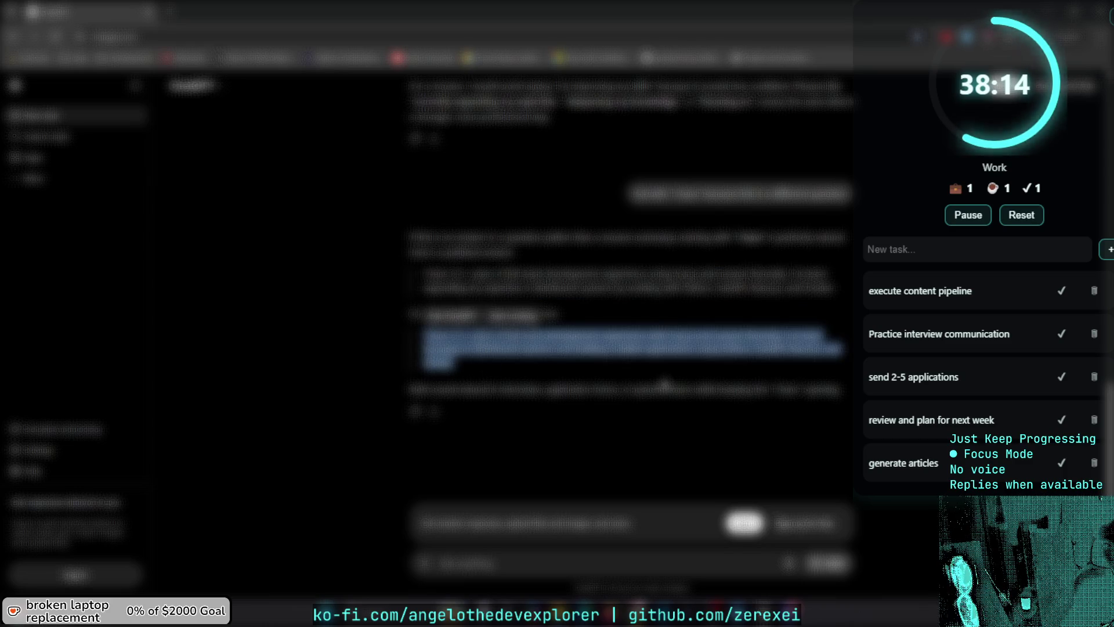
pyautogui.hotkey('alt', 'Tab')
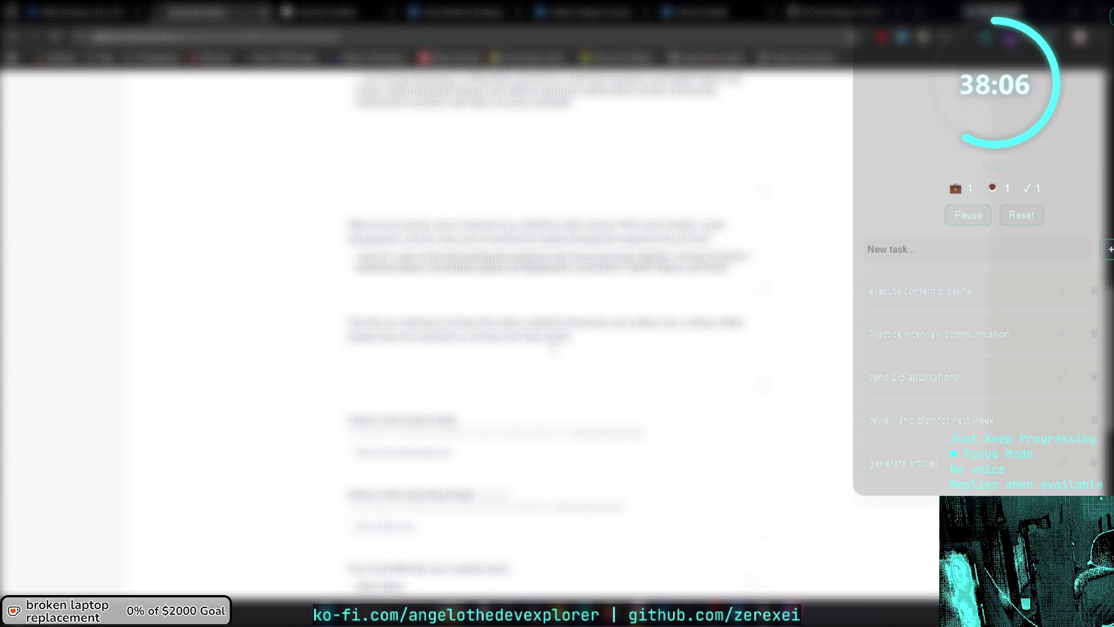
# Replace the selected phrase in the software experience answer with the word 'content'.
pyautogui.moveTo(553, 267); pyautogui.dragTo(593, 267)
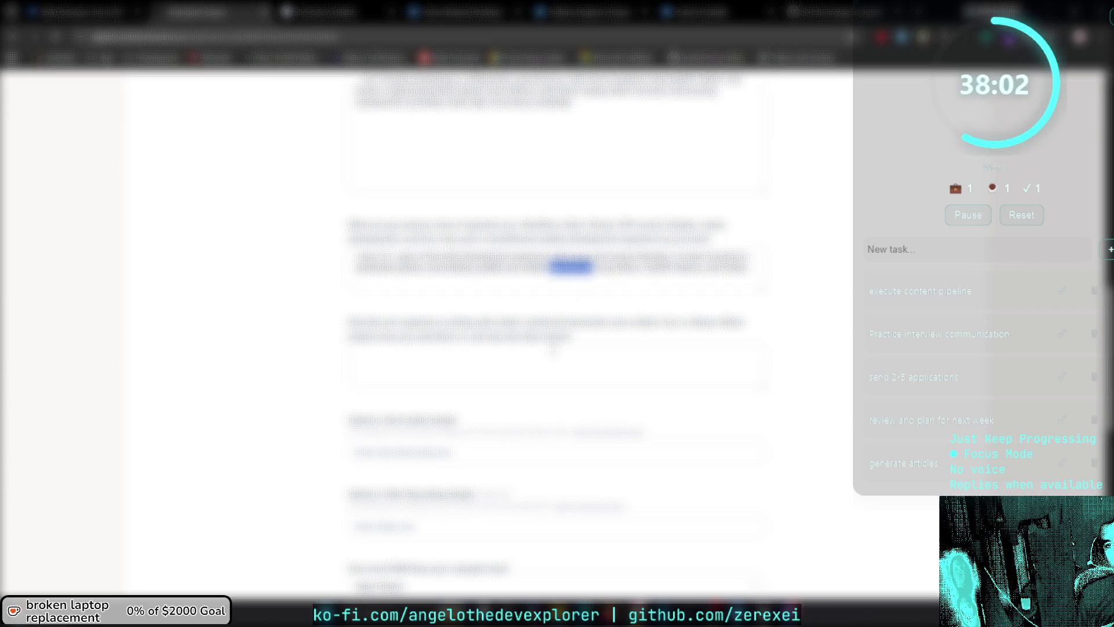
pyautogui.write('text')
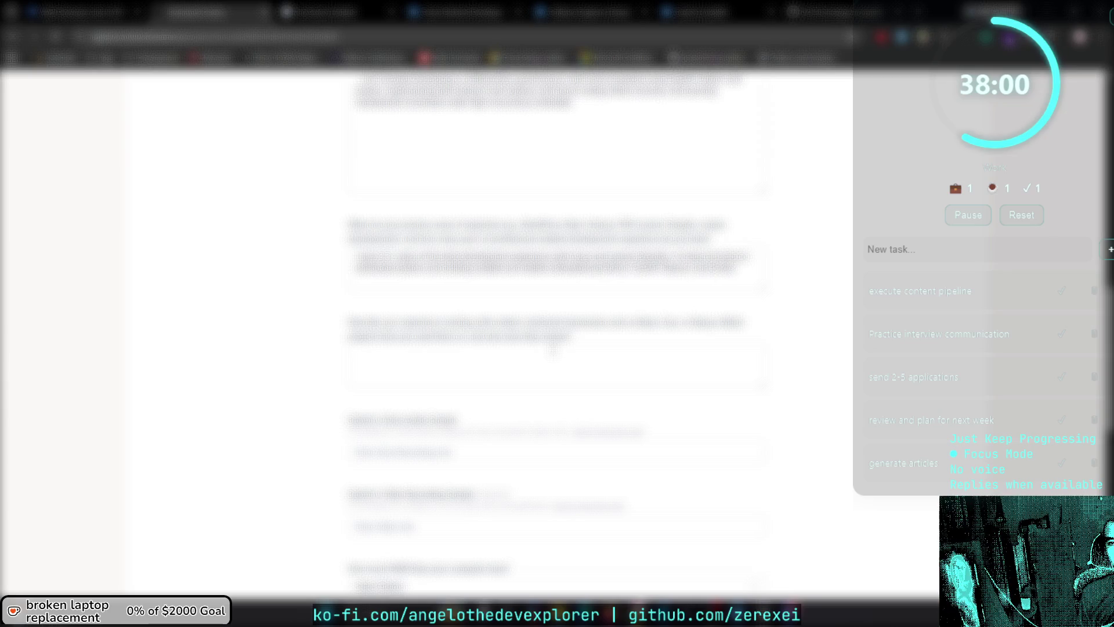
pyautogui.press('BackSpace')
pyautogui.press('BackSpace')
pyautogui.press('BackSpace')
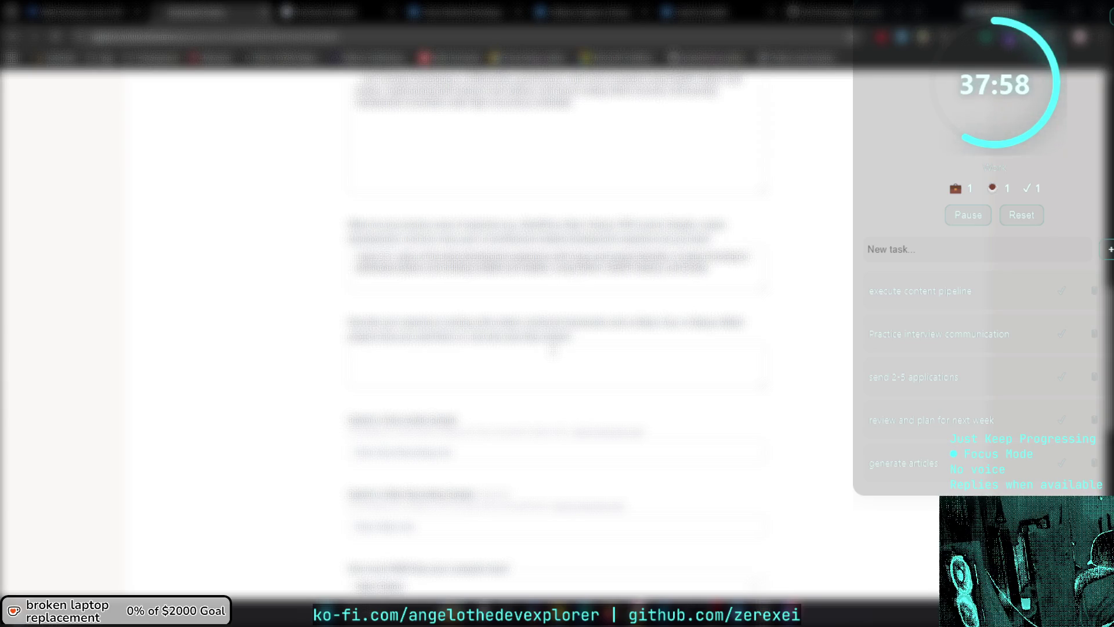
pyautogui.write('content')
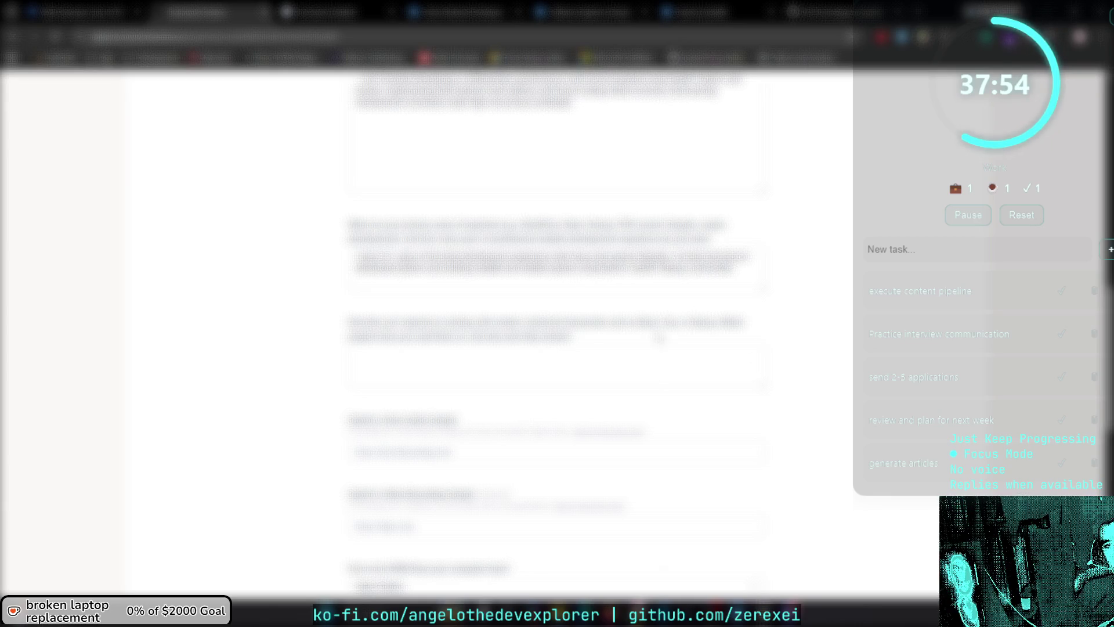
# Answer the free-text question: London, UK, remote/hybrid roles preferred, wanting to contribute to the company's products and mission.
pyautogui.scroll(-1, 659, 338)
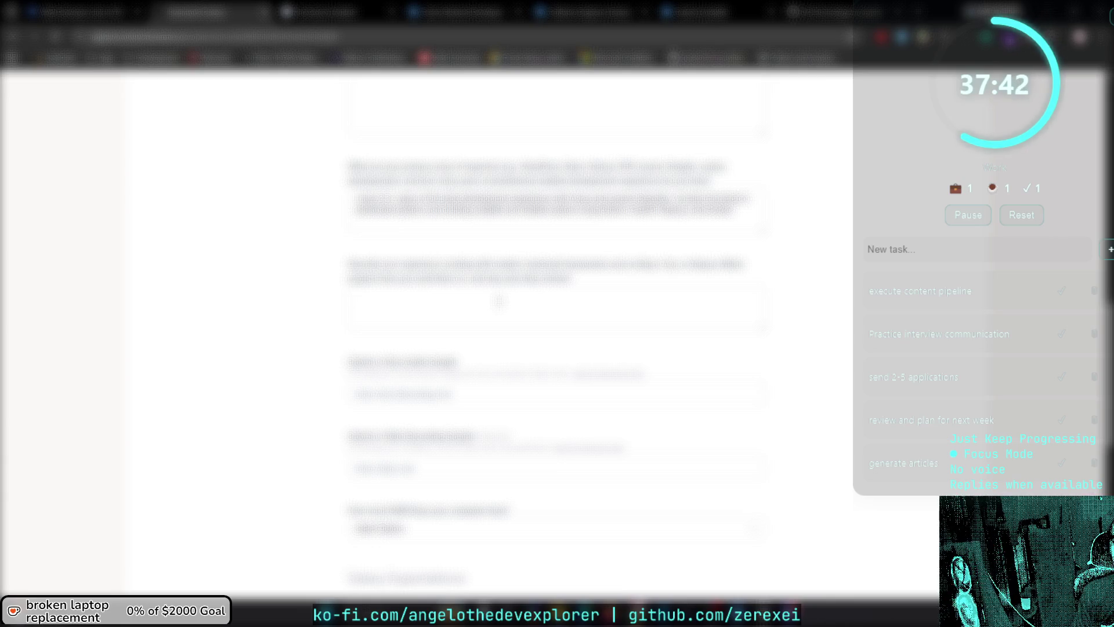
pyautogui.write('London, UK')
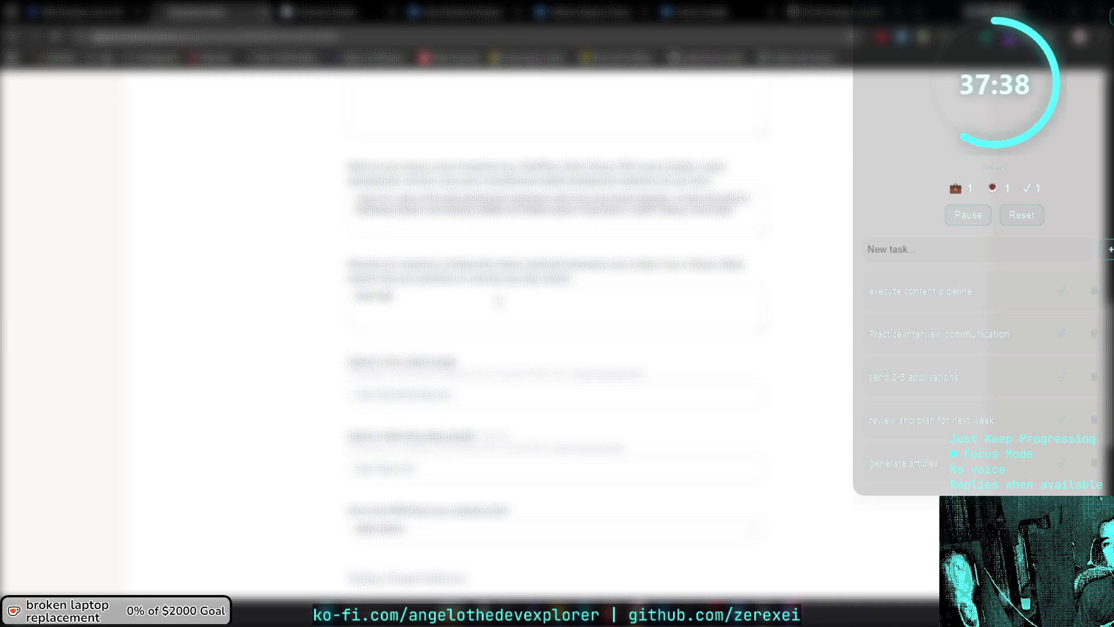
pyautogui.write(' Remote')
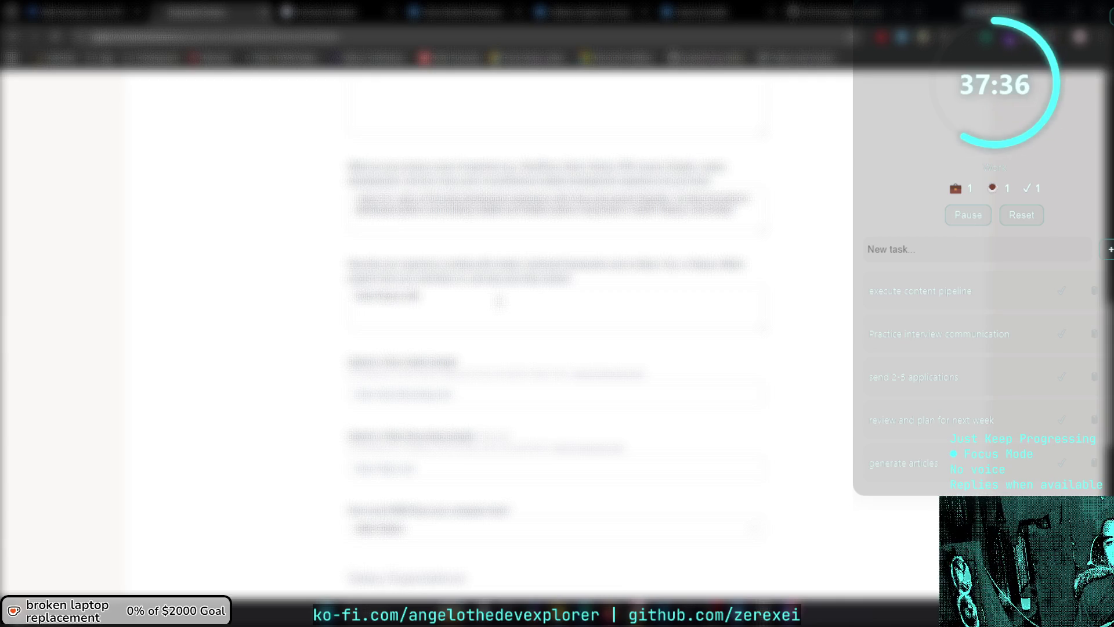
pyautogui.write(' Hybrid, On-site')
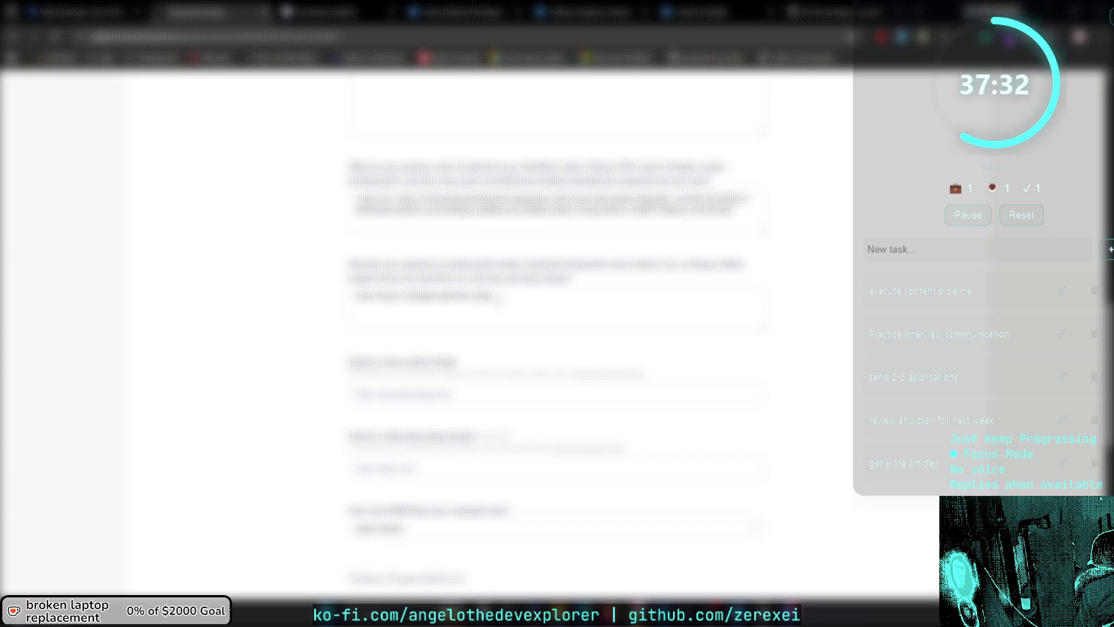
pyautogui.write(' etc')
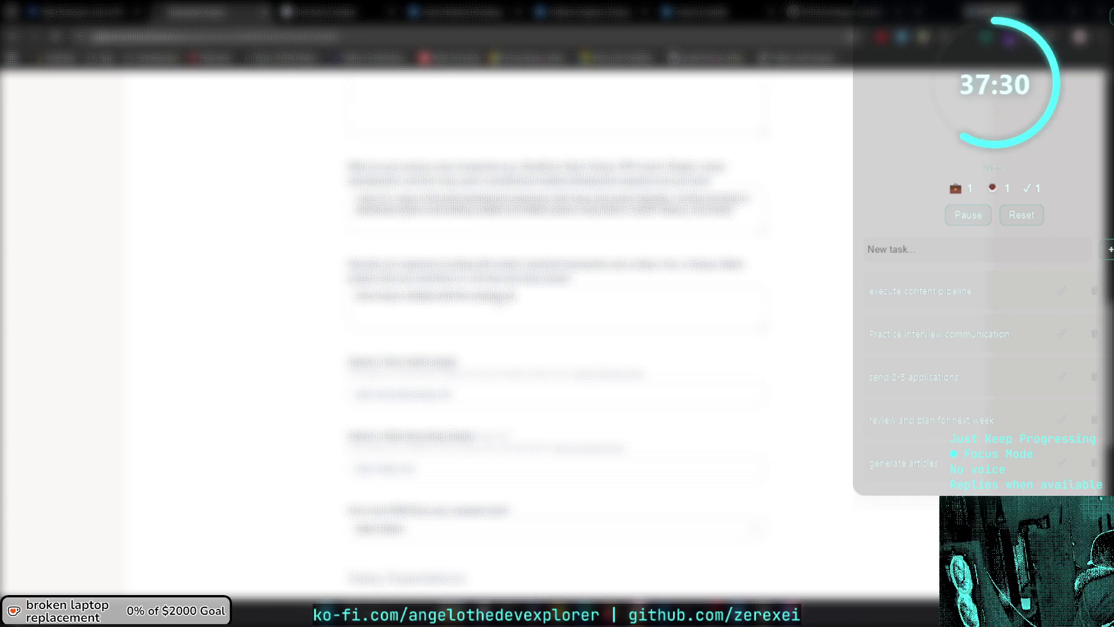
pyautogui.write(' preferred')
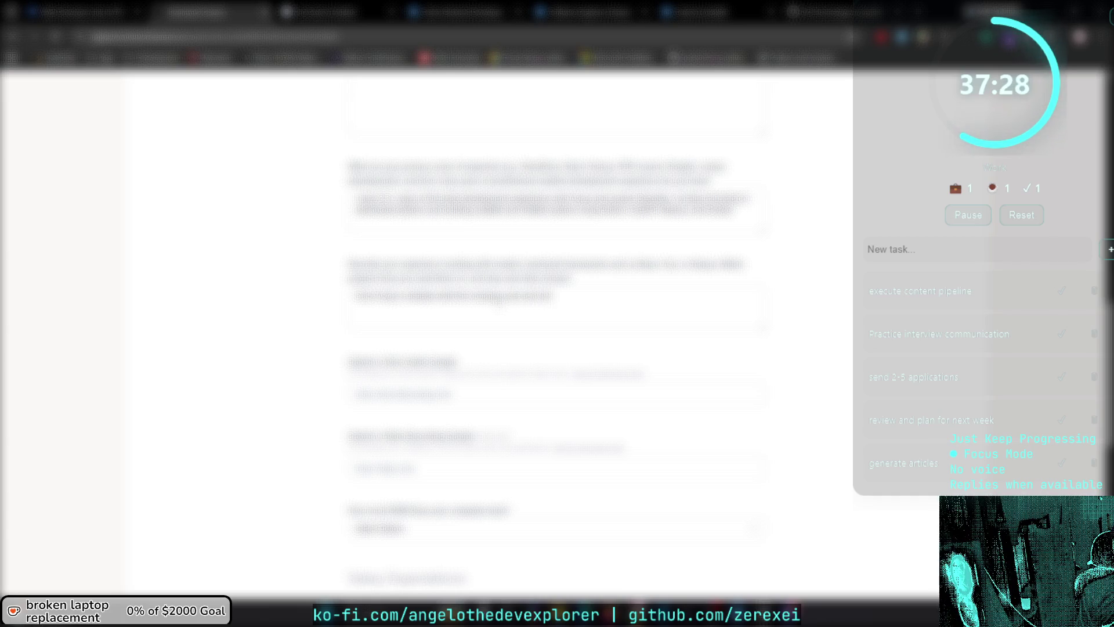
pyautogui.write(' roles')
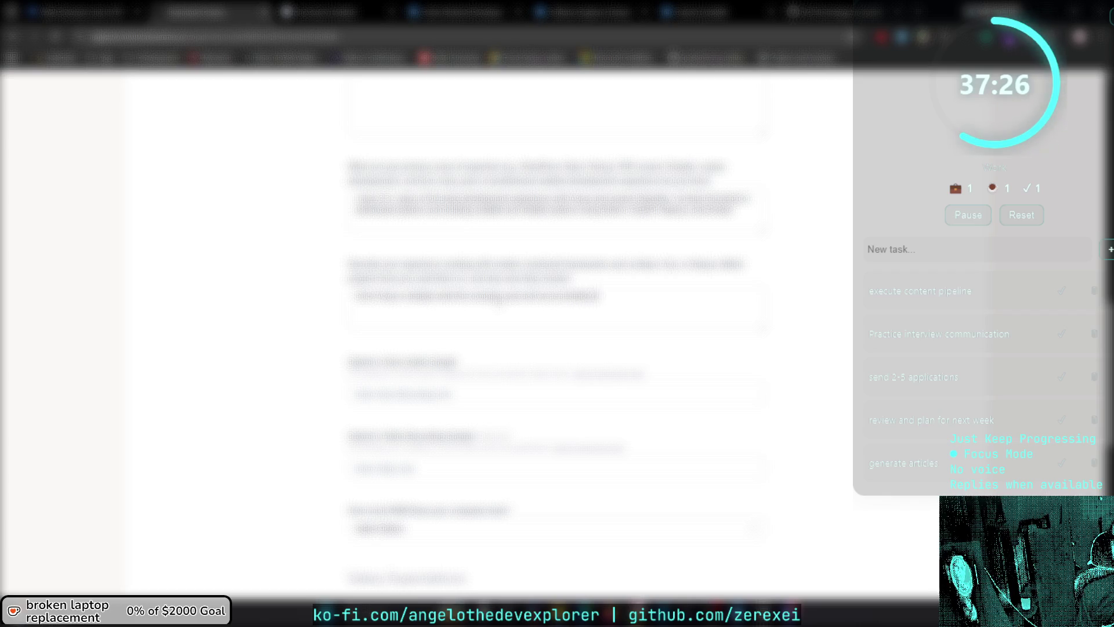
pyautogui.write(' (remote)')
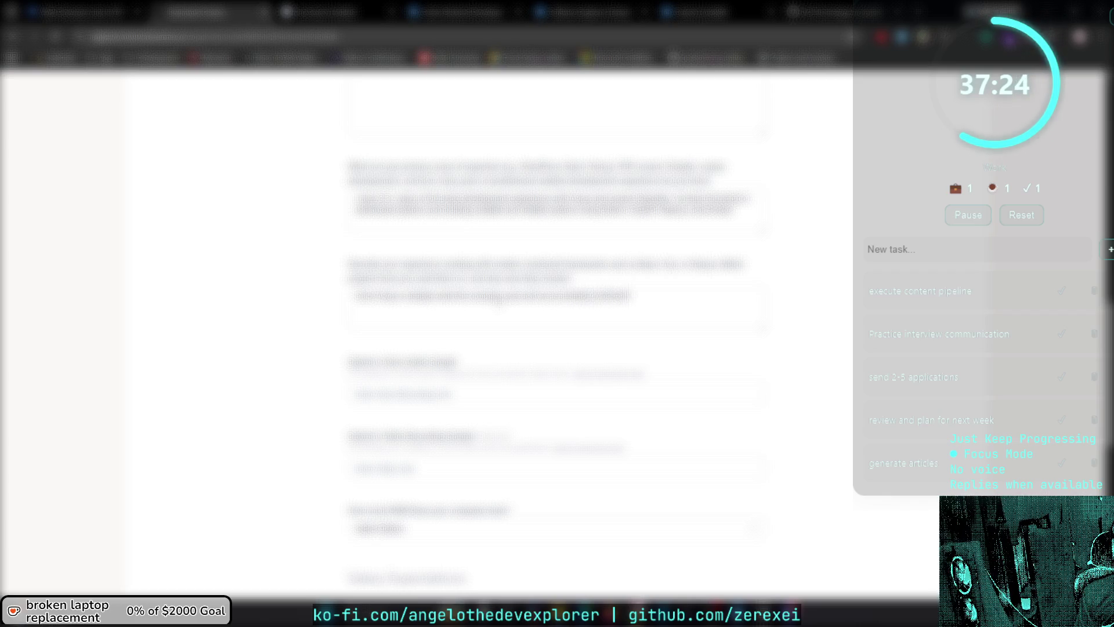
pyautogui.write(' only')
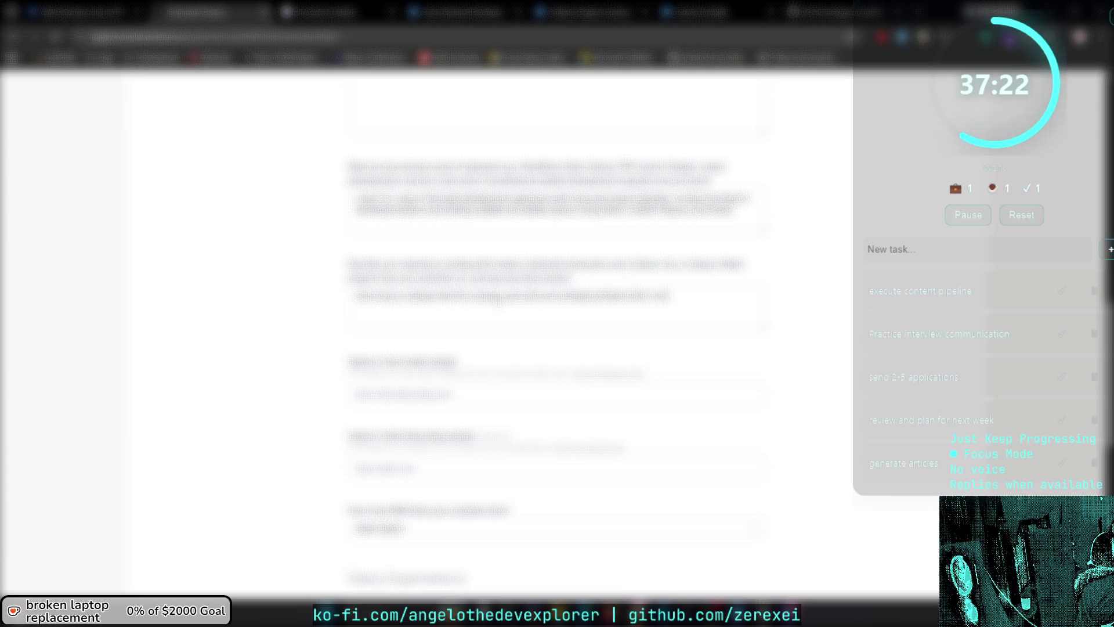
pyautogui.write(' and')
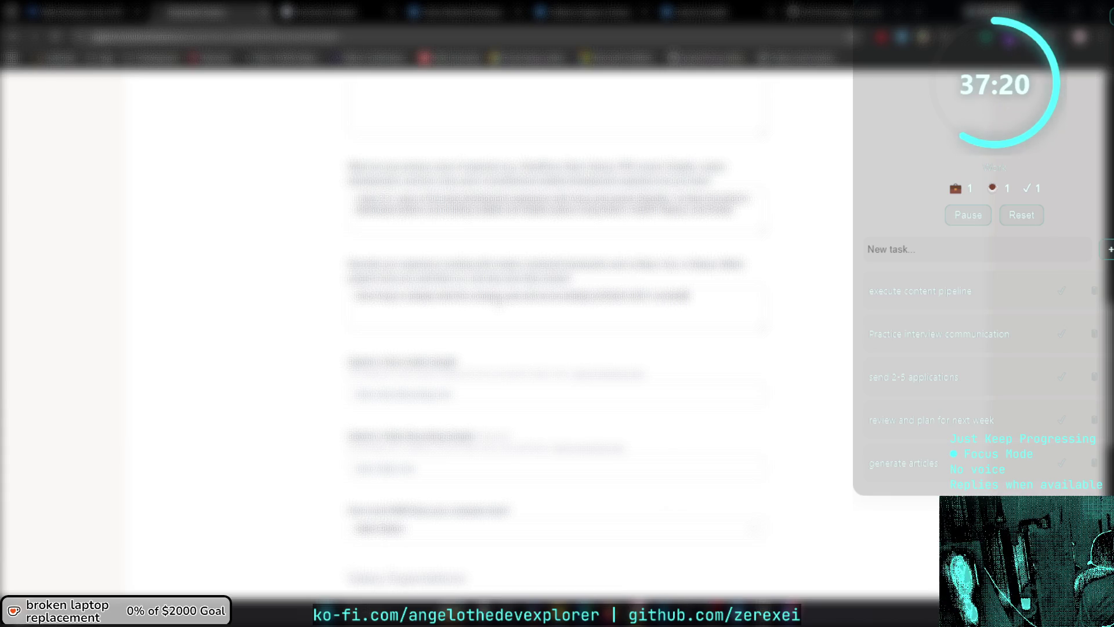
pyautogui.write(' hybrid roles')
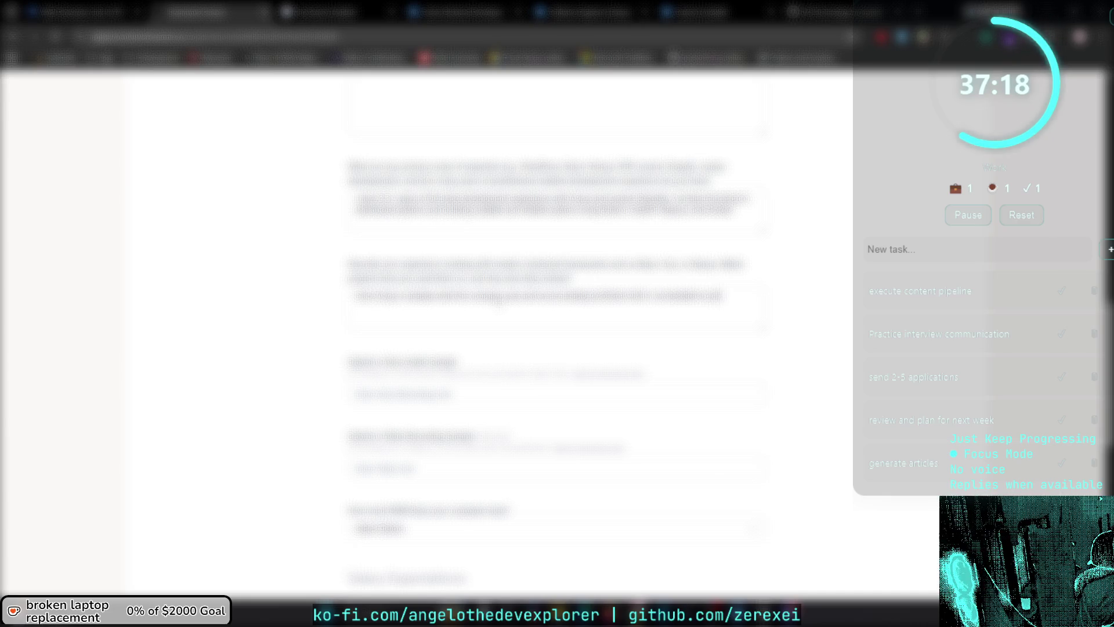
pyautogui.write(' remote')
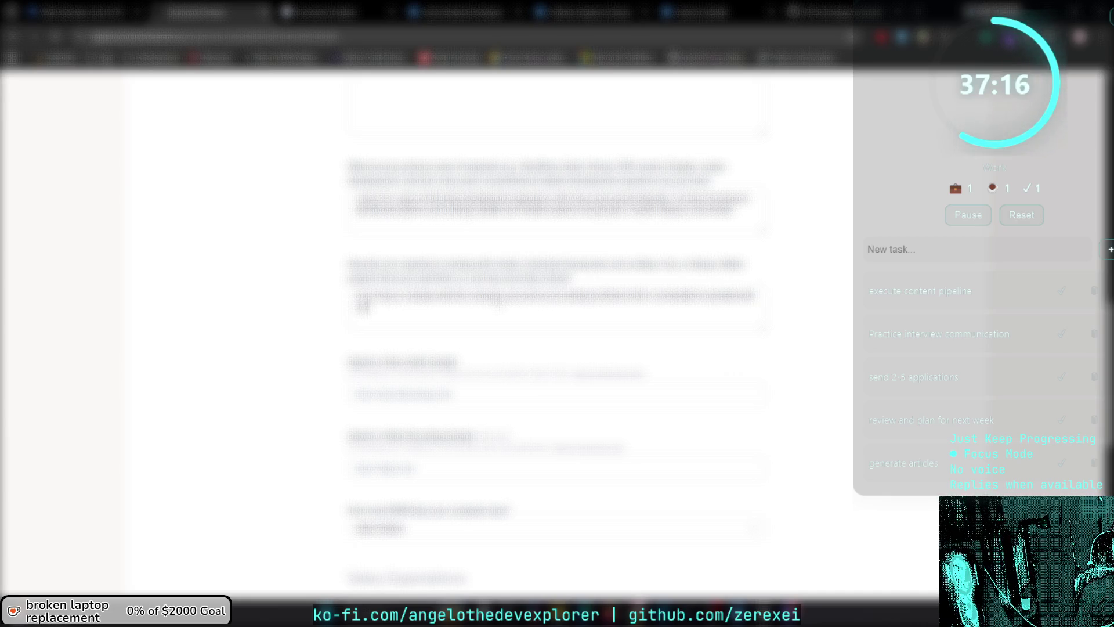
pyautogui.write(' work.')
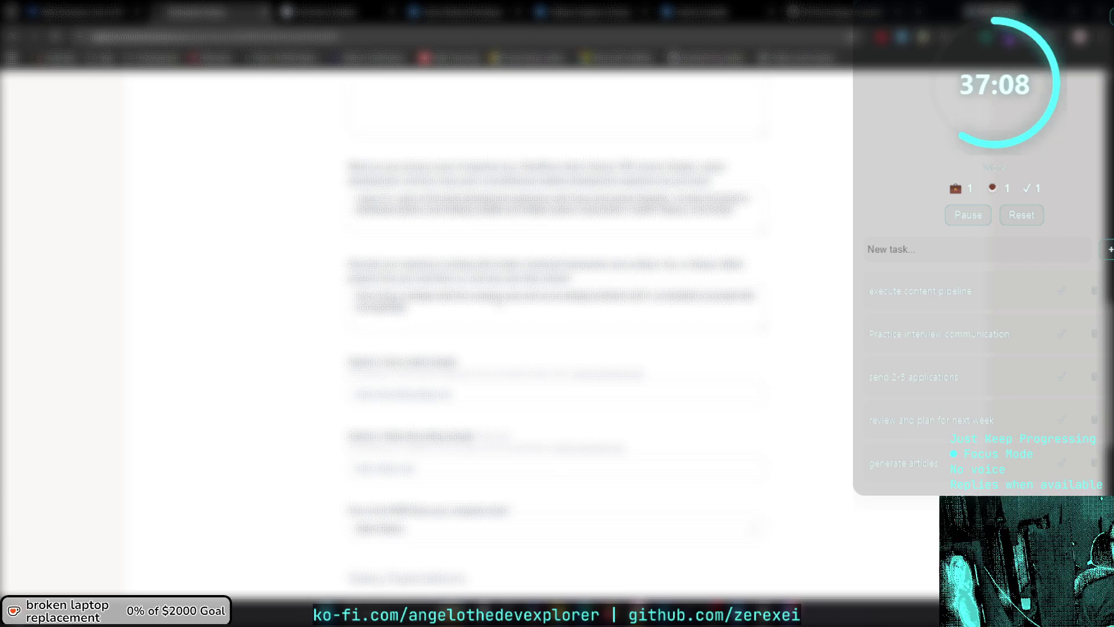
pyautogui.write('ing to contribute')
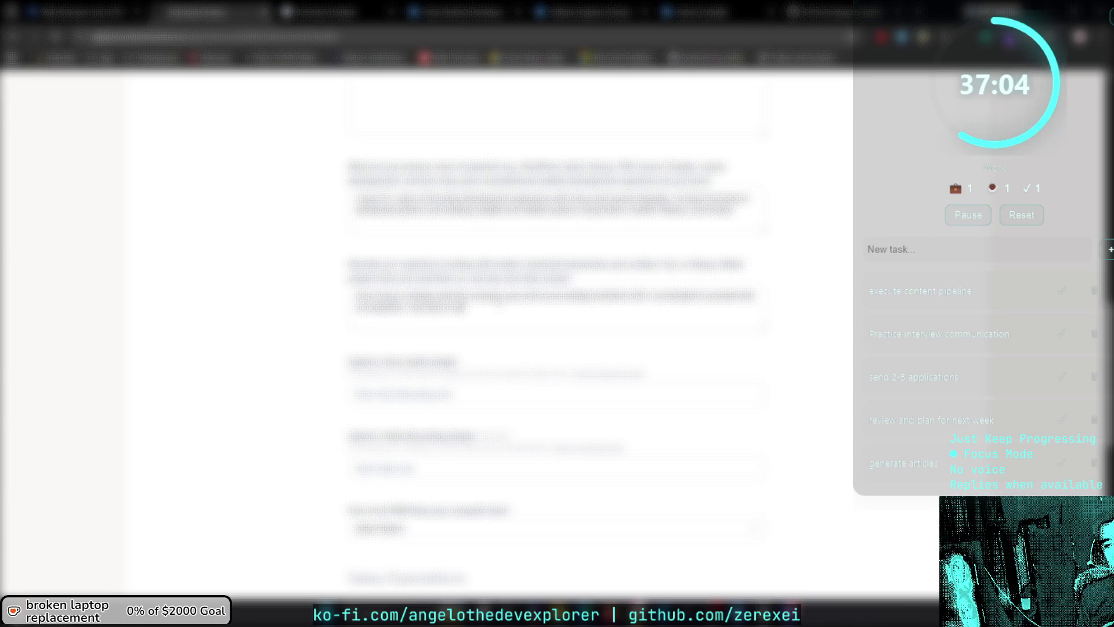
pyautogui.write(' to')
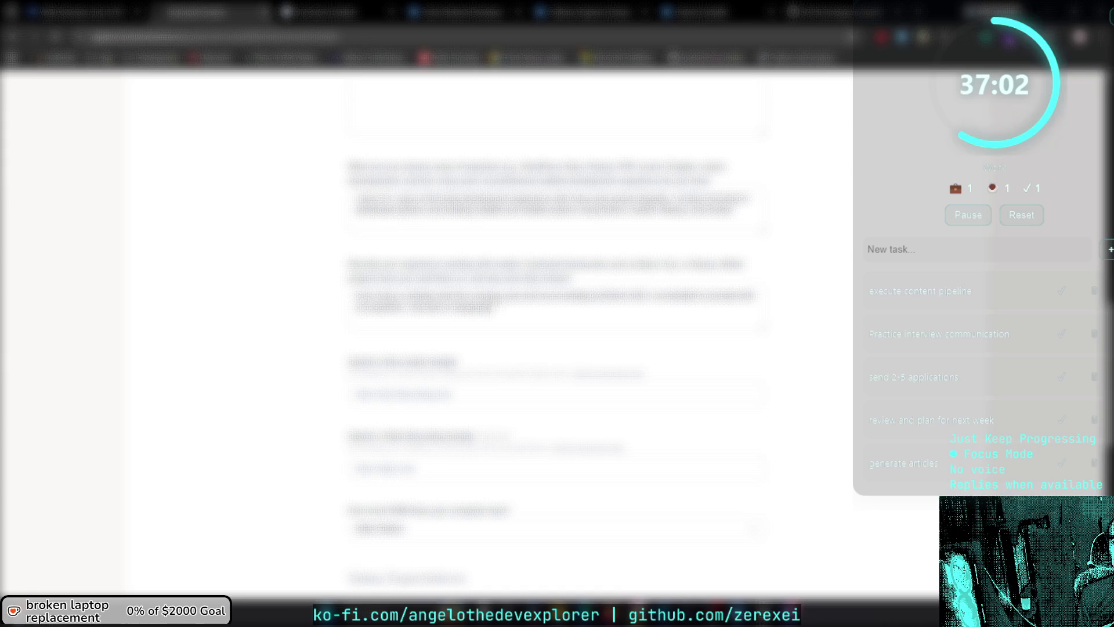
pyautogui.write(' the')
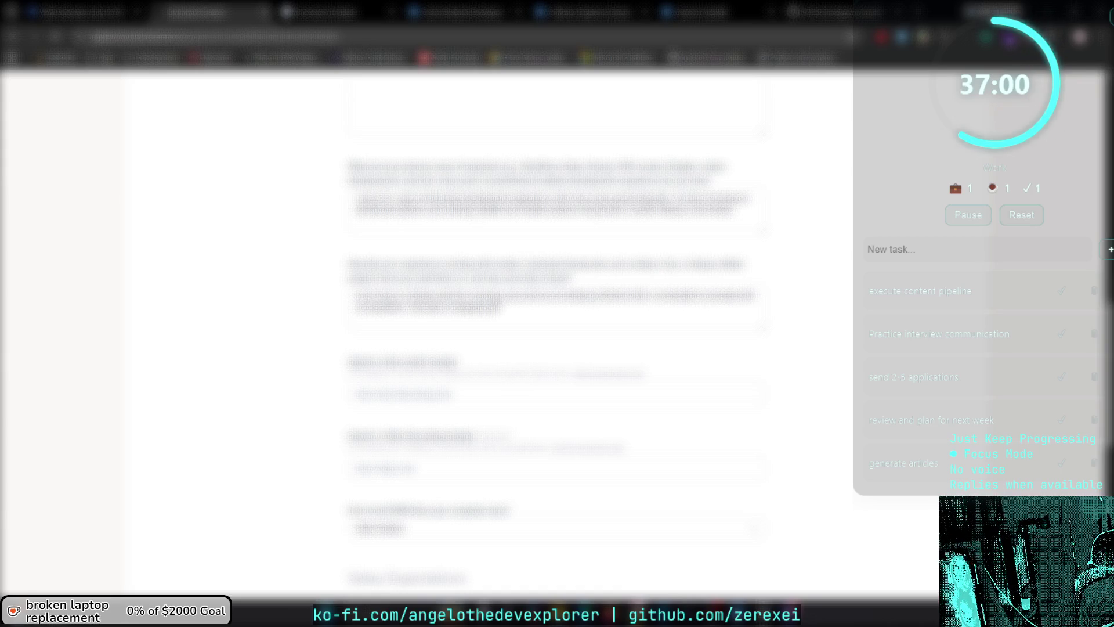
pyautogui.write(' company and their')
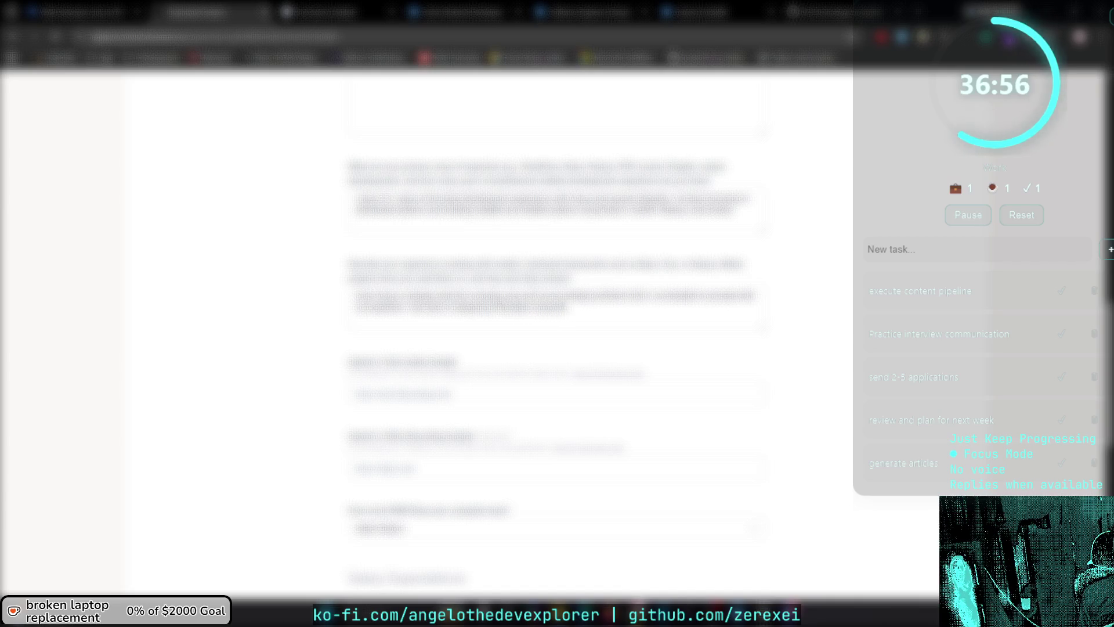
pyautogui.write(' products and values and mission statement to generate content for posts')
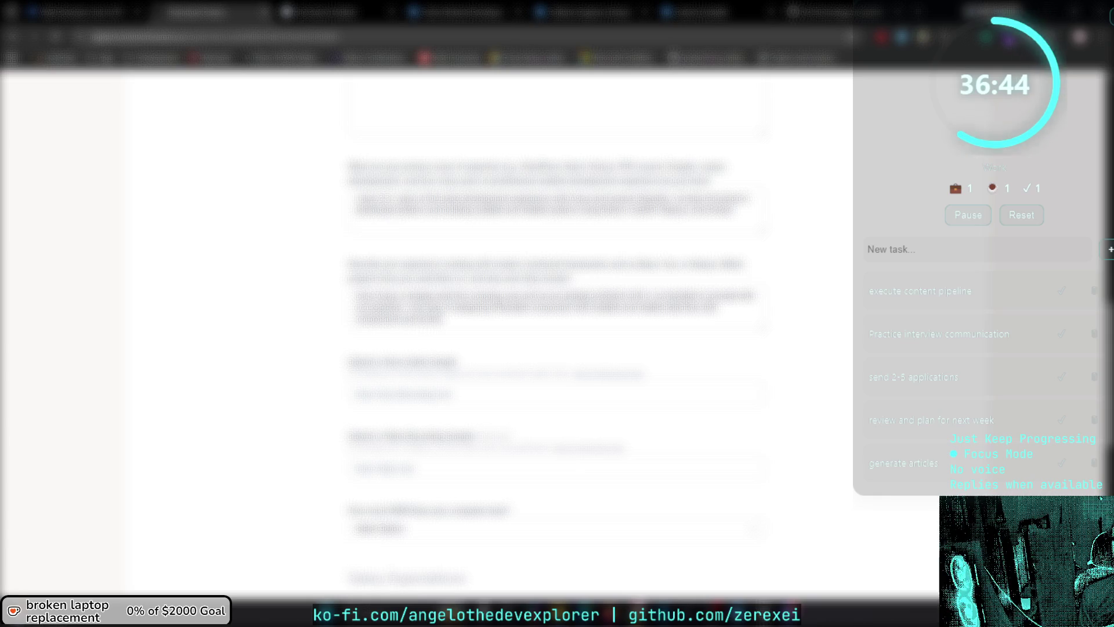
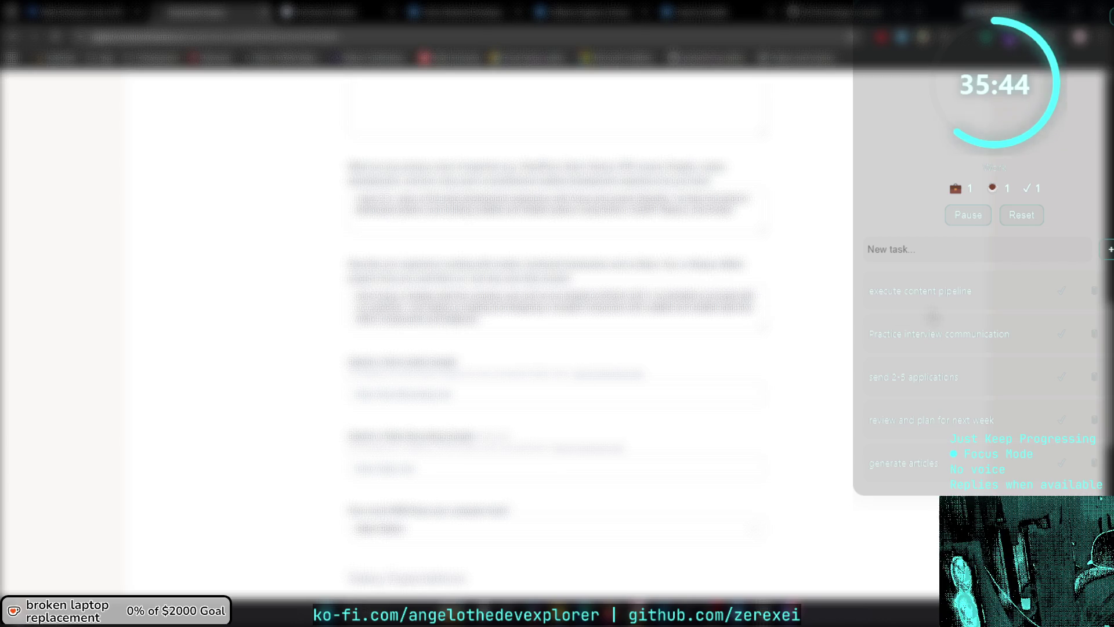
# Review the application form and open the voice recording instructions link in a new tab.
pyautogui.scroll(-2, 932, 316)
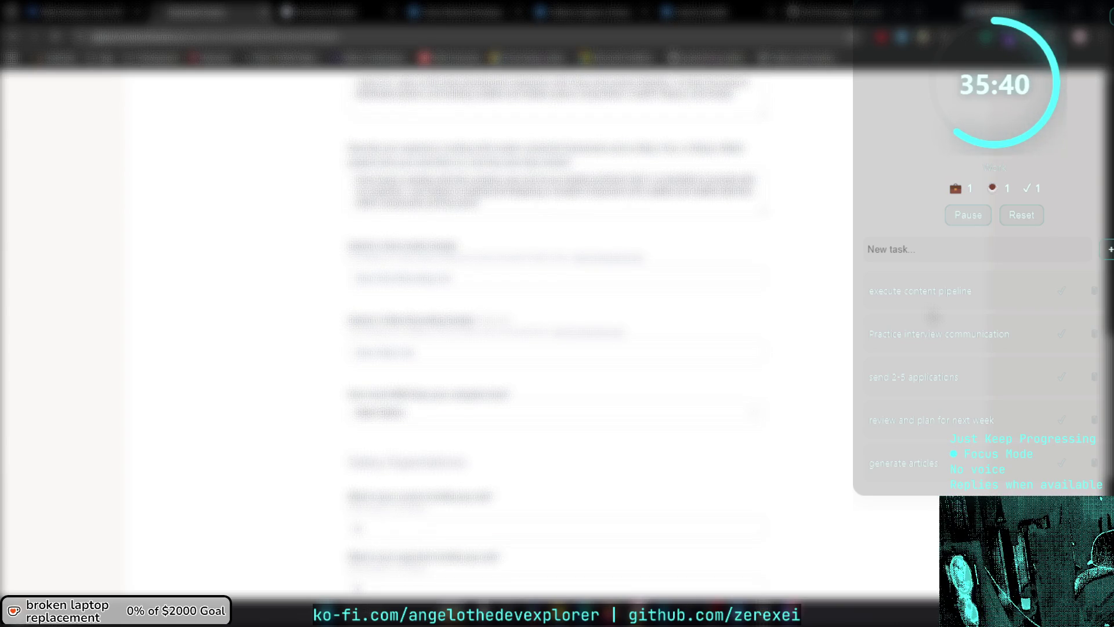
pyautogui.scroll(-2, 932, 316)
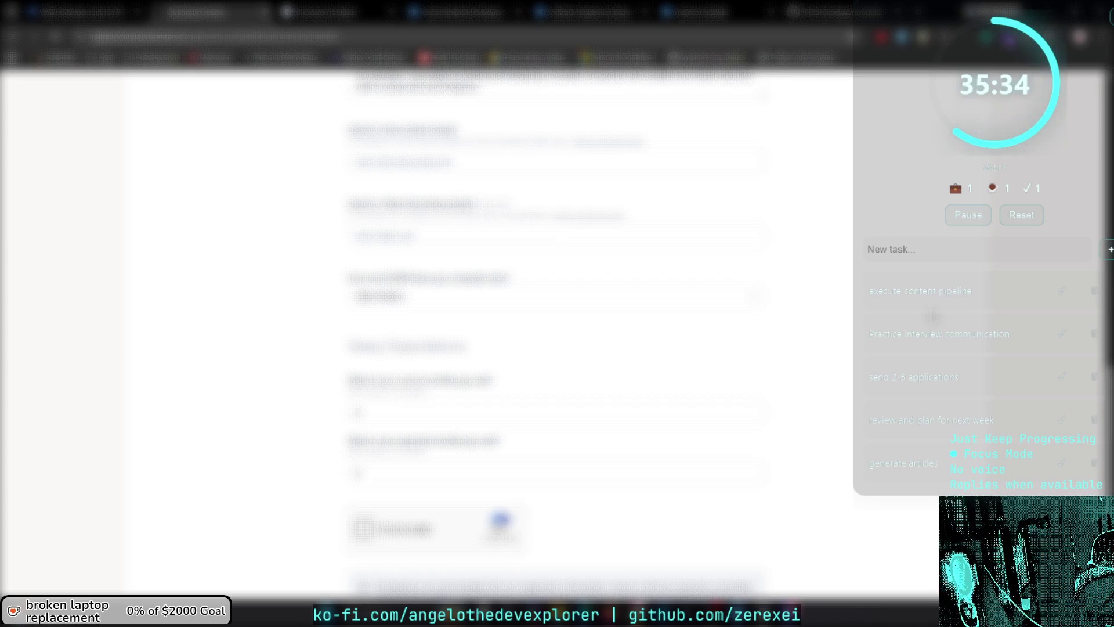
pyautogui.scroll(3, 557, 334)
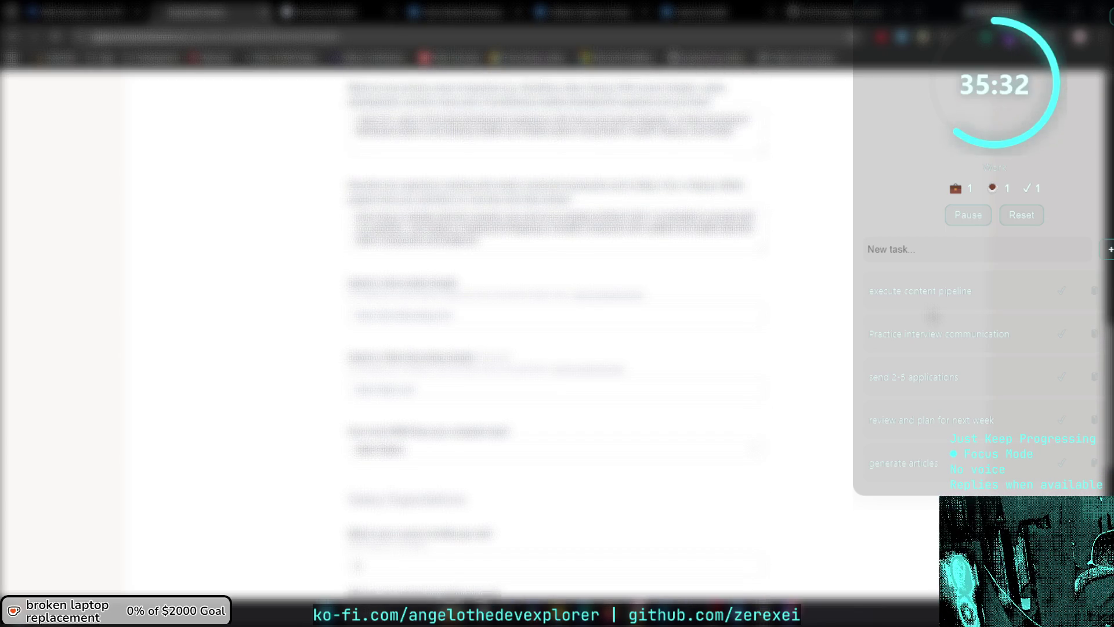
pyautogui.scroll(-1, 557, 333)
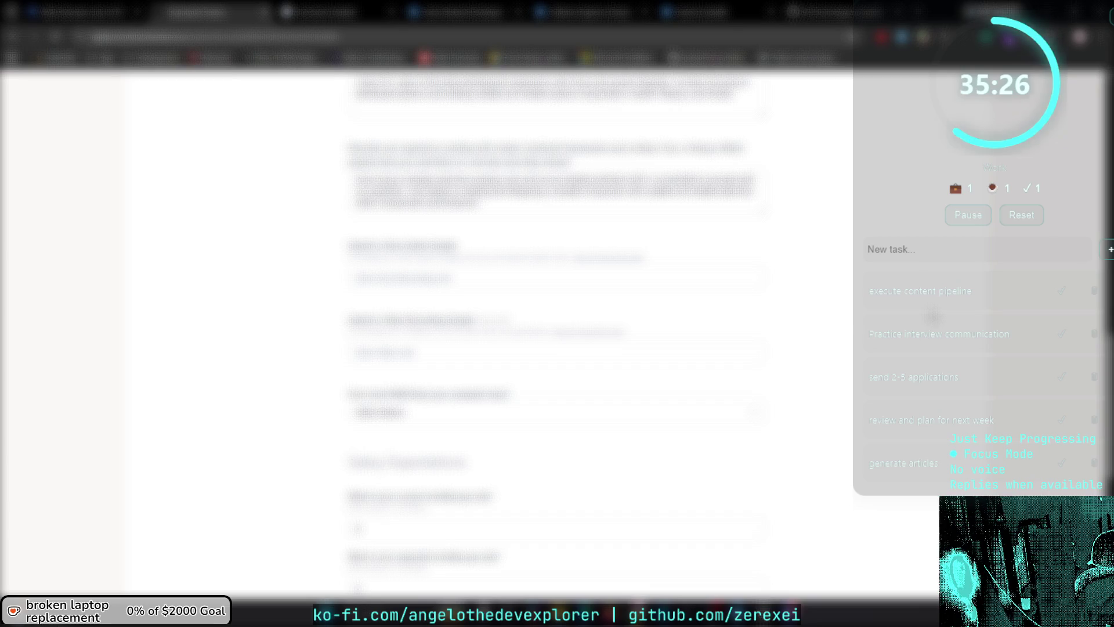
pyautogui.click(604, 259)
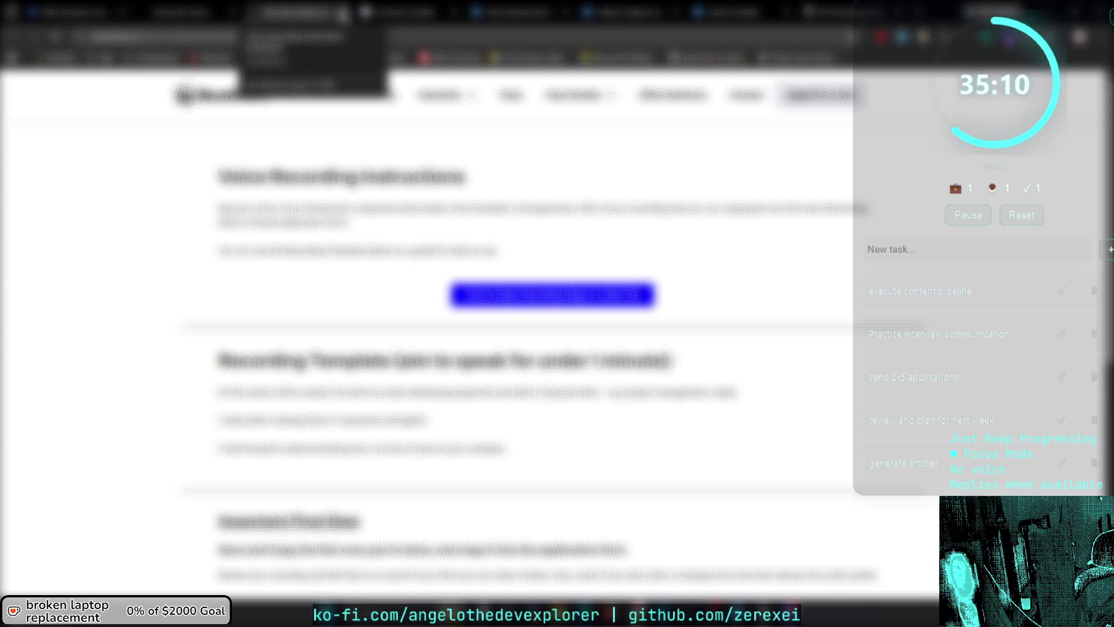
# Close the instructions tab and enter 000 and 100 in the two salary fields.
pyautogui.click(342, 13)
pyautogui.scroll(-2, 557, 314)
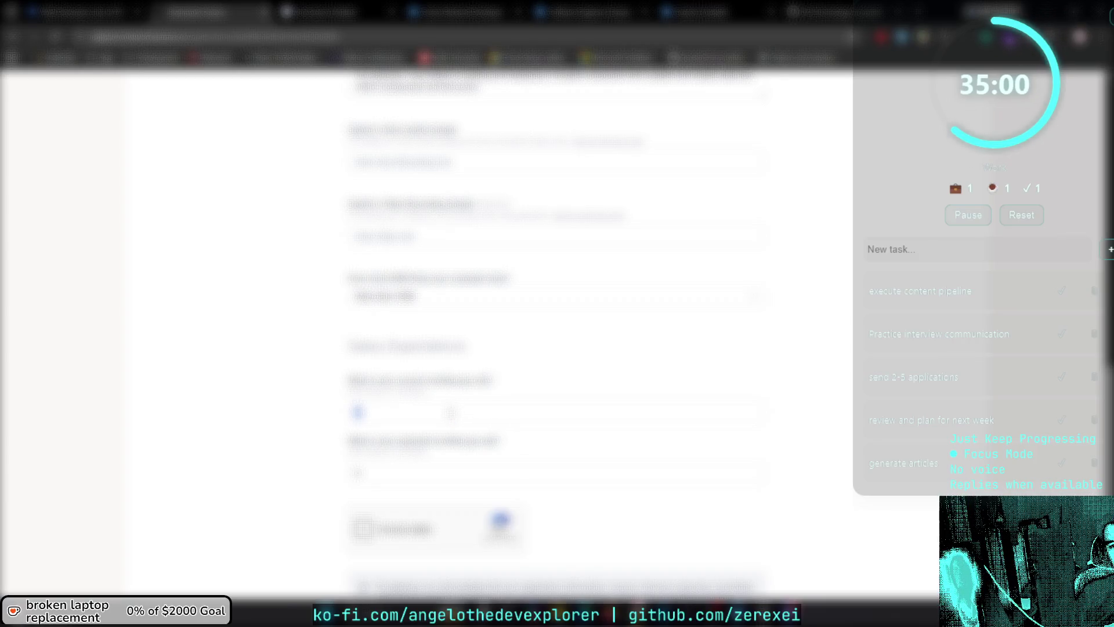
pyautogui.write('000')
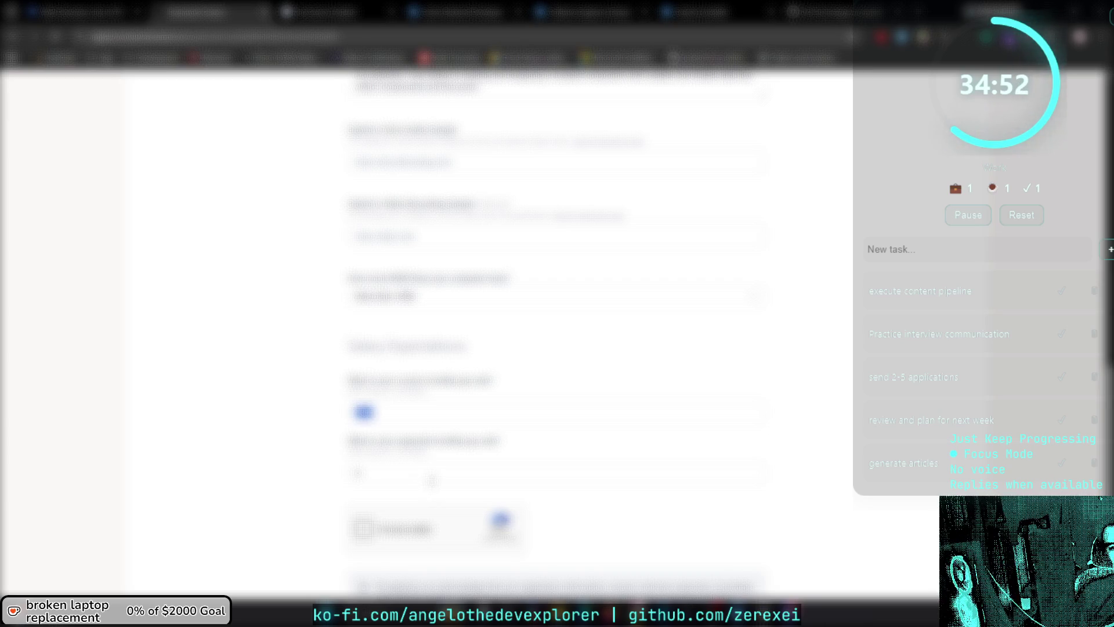
pyautogui.write('100')
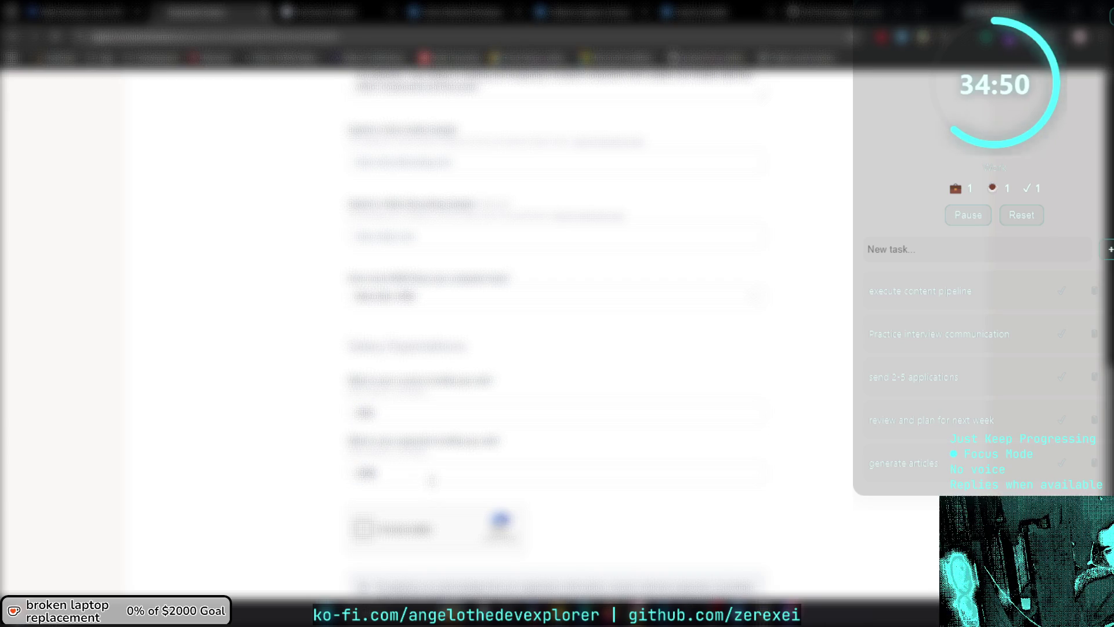
# Tick the reCAPTCHA robot check, then bring up the Gmail inbox.
pyautogui.hotkey('ctrl', 'a')
pyautogui.click(365, 412)
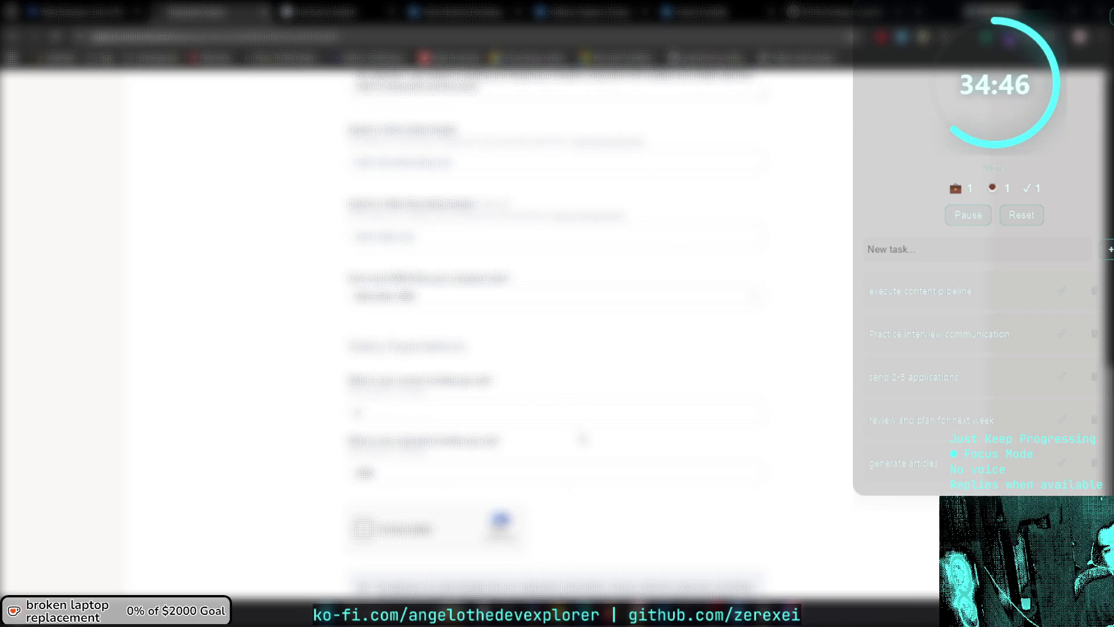
pyautogui.scroll(-1, 582, 438)
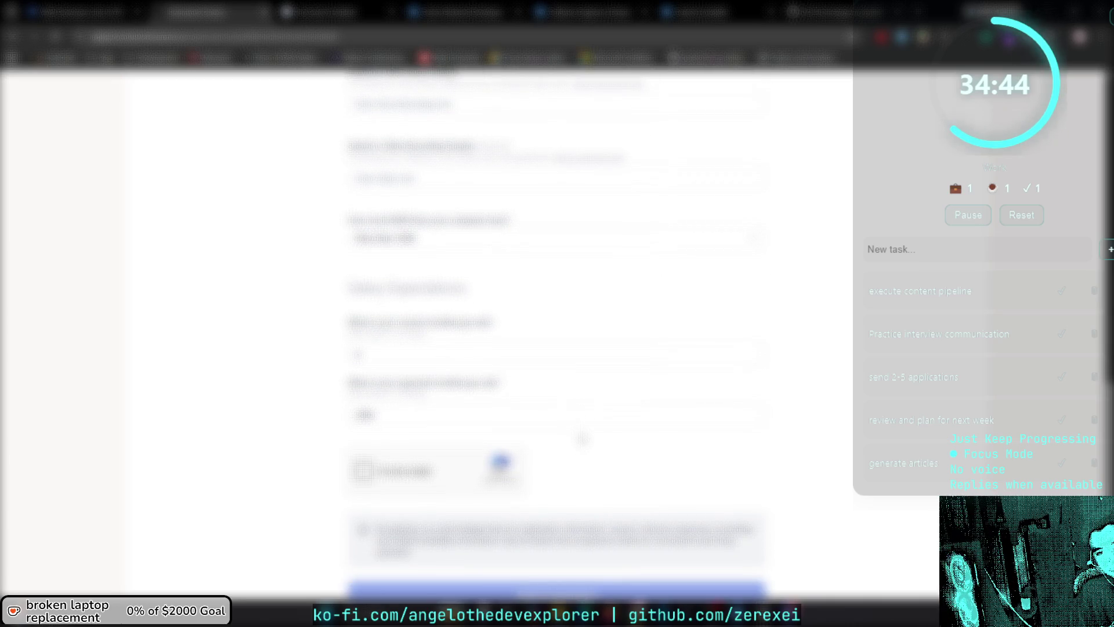
pyautogui.scroll(5, 582, 438)
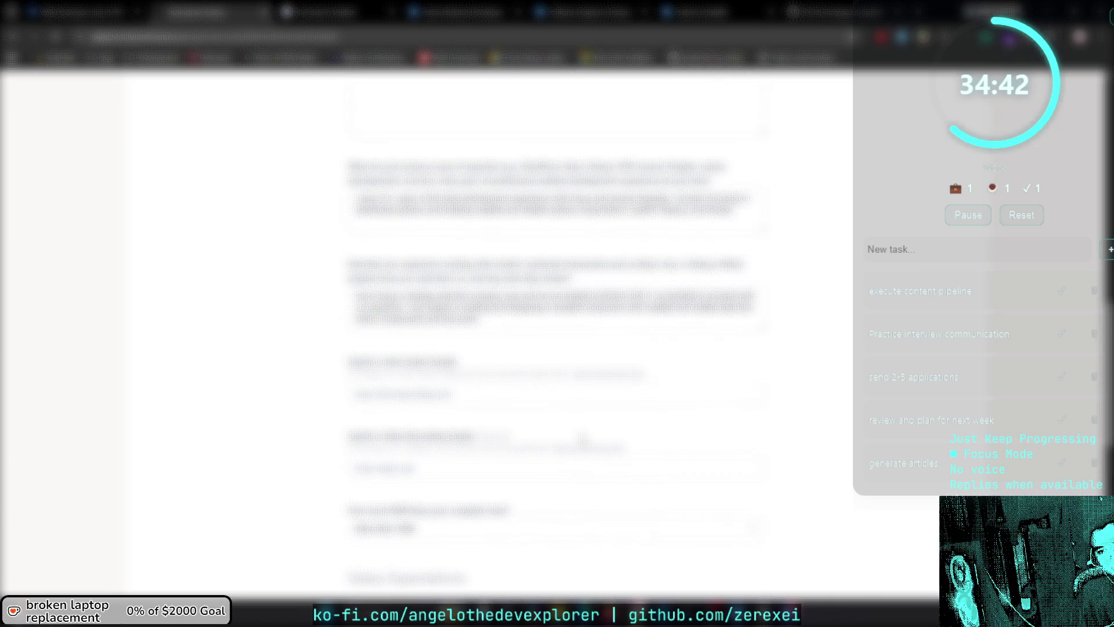
pyautogui.scroll(-6, 582, 437)
pyautogui.click(360, 413)
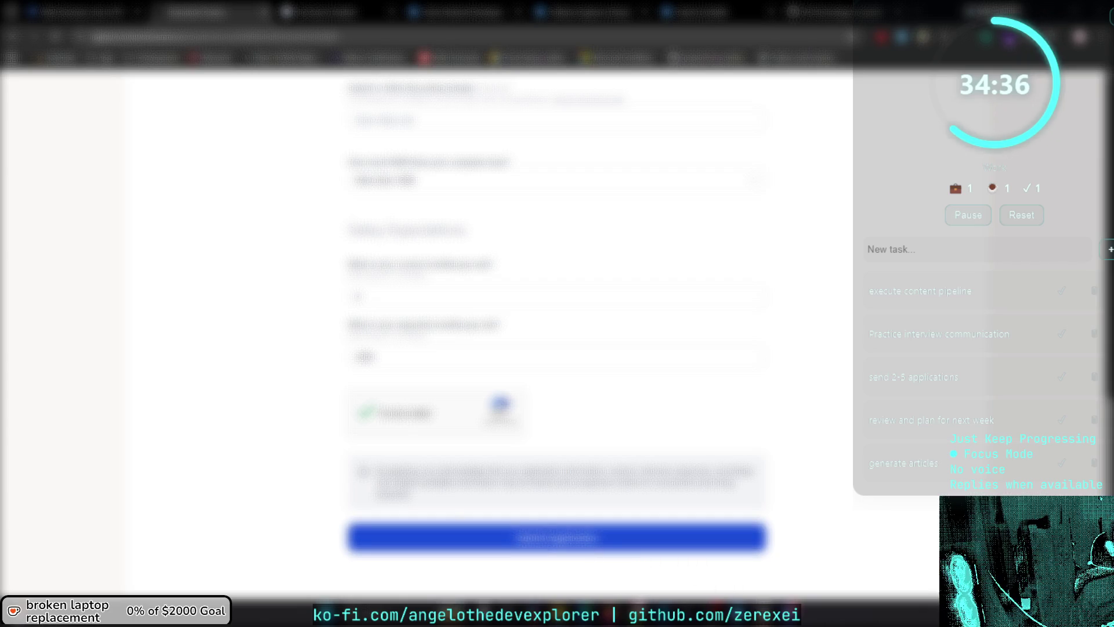
pyautogui.hotkey('ctrl', 't')
pyautogui.hotkey('ctrl', 'w')
pyautogui.hotkey('ctrl', 'w')
pyautogui.hotkey('ctrl', 'w')
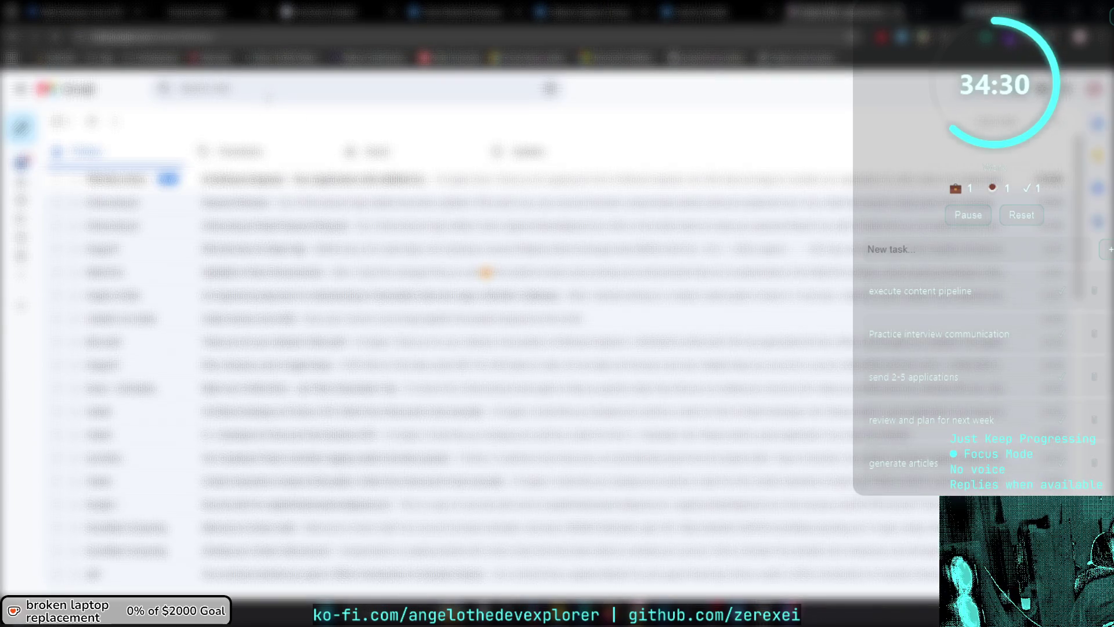
# Search Gmail for from:linkedin, find no results, and return to the application form tab.
pyautogui.click(272, 93)
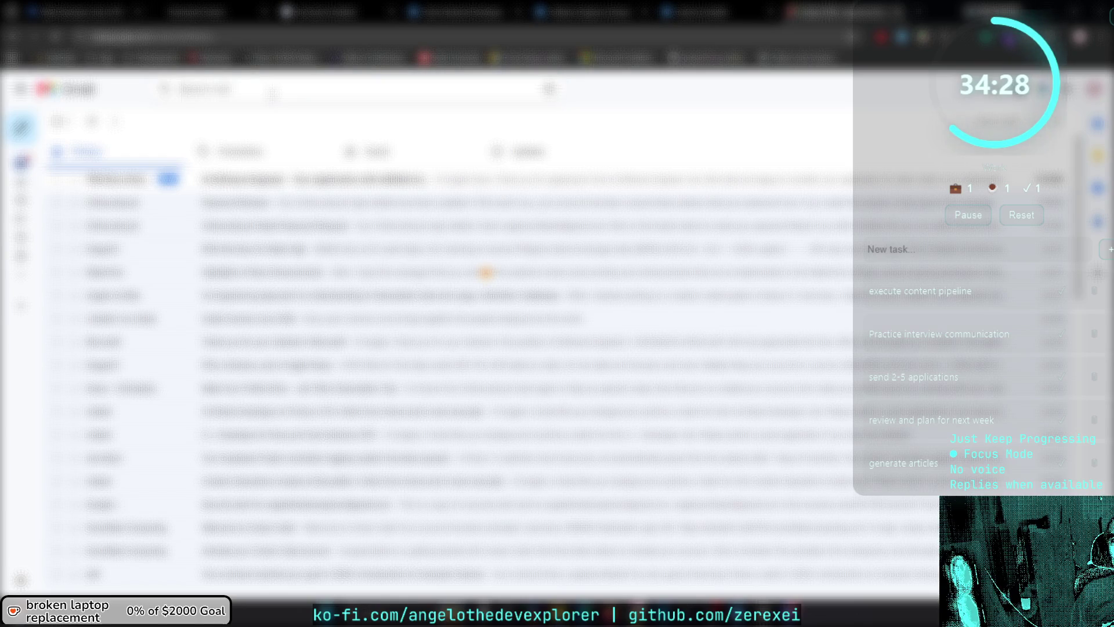
pyautogui.write('from:linkedin')
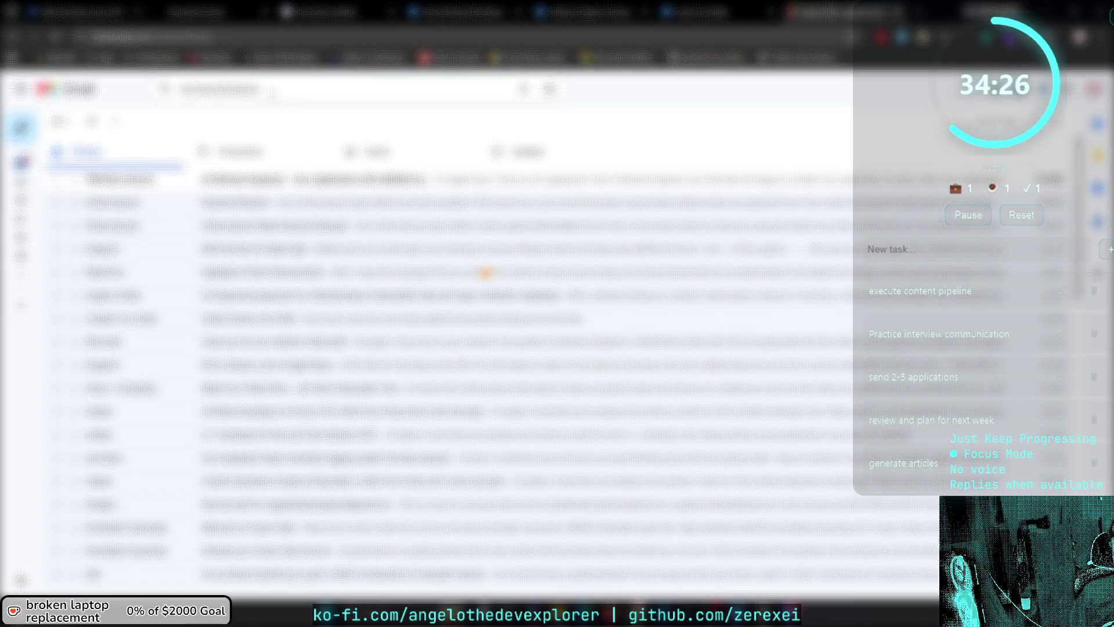
pyautogui.press('Return')
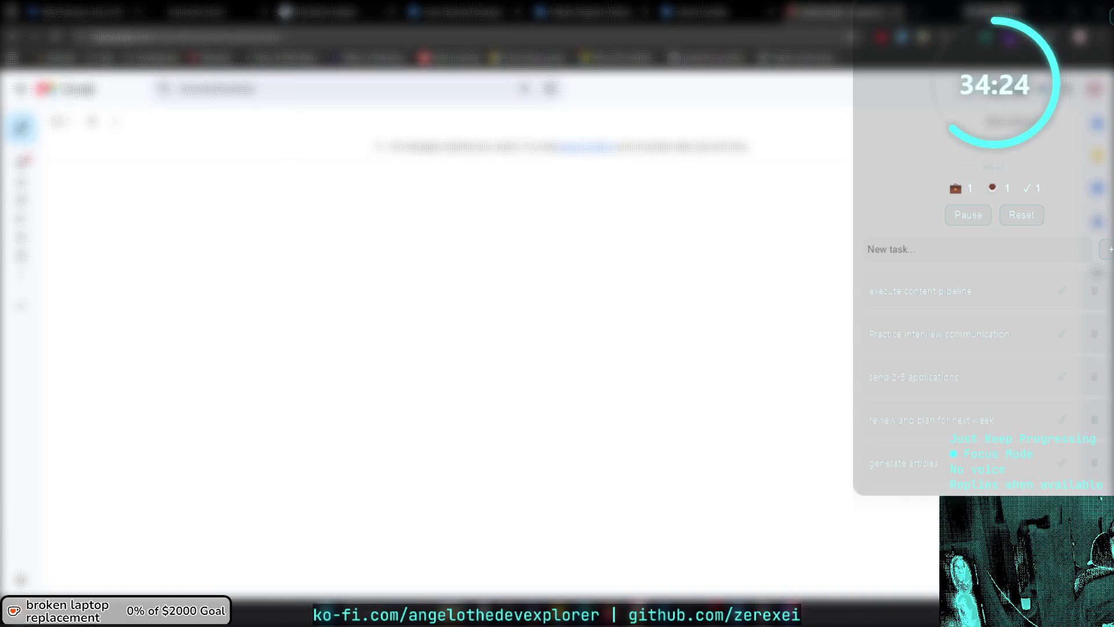
pyautogui.click(247, 9)
pyautogui.click(243, 9)
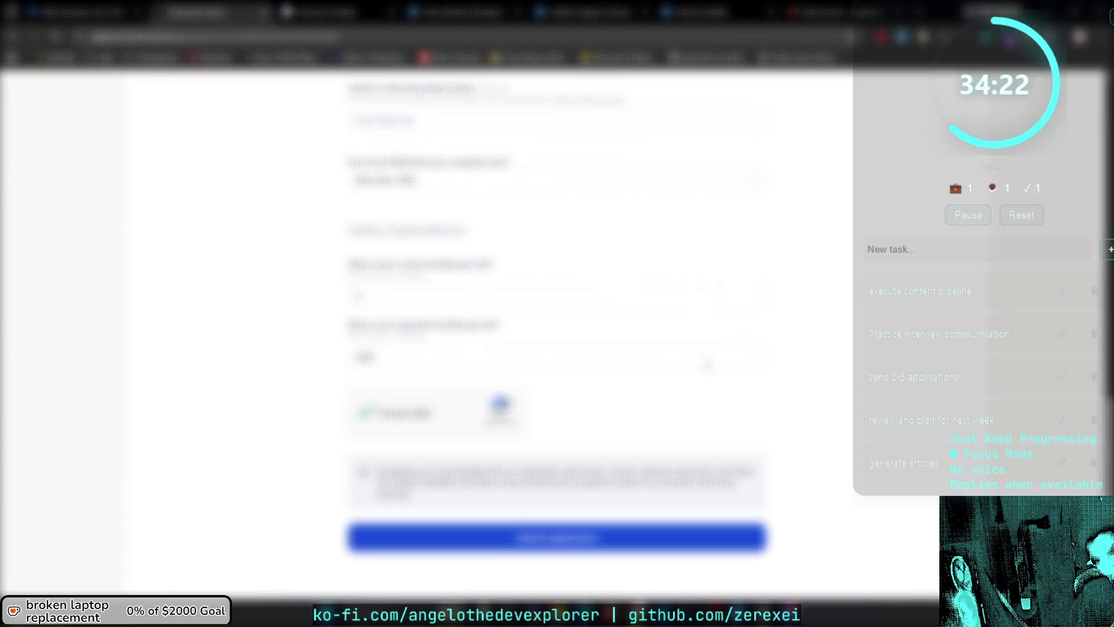
# Open the voice recording instructions page from the link higher up the application form.
pyautogui.scroll(5, 577, 511)
pyautogui.scroll(2, 584, 473)
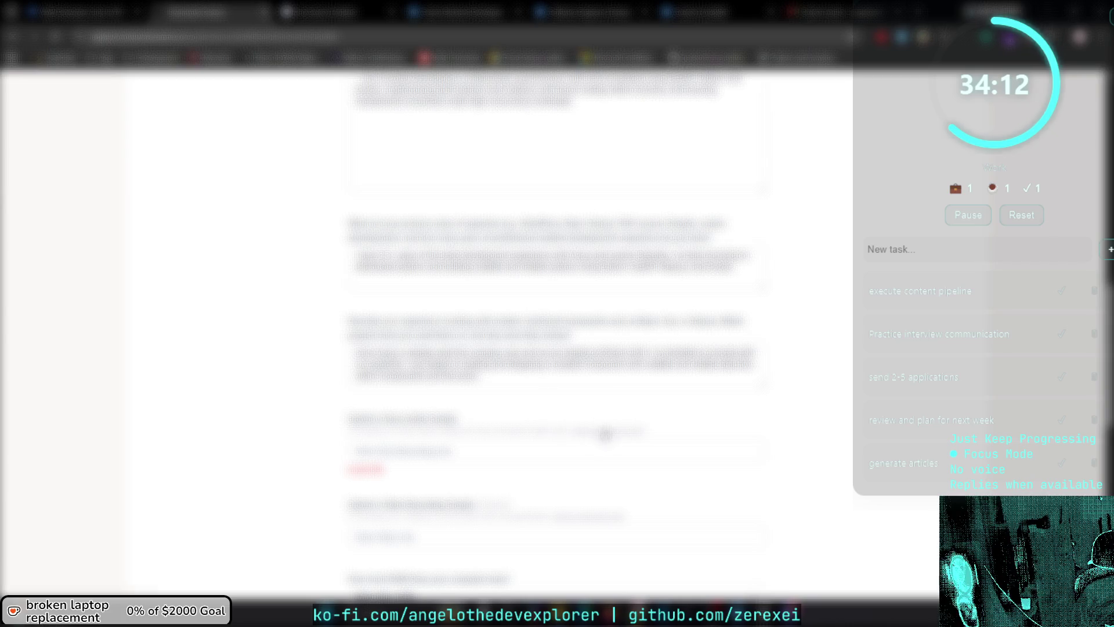
pyautogui.click(604, 431)
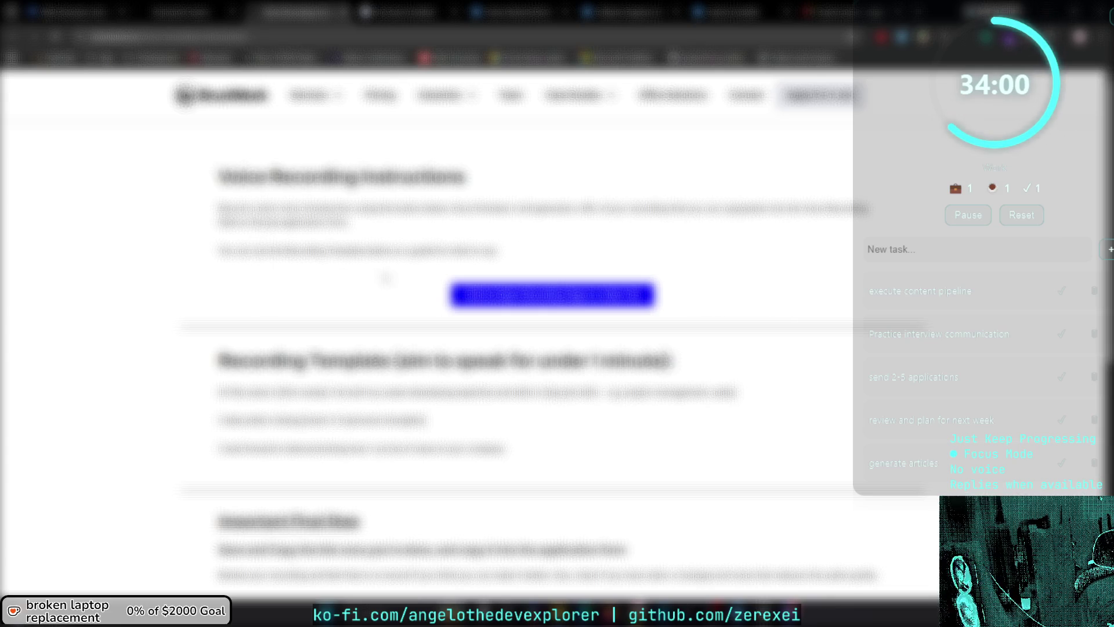
pyautogui.scroll(-2, 528, 271)
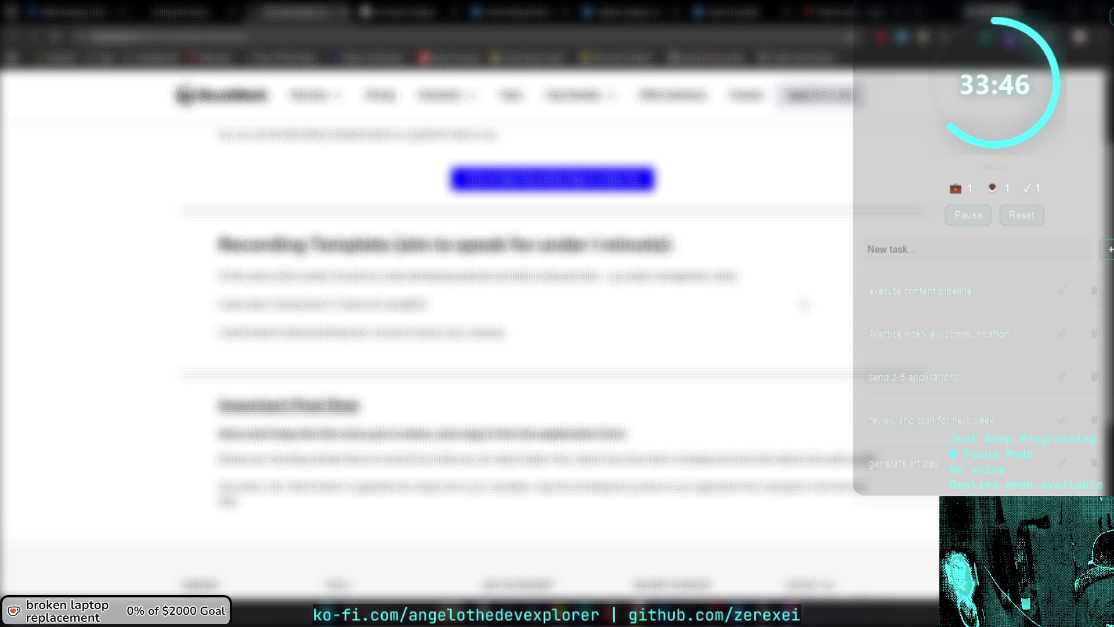
pyautogui.scroll(-2, 803, 304)
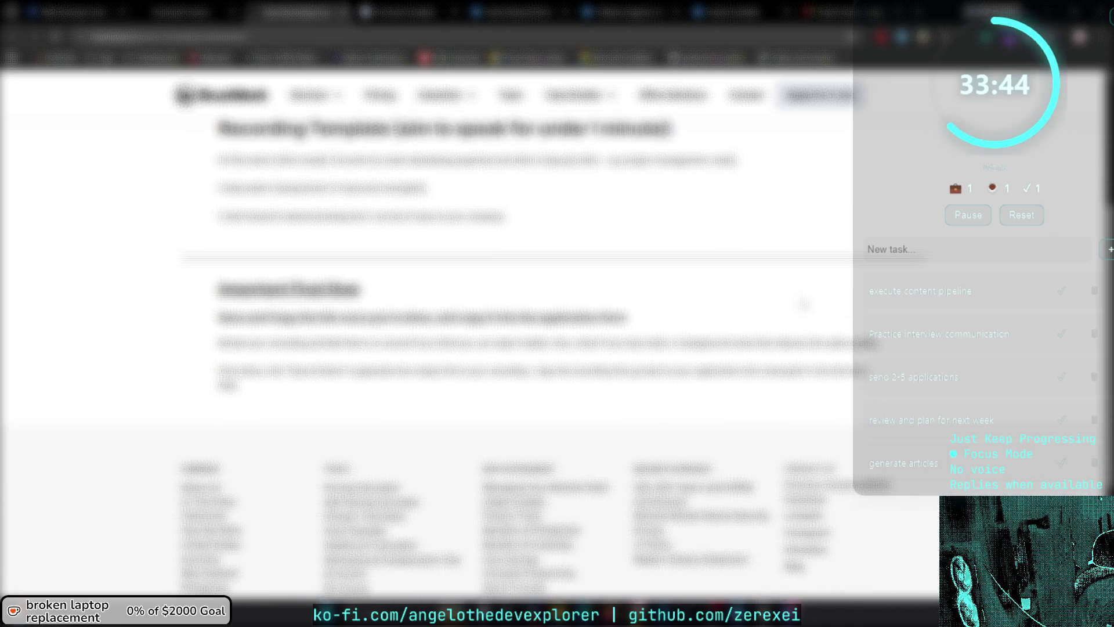
pyautogui.scroll(-3, 804, 304)
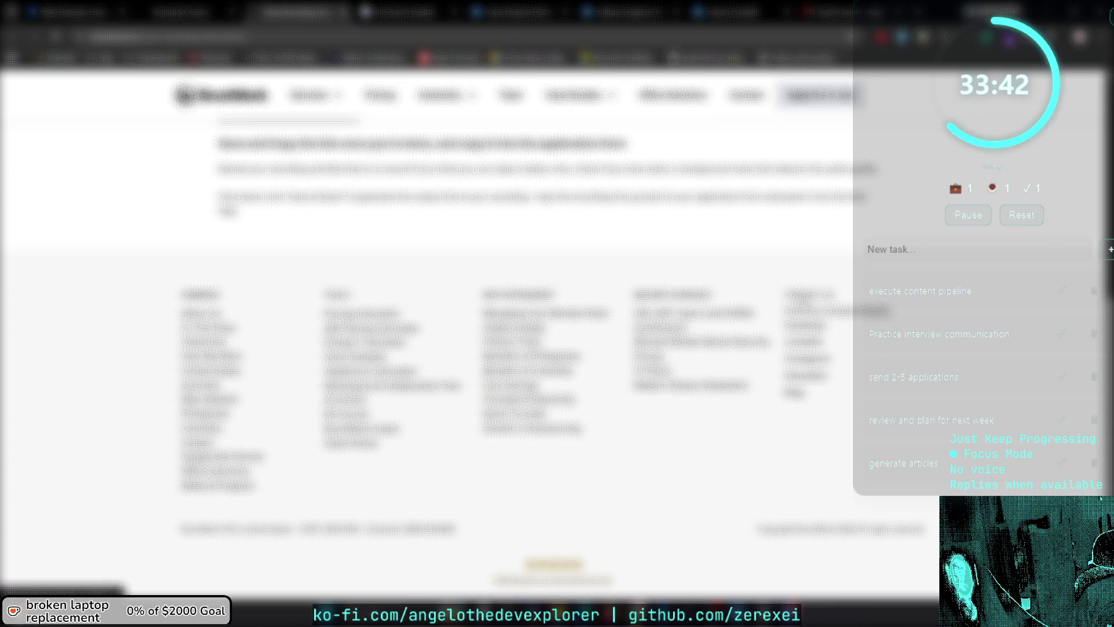
pyautogui.scroll(7, 804, 304)
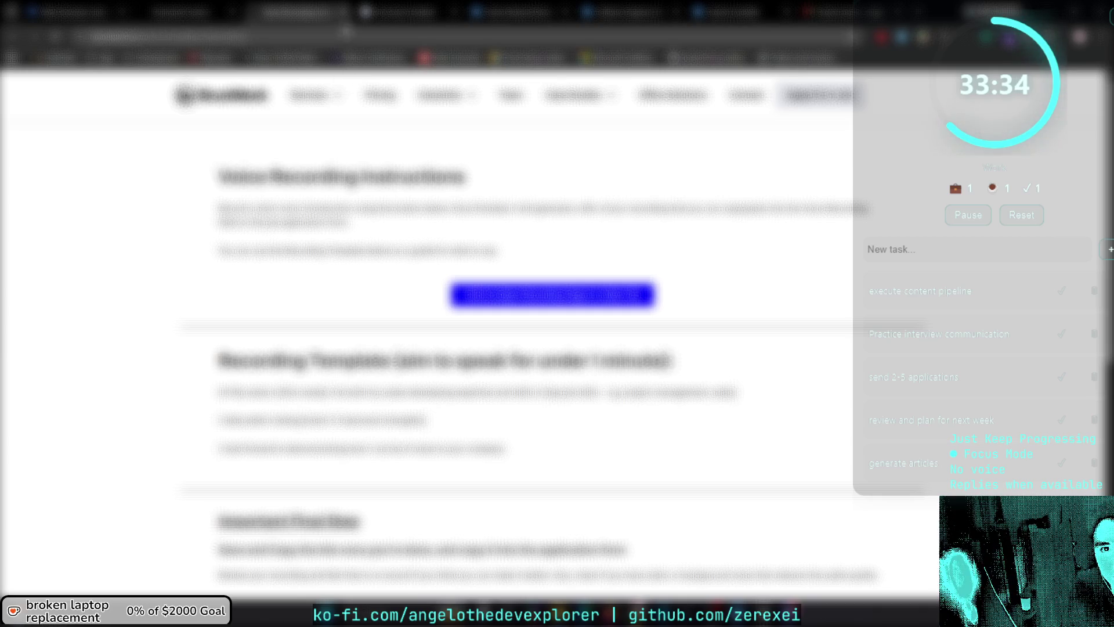
# Close the instructions, bookmark the application form into the chosen folder, then close the form.
pyautogui.hotkey('ctrl', 'w')
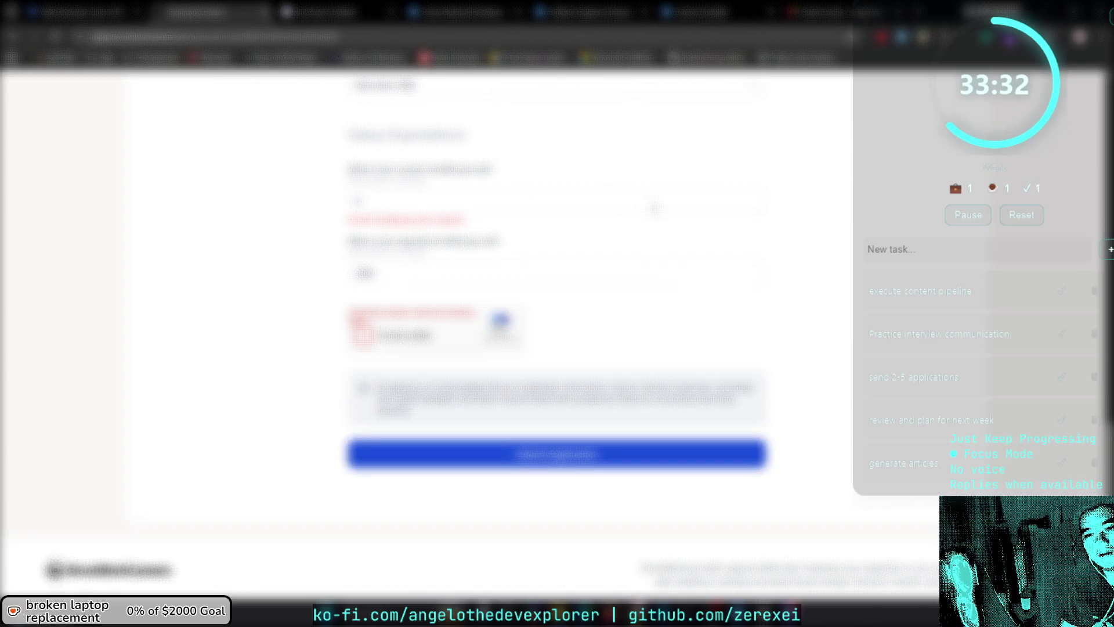
pyautogui.hotkey('ctrl', 'd')
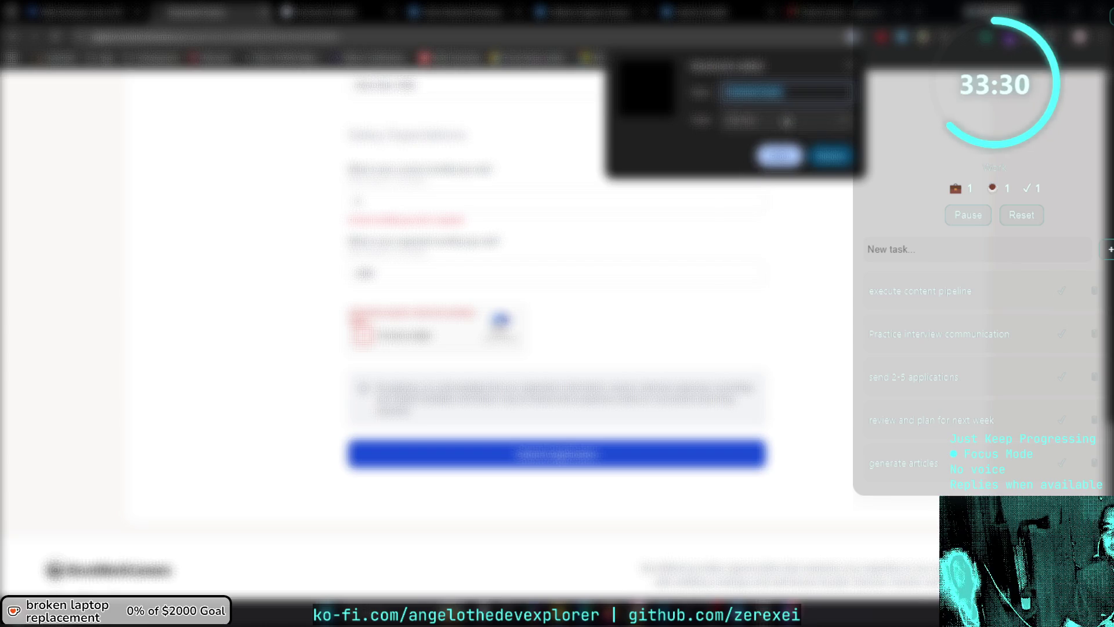
pyautogui.click(772, 121)
pyautogui.click(777, 222)
pyautogui.press('Return')
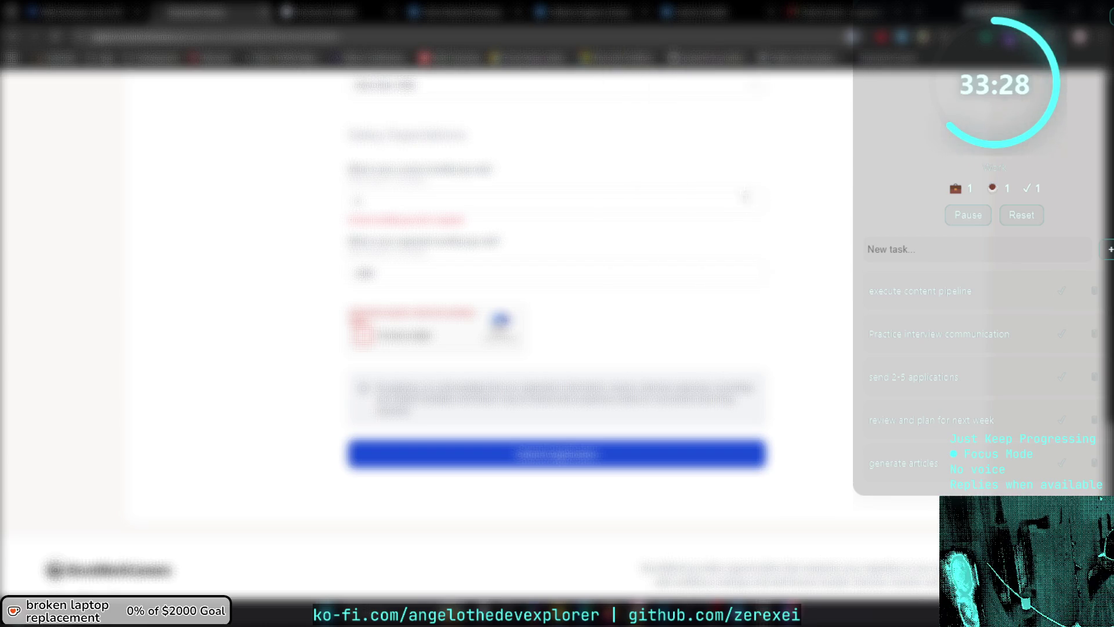
pyautogui.hotkey('ctrl', 'w')
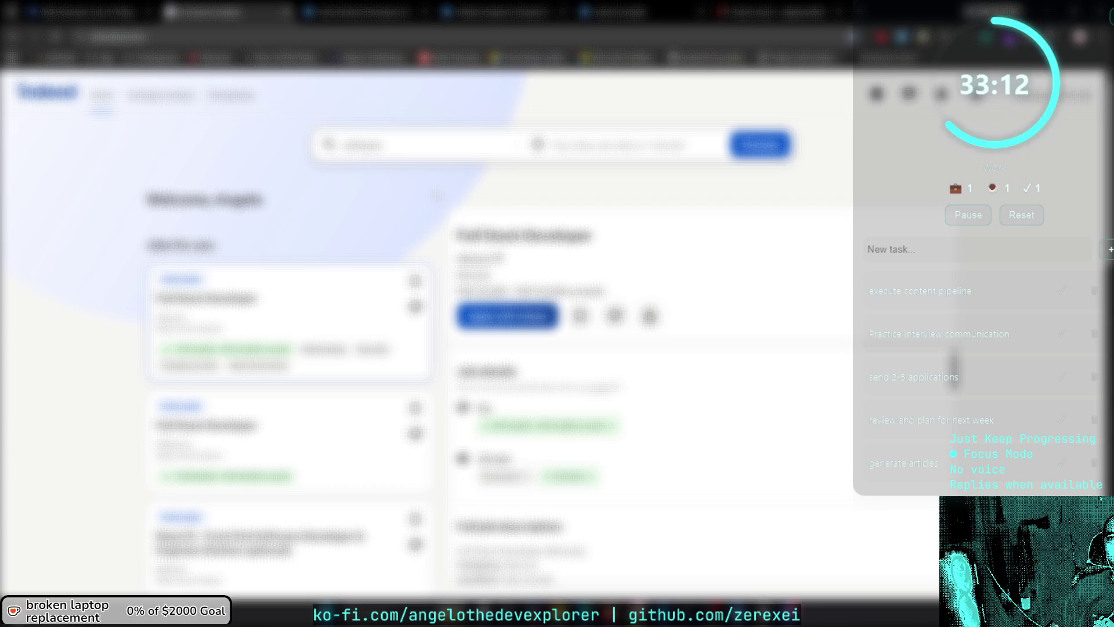
# Find the Senior Website Developer listing in the Indeed results and open its application form.
pyautogui.hotkey('ctrl', 'shift', 'Tab')
pyautogui.hotkey('ctrl', 'shift', 'Tab')
pyautogui.hotkey('ctrl', 'Tab')
pyautogui.scroll(-5, 668, 348)
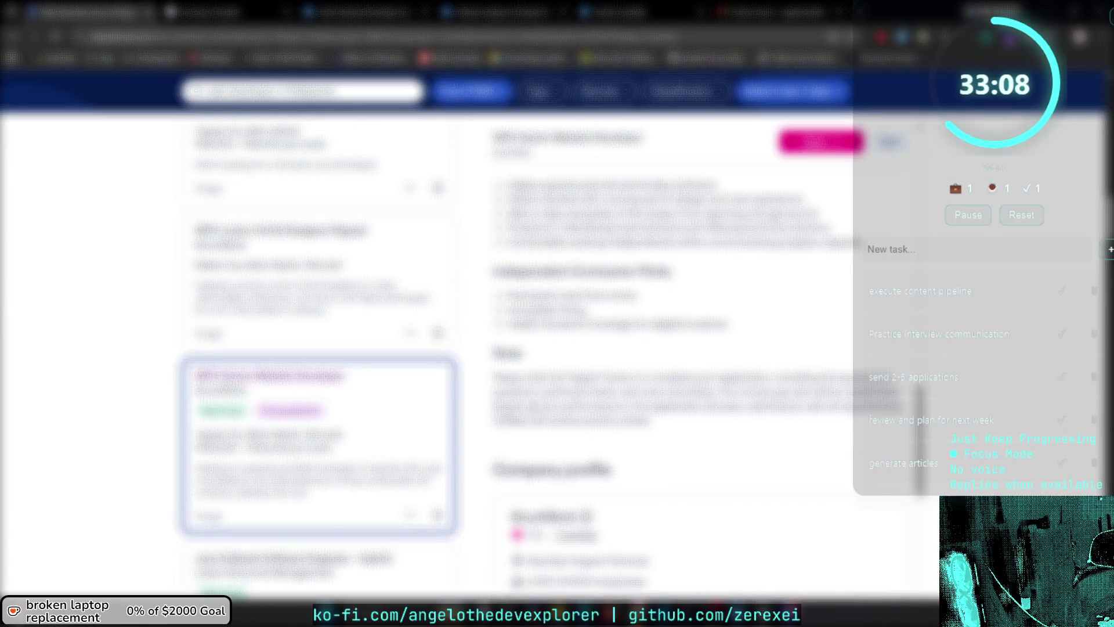
pyautogui.scroll(-1, 362, 405)
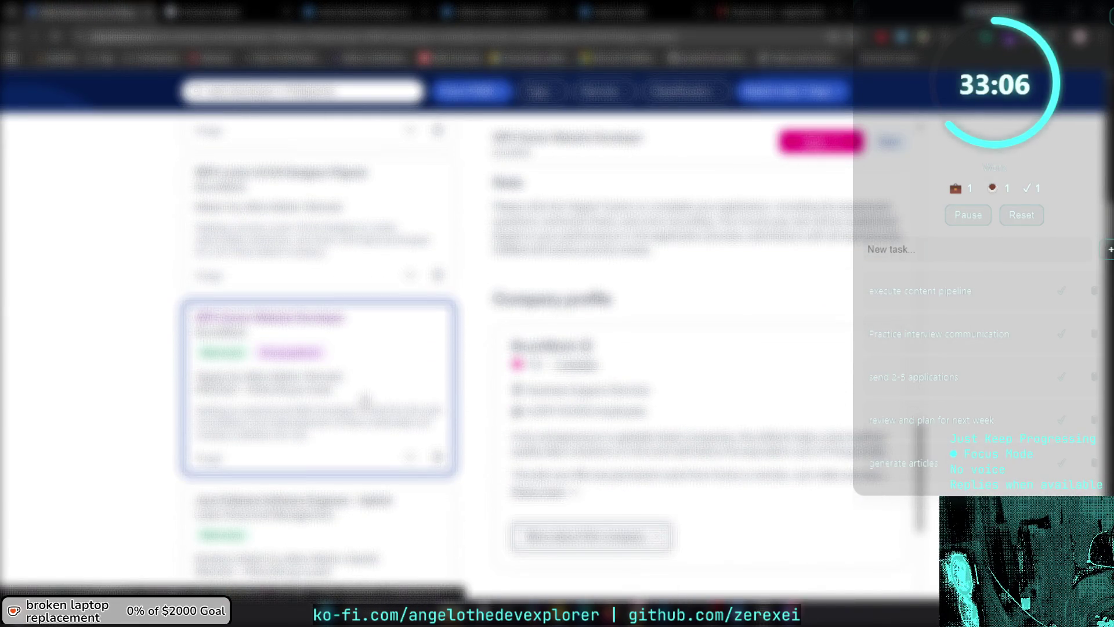
pyautogui.scroll(-2, 372, 398)
pyautogui.scroll(-3, 376, 395)
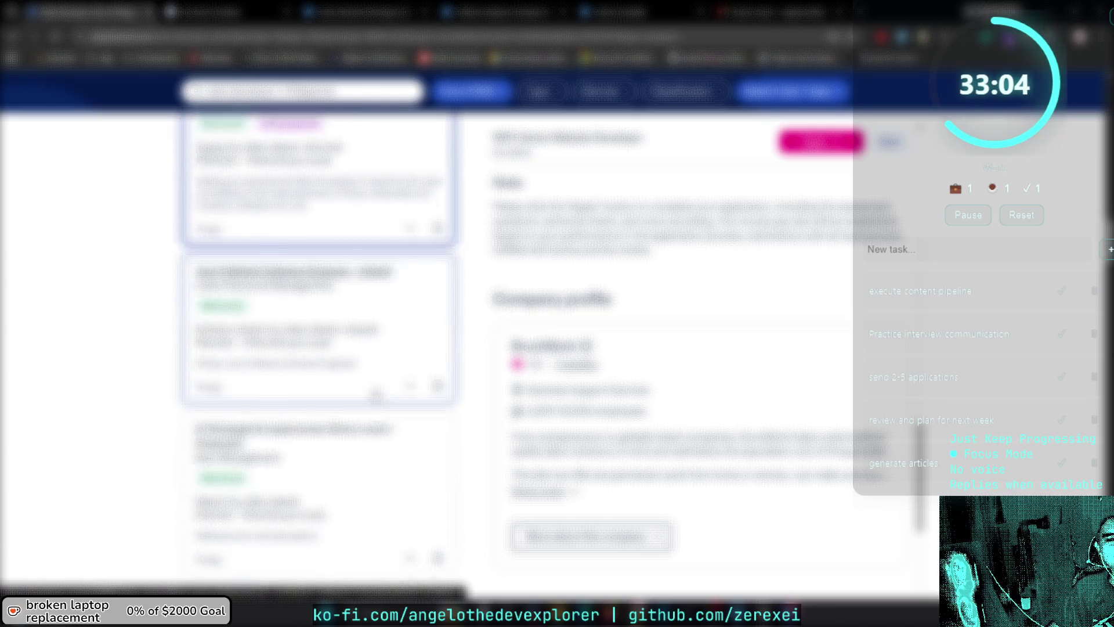
pyautogui.scroll(-2, 376, 395)
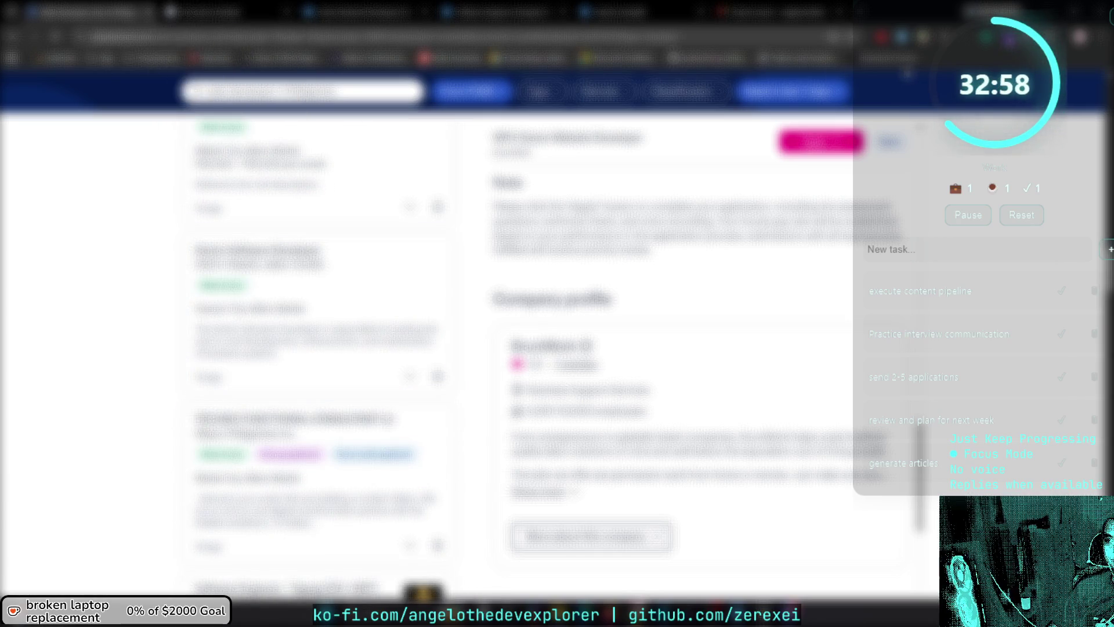
pyautogui.click(821, 141)
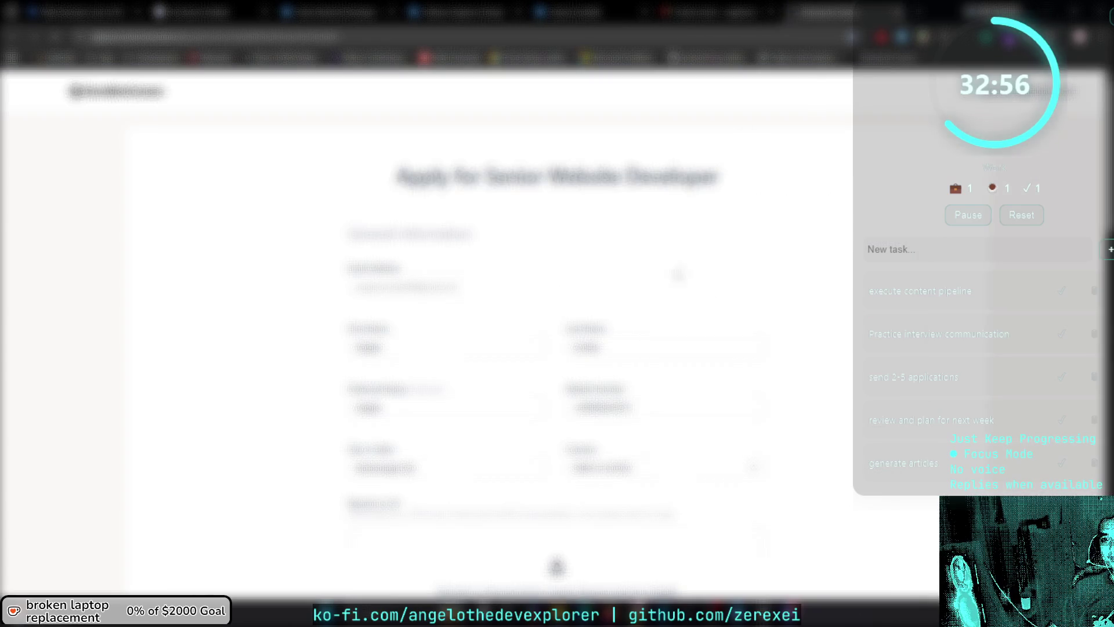
# Read through the Senior Website Developer application questions, then close the form tab.
pyautogui.scroll(-5, 557, 325)
pyautogui.scroll(-10, 756, 359)
pyautogui.scroll(9, 756, 360)
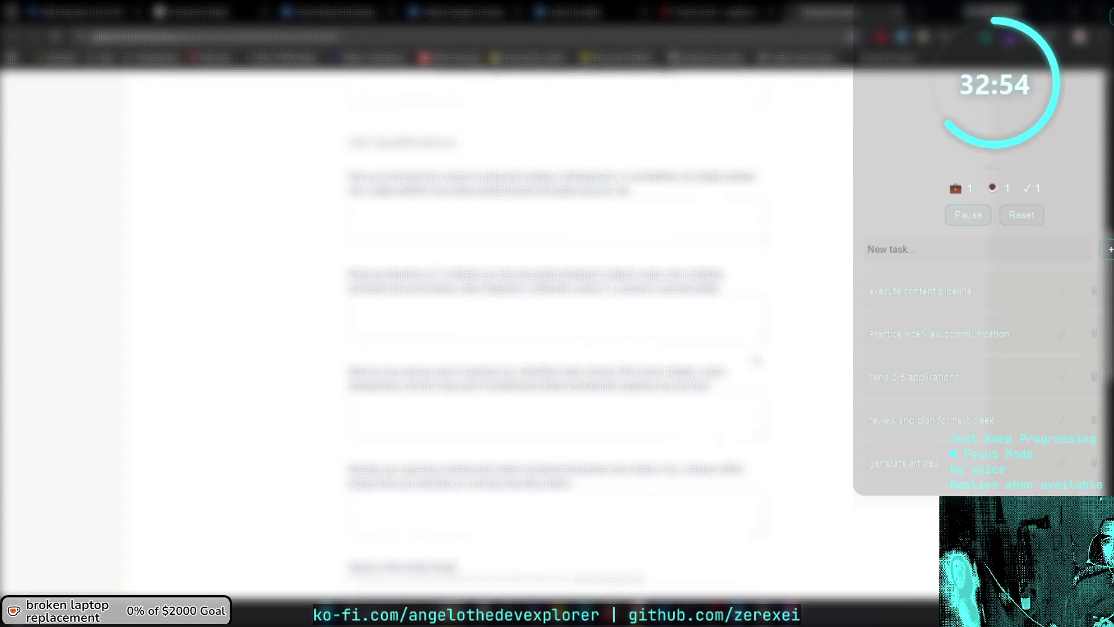
pyautogui.scroll(2, 756, 360)
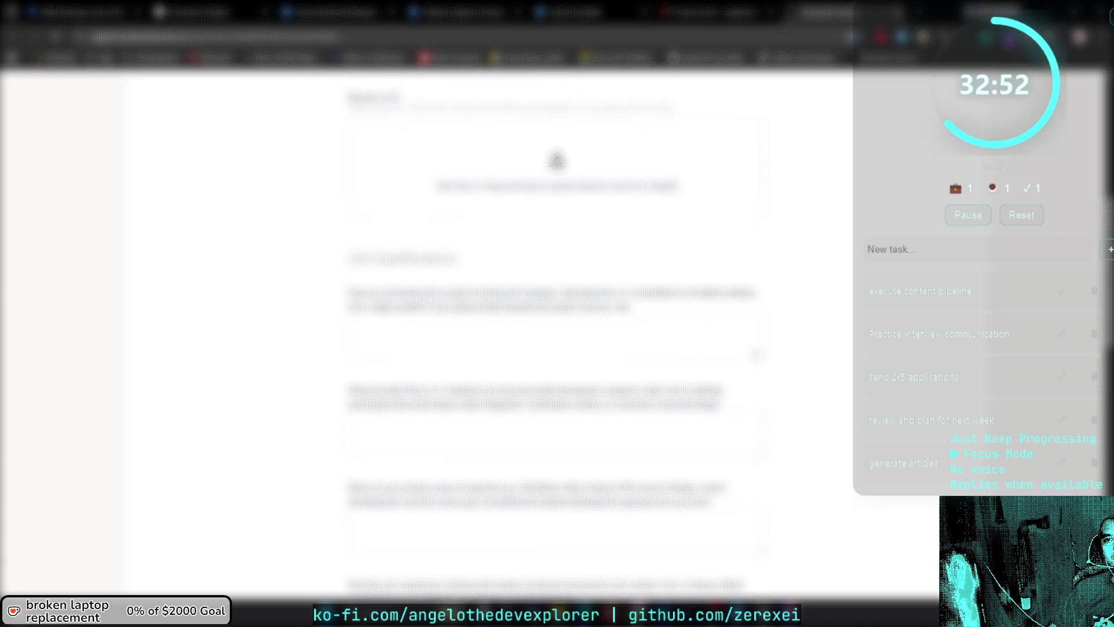
pyautogui.scroll(7, 756, 354)
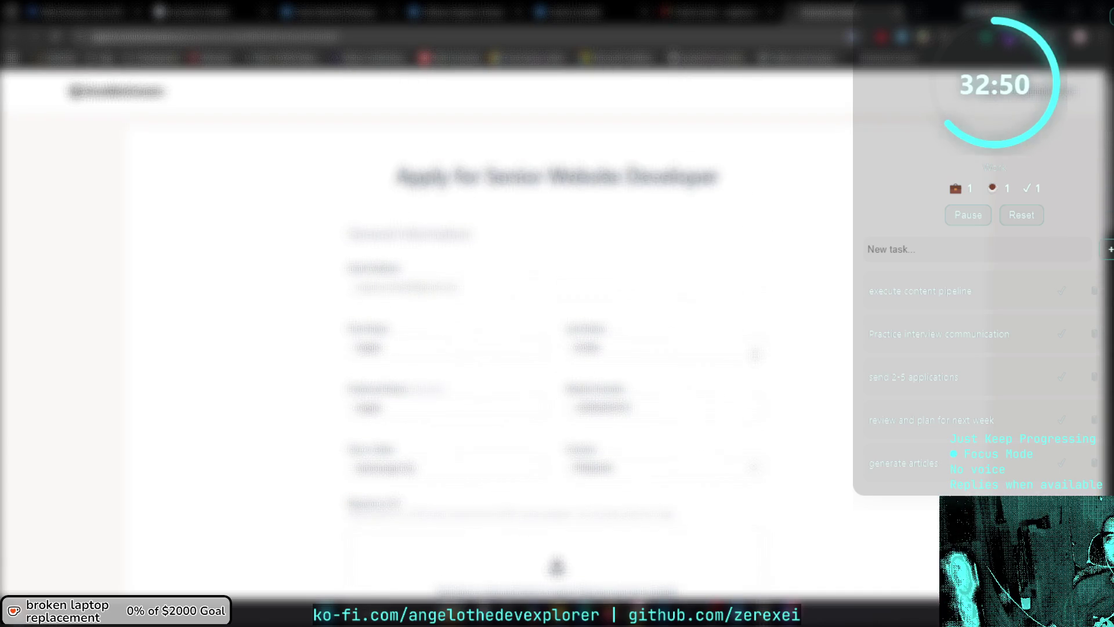
pyautogui.scroll(-7, 755, 354)
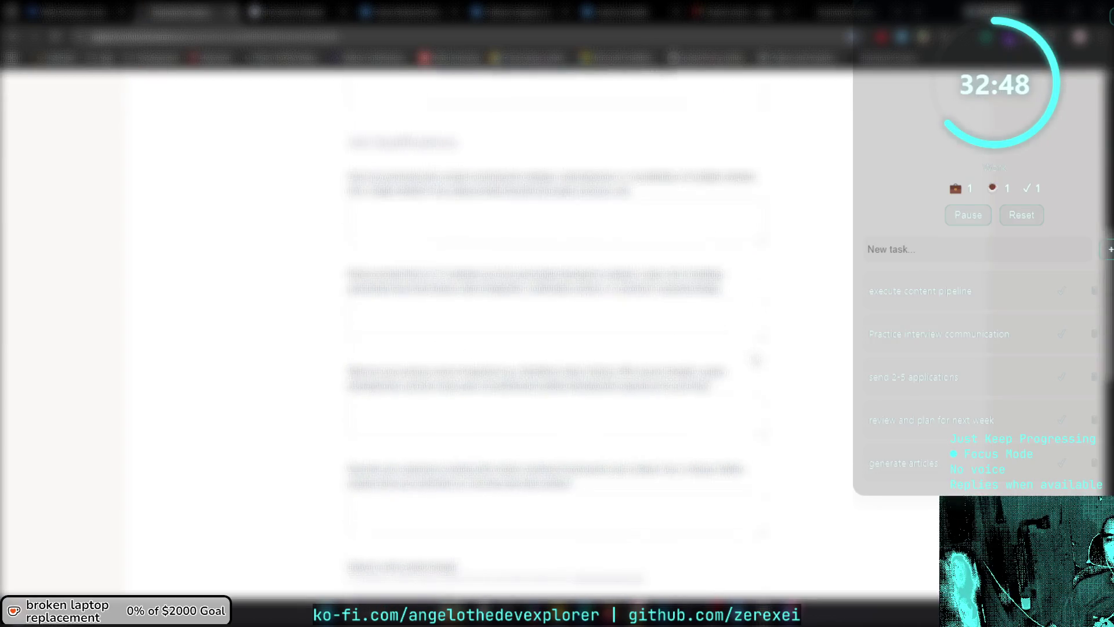
pyautogui.scroll(-2, 756, 359)
pyautogui.hotkey('ctrl', 'w')
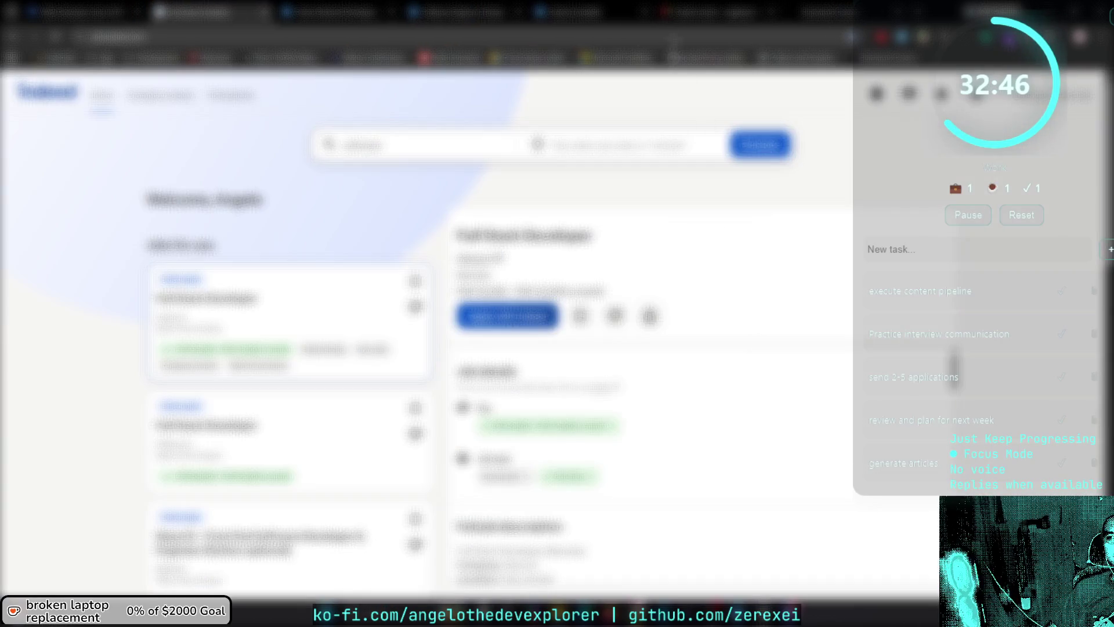
# Close the leftover dashboard tab and return to the JobStreet job listings.
pyautogui.hotkey('ctrl', 'w')
pyautogui.click(114, 7)
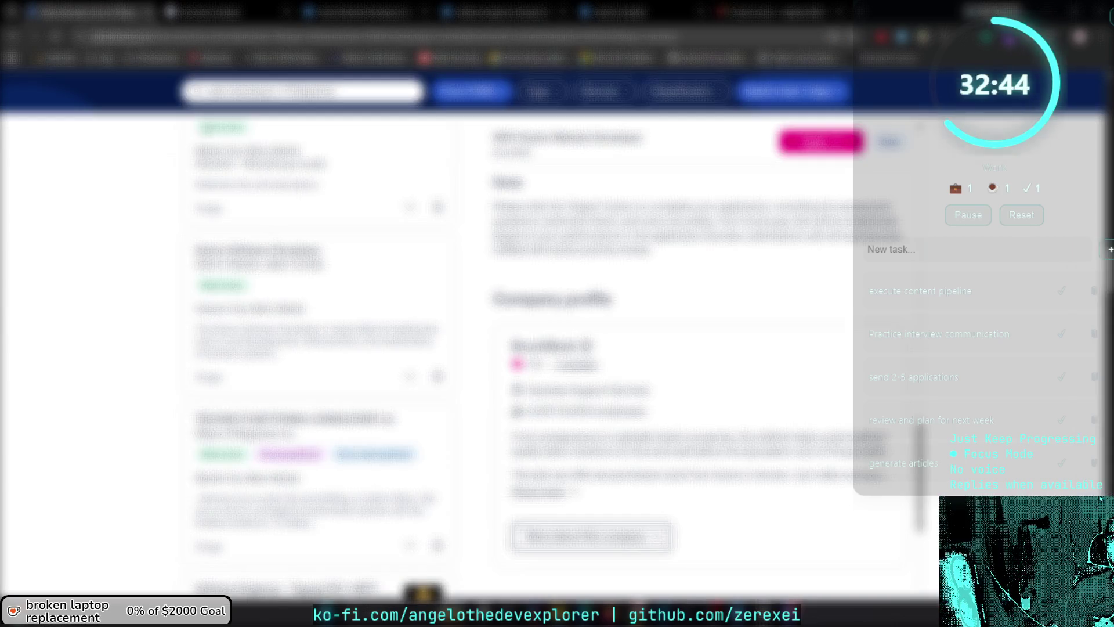
pyautogui.scroll(-5, 320, 348)
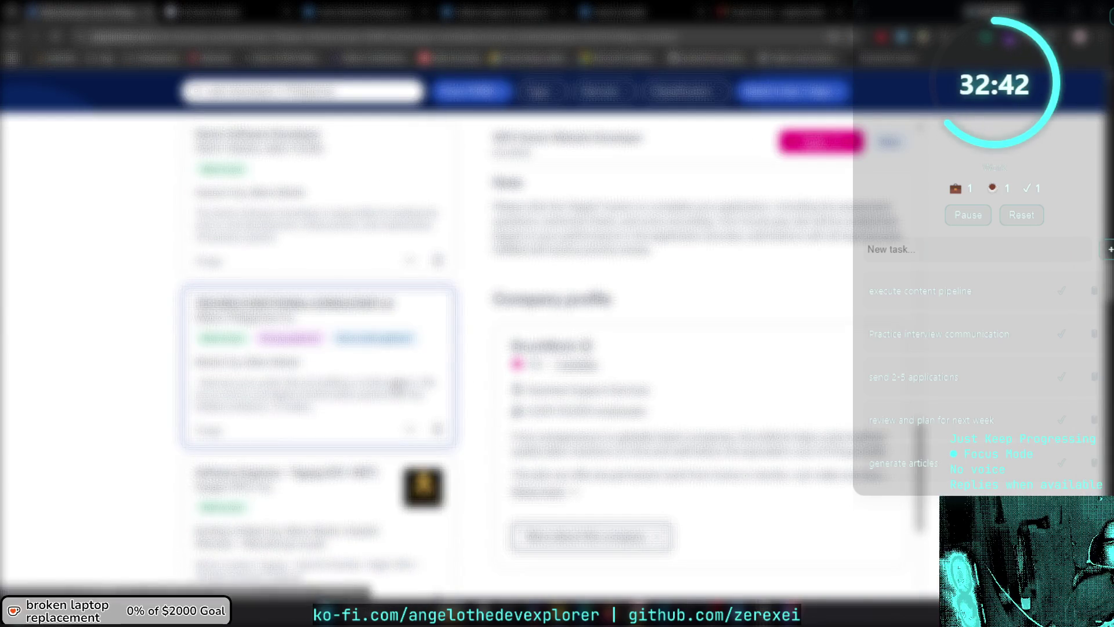
pyautogui.scroll(-5, 332, 321)
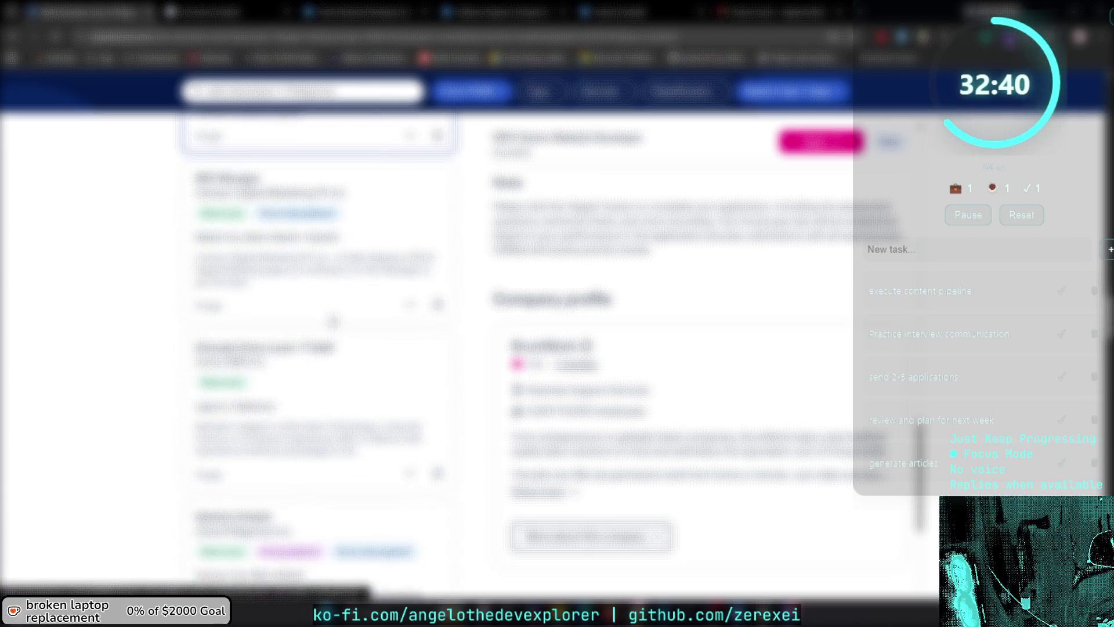
pyautogui.scroll(-1, 333, 321)
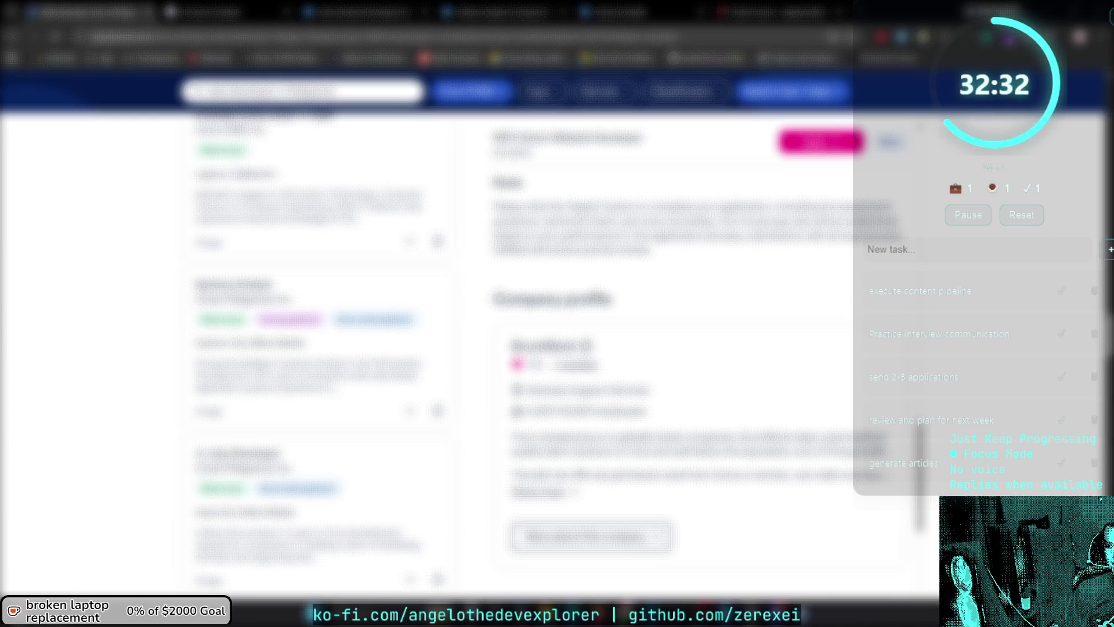
pyautogui.click(929, 248)
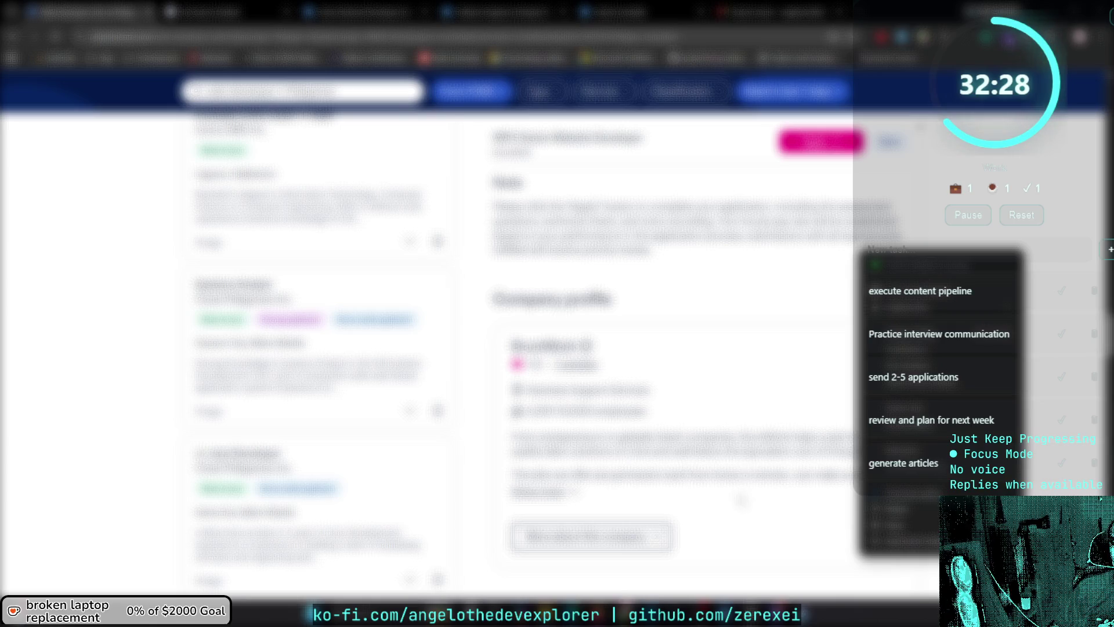
pyautogui.press('Escape')
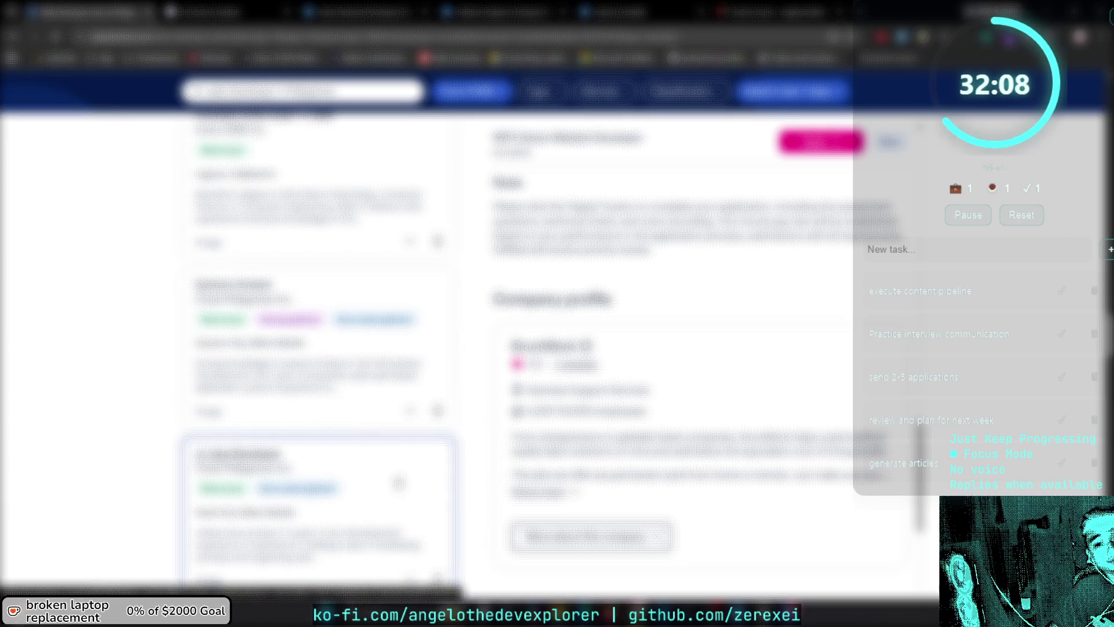
# Scroll through the remaining JobStreet job cards and go to the next results page.
pyautogui.scroll(-5, 401, 489)
pyautogui.scroll(-5, 400, 489)
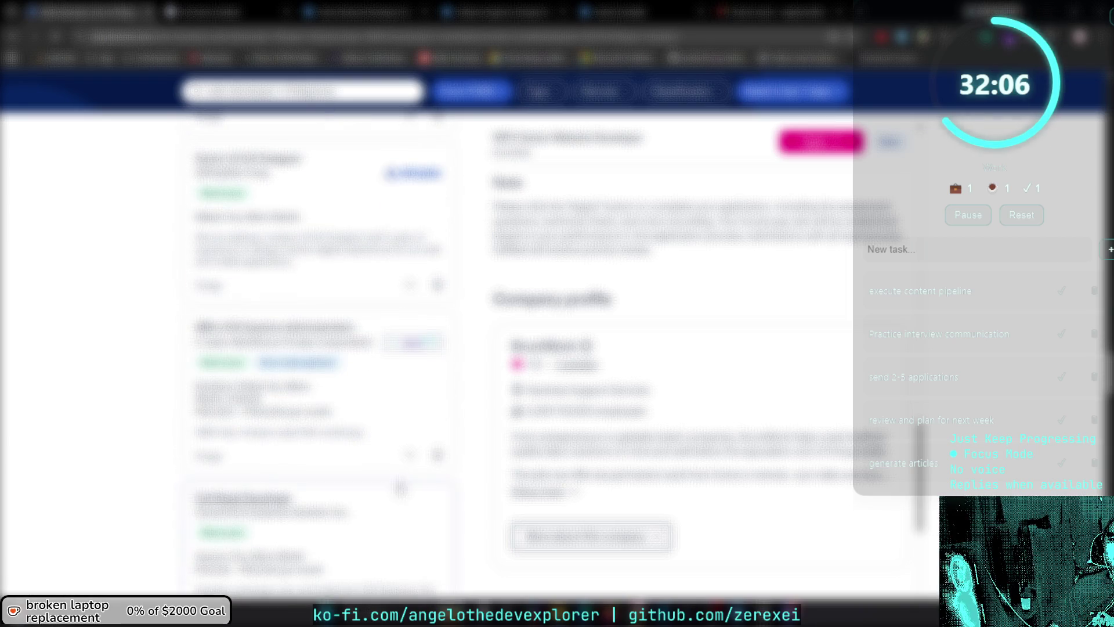
pyautogui.scroll(-4, 401, 489)
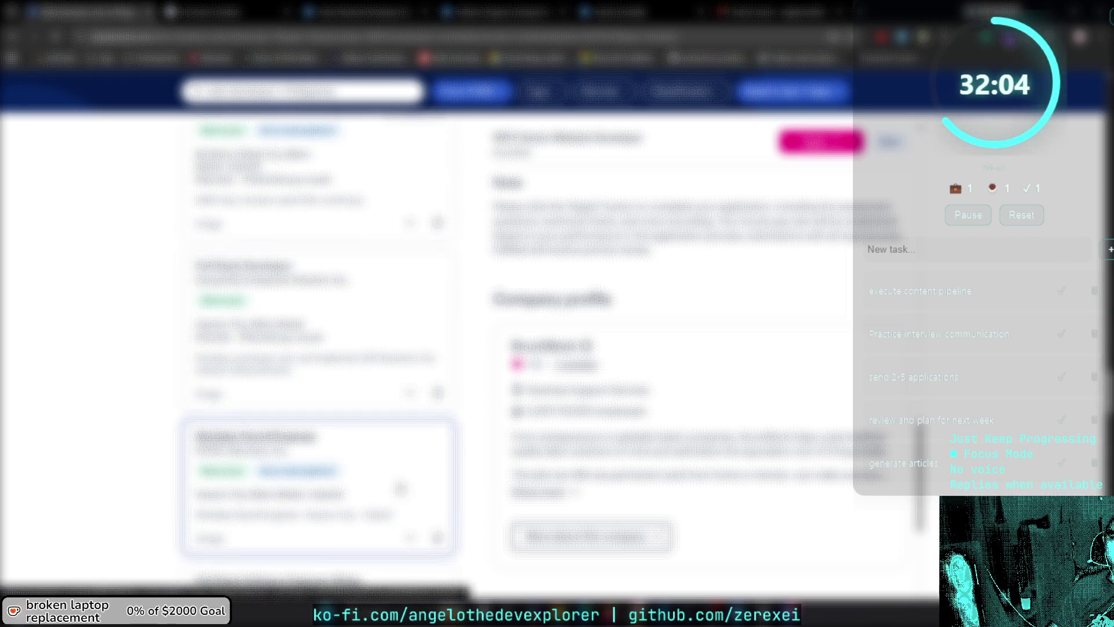
pyautogui.scroll(-3, 401, 489)
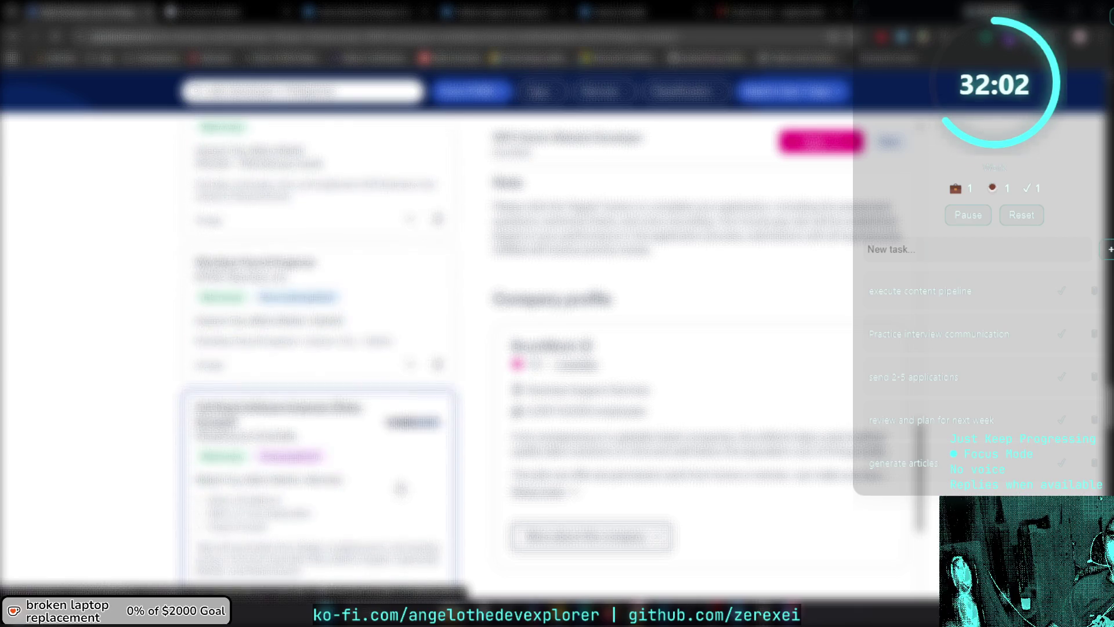
pyautogui.scroll(-6, 400, 489)
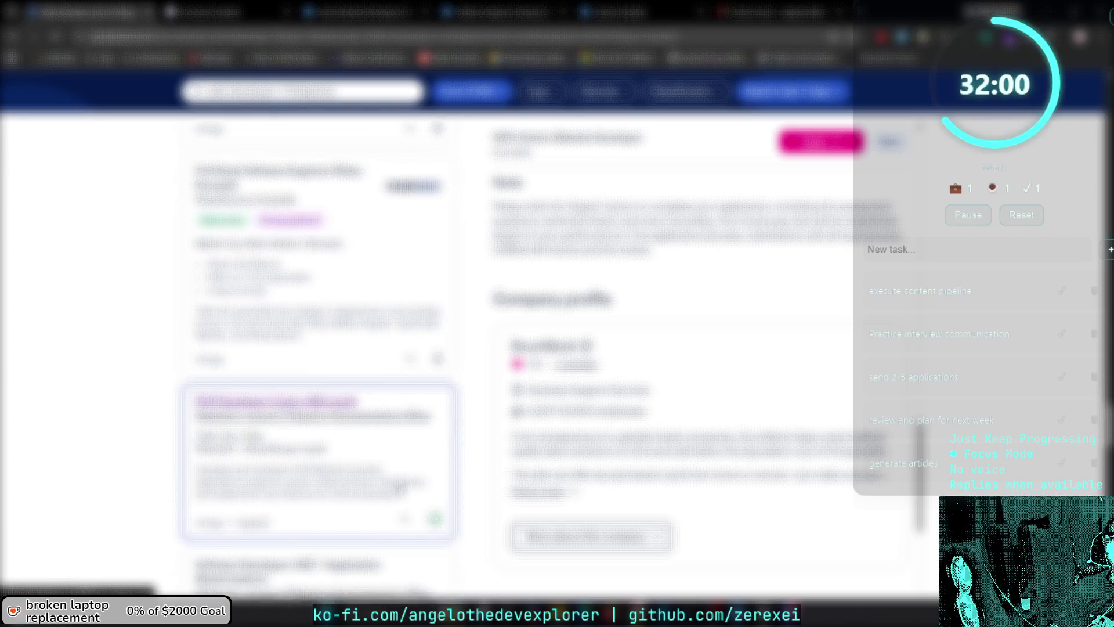
pyautogui.scroll(-5, 400, 489)
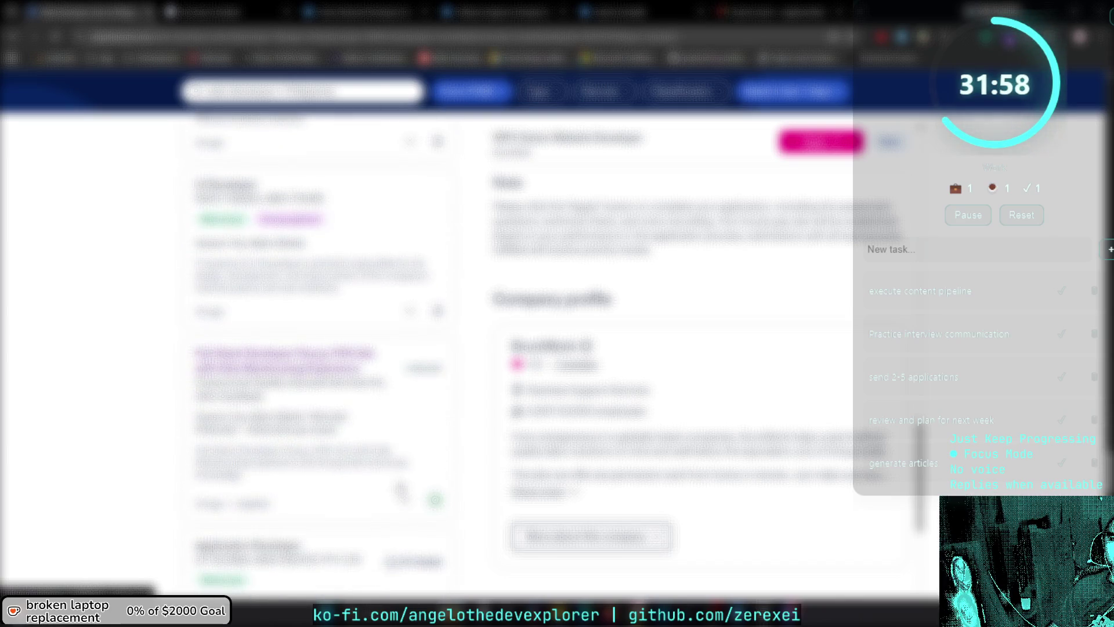
pyautogui.scroll(-5, 400, 489)
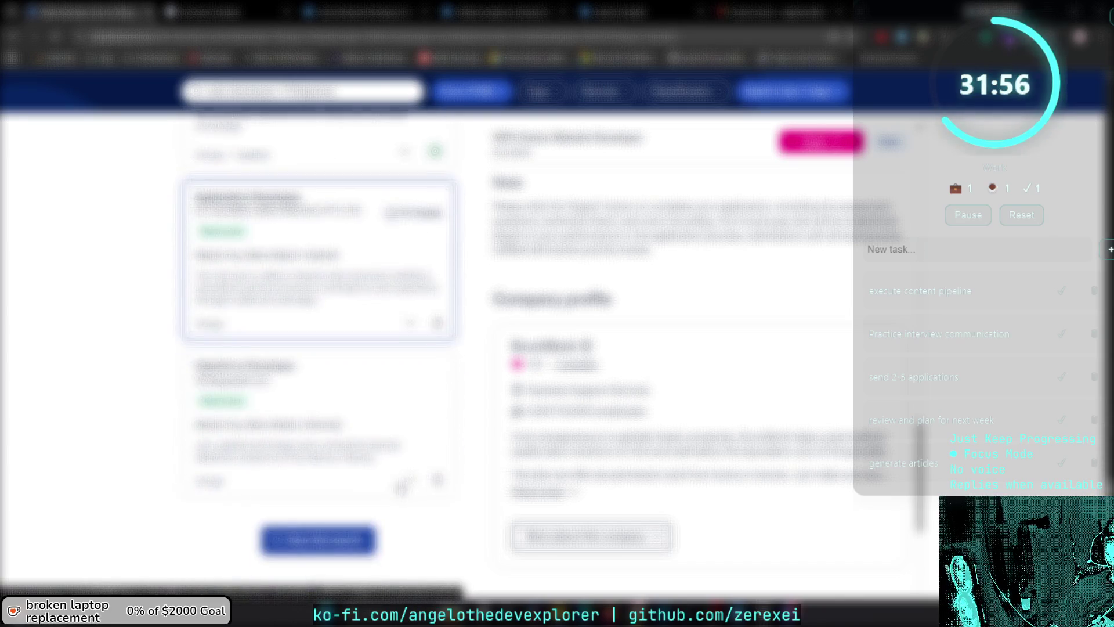
pyautogui.click(395, 422)
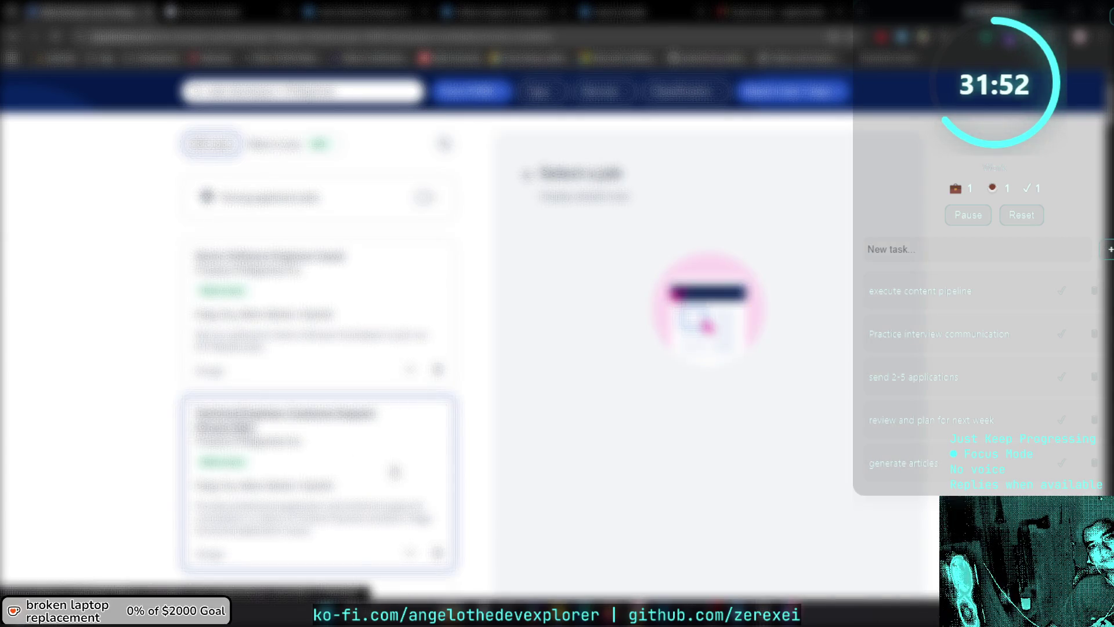
# Scroll to the bottom of this JobStreet results page, then go back to the Indeed job board.
pyautogui.scroll(-3, 394, 471)
pyautogui.scroll(-5, 394, 472)
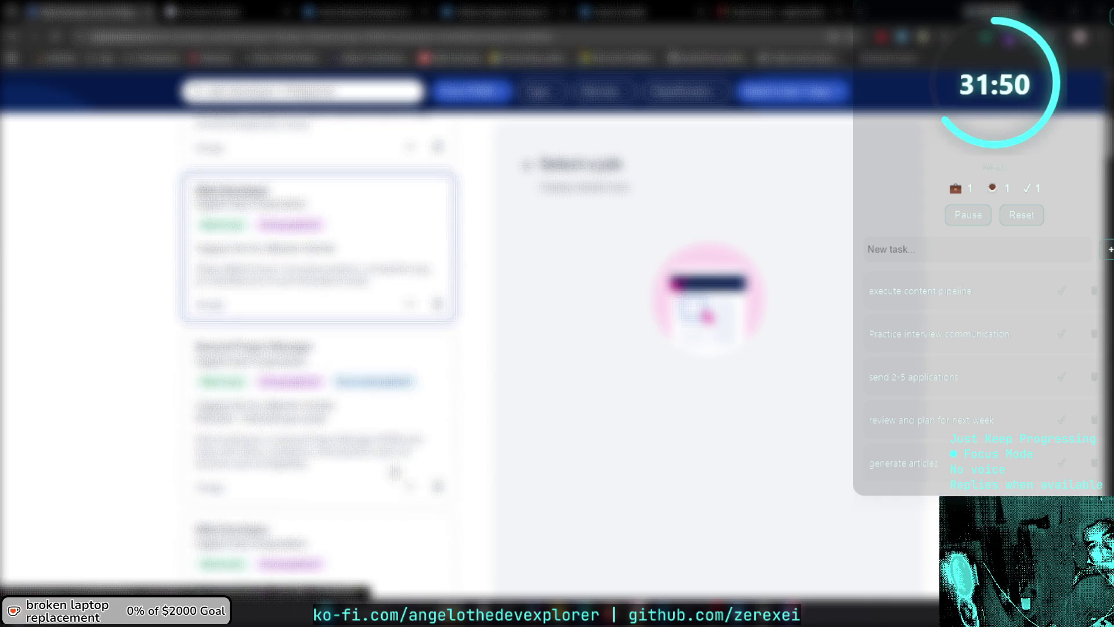
pyautogui.scroll(-5, 394, 471)
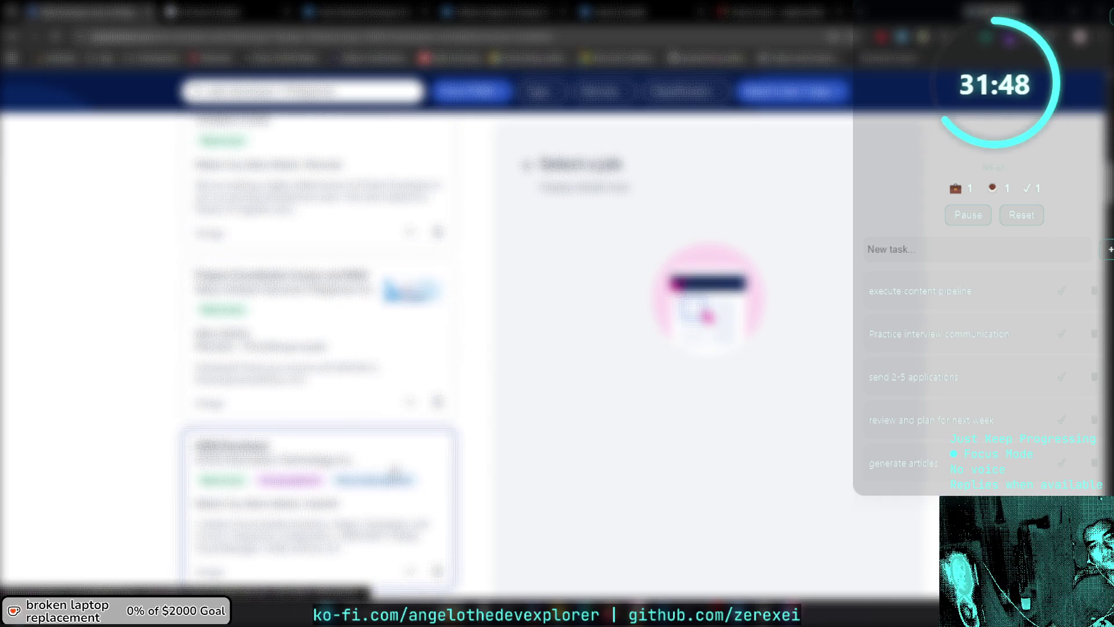
pyautogui.scroll(-5, 395, 472)
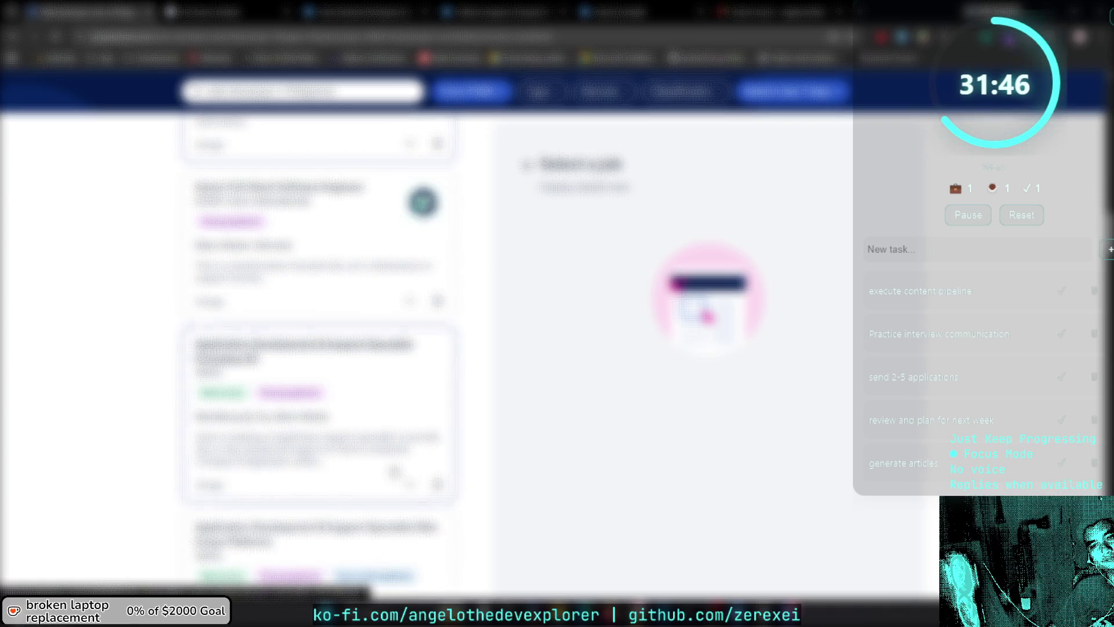
pyautogui.scroll(-5, 394, 472)
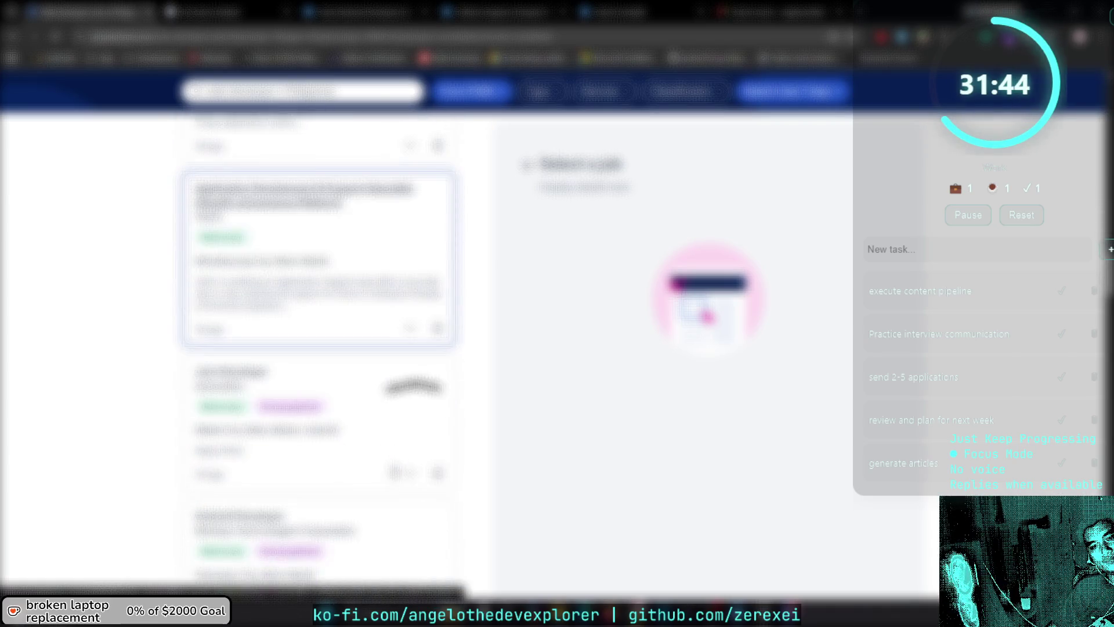
pyautogui.scroll(-5, 395, 471)
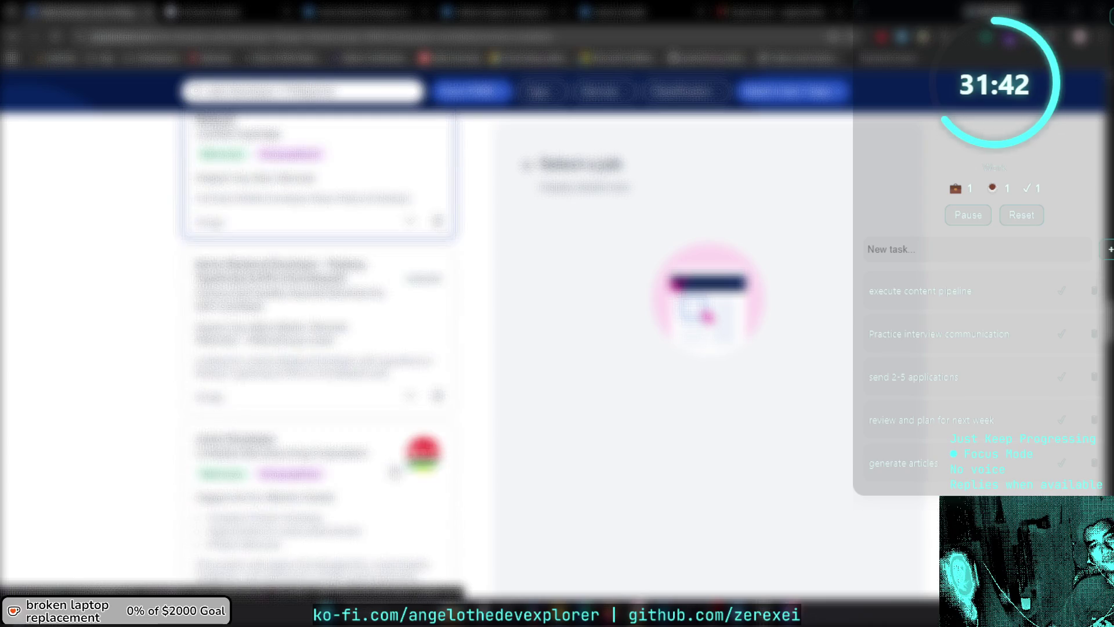
pyautogui.scroll(-4, 395, 470)
pyautogui.scroll(6, 406, 441)
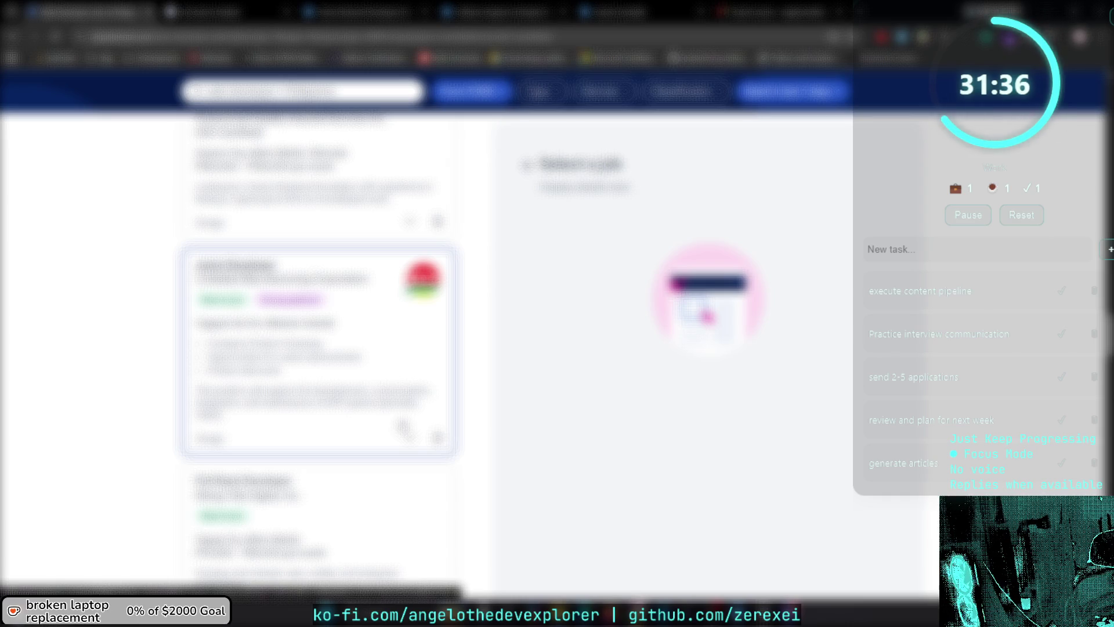
pyautogui.scroll(-8, 404, 429)
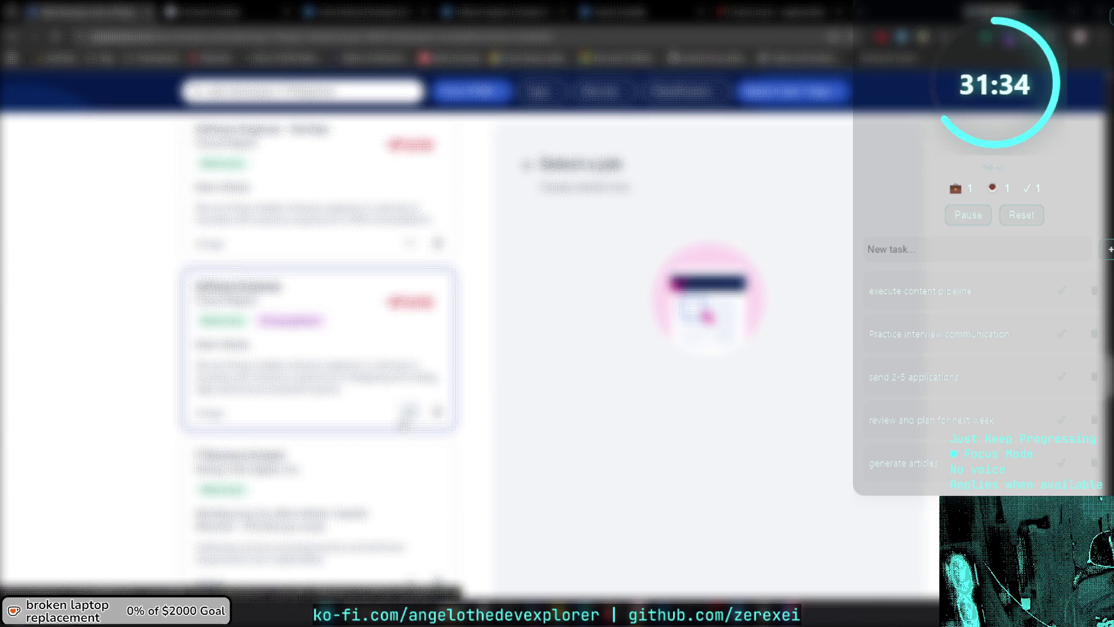
pyautogui.scroll(-10, 404, 419)
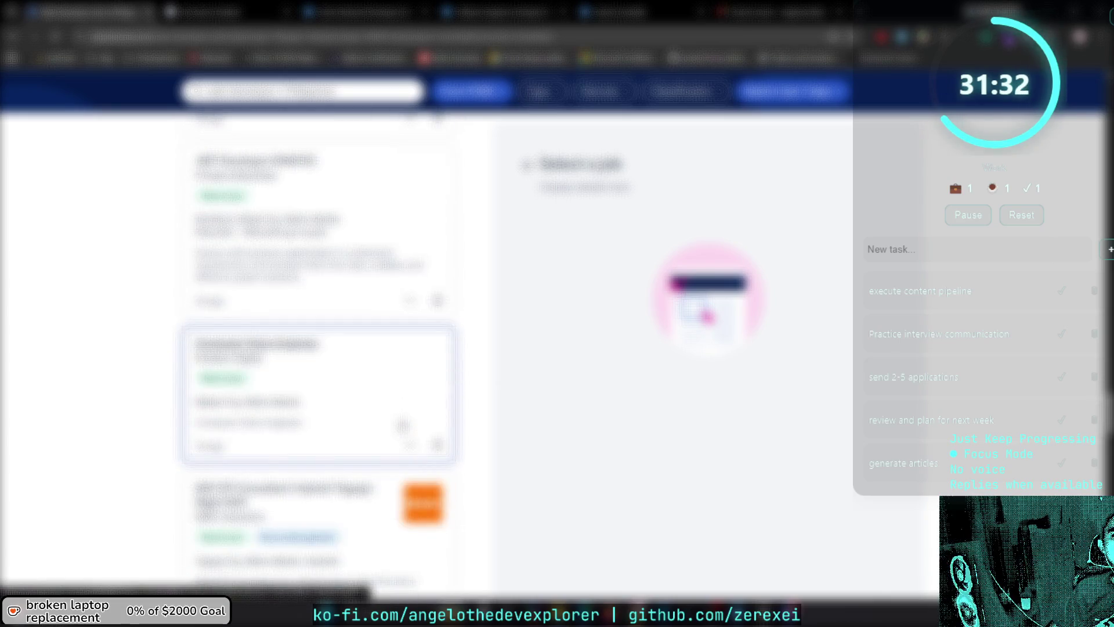
pyautogui.scroll(-10, 403, 426)
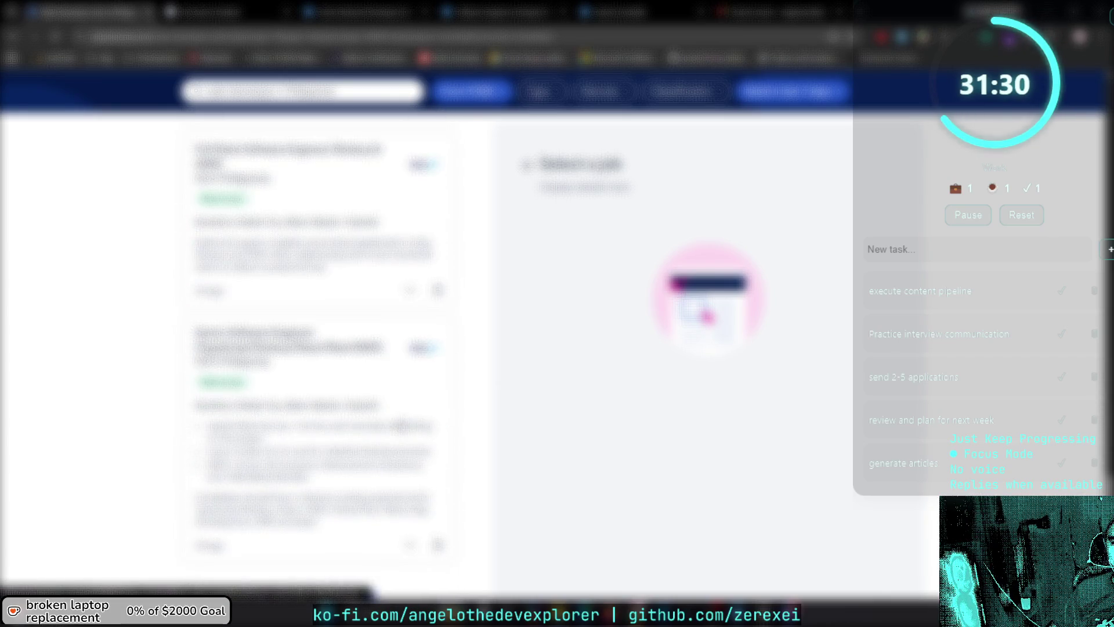
pyautogui.scroll(-10, 403, 426)
pyautogui.hotkey('alt', 'Left')
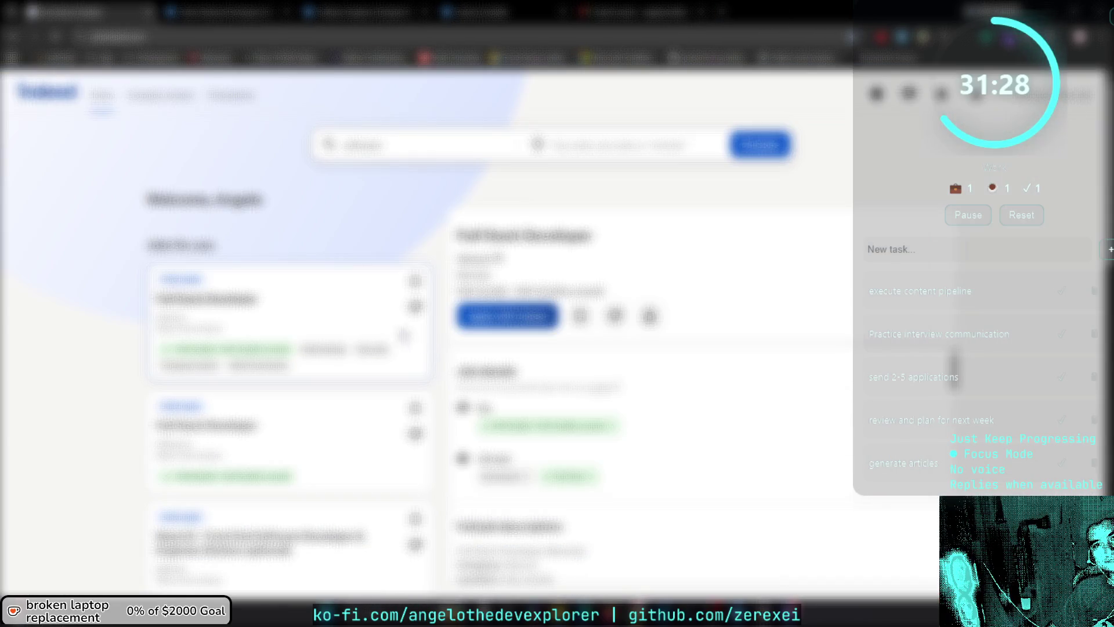
# Replace the Indeed 'What' keywords with react and run the search.
pyautogui.scroll(-2, 298, 350)
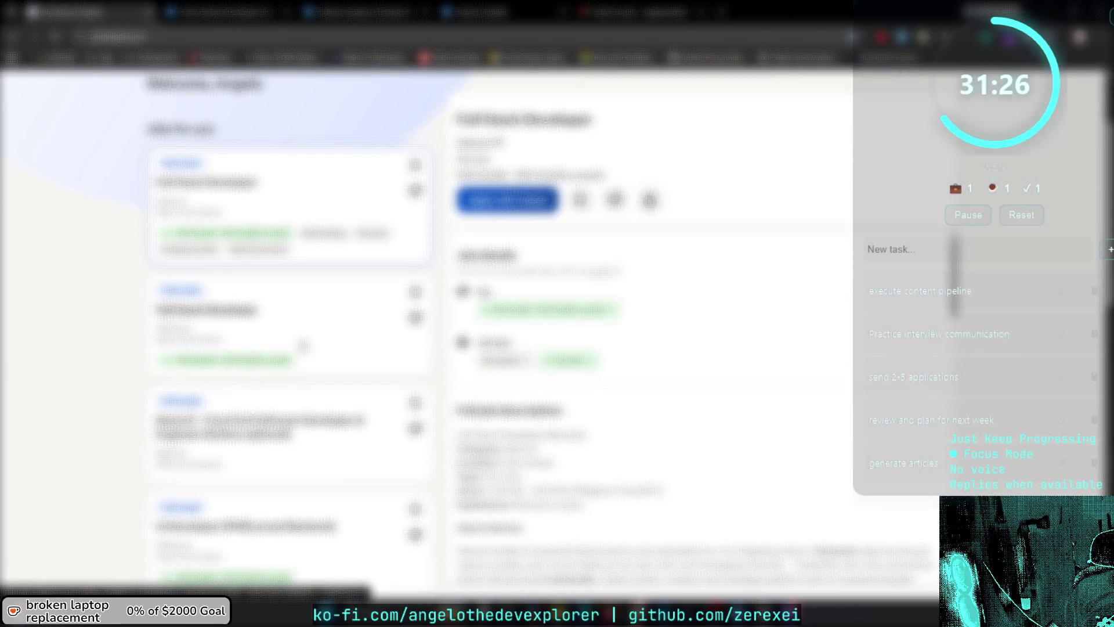
pyautogui.scroll(-2, 303, 348)
pyautogui.scroll(3, 303, 369)
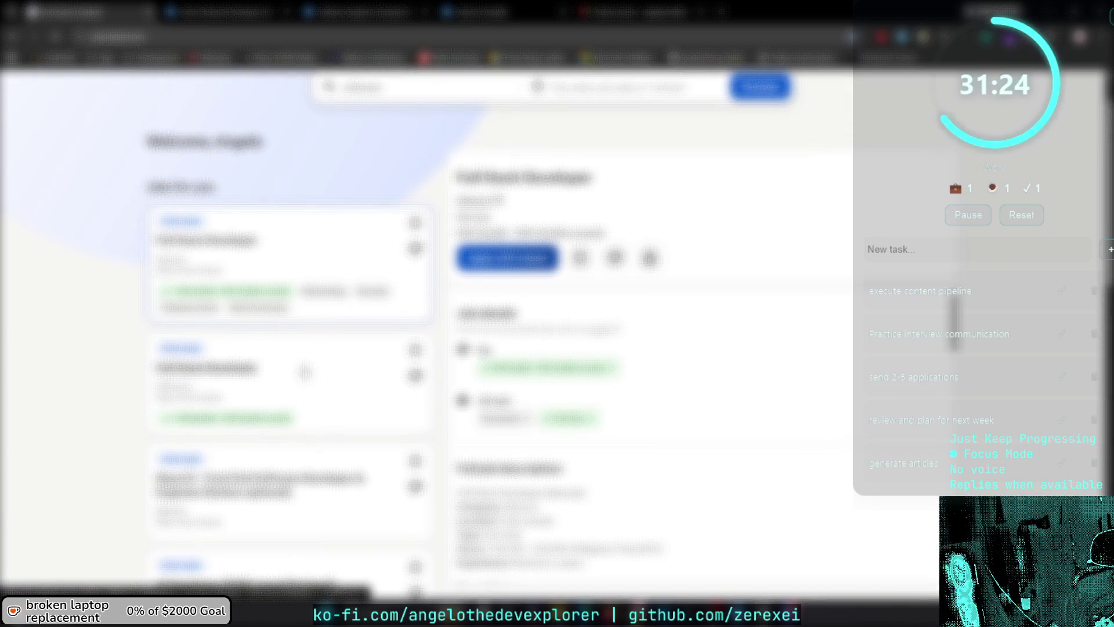
pyautogui.click(433, 88)
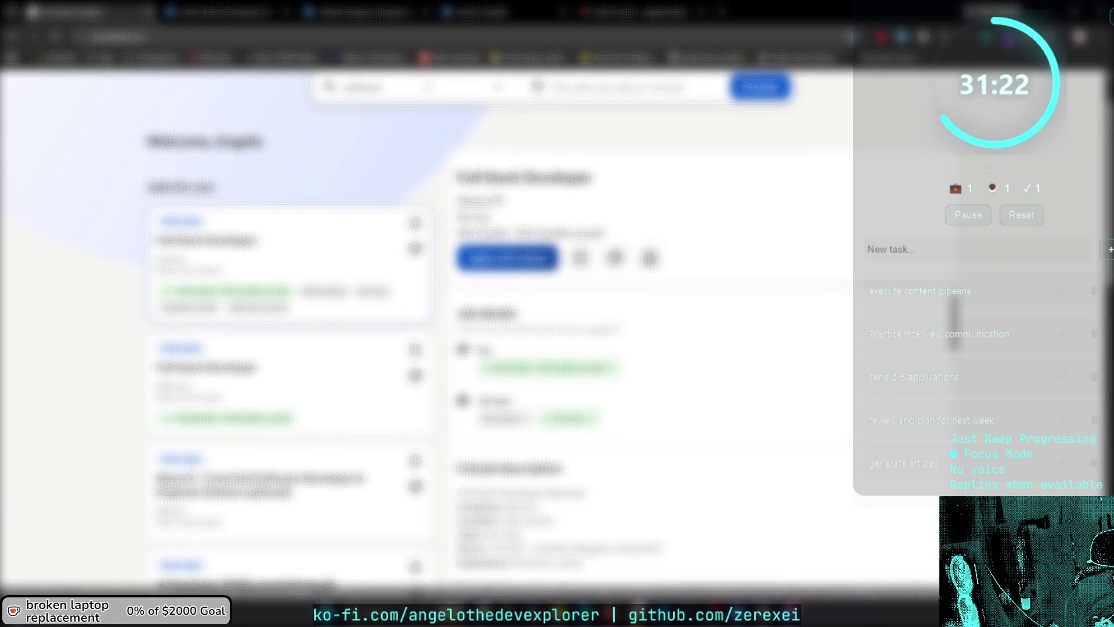
pyautogui.doubleClick(433, 88)
pyautogui.write('react')
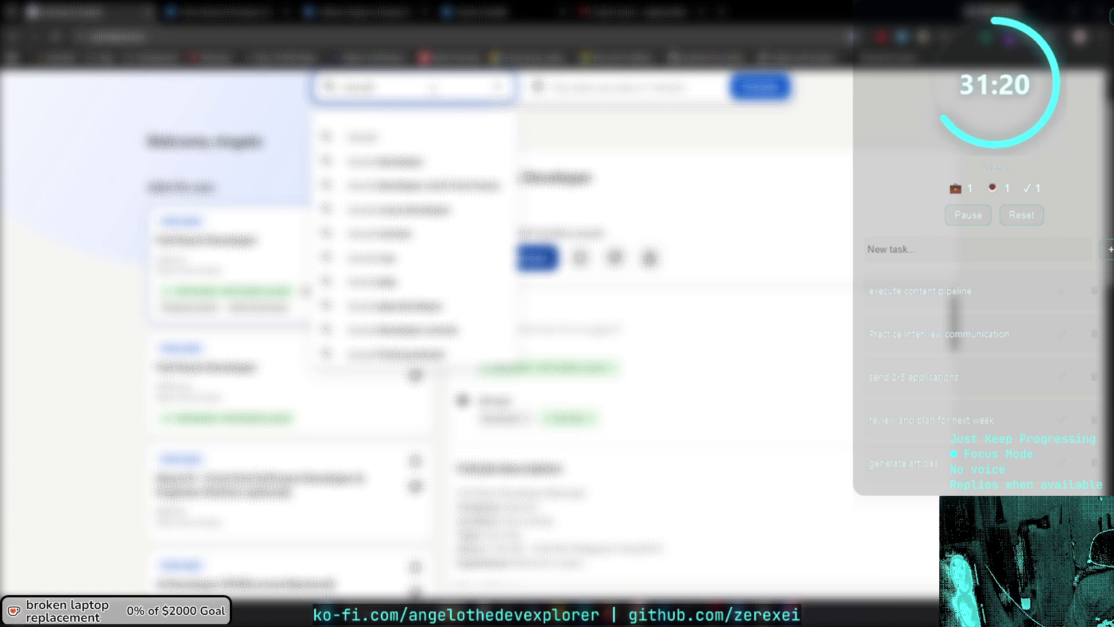
pyautogui.press('Return')
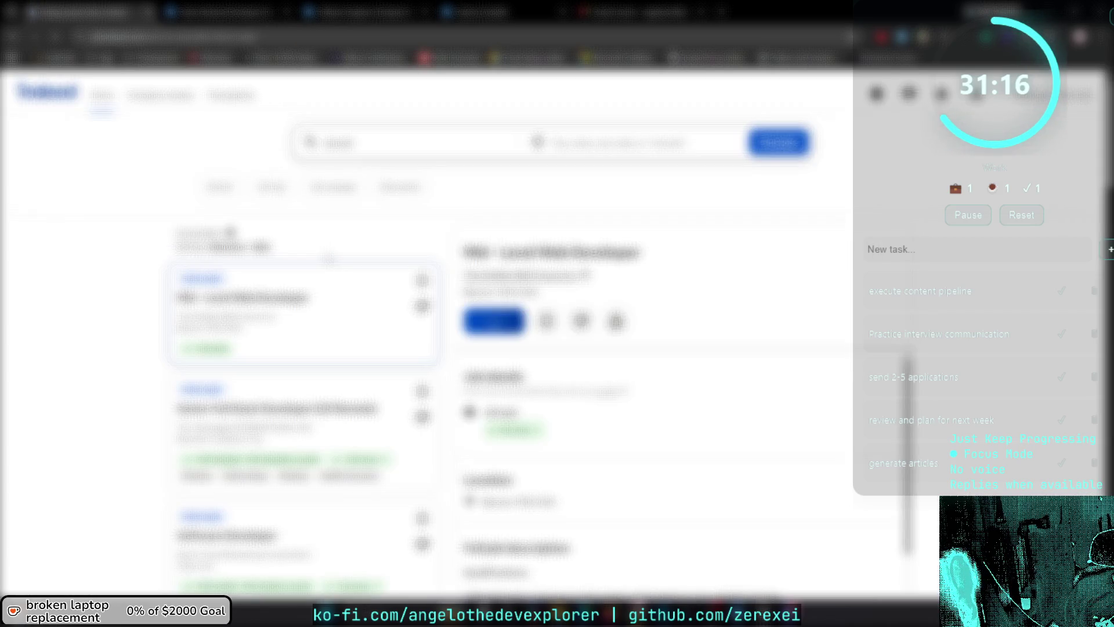
# Browse the react results and open the Senior Full Stack Developer posting.
pyautogui.scroll(-1, 329, 258)
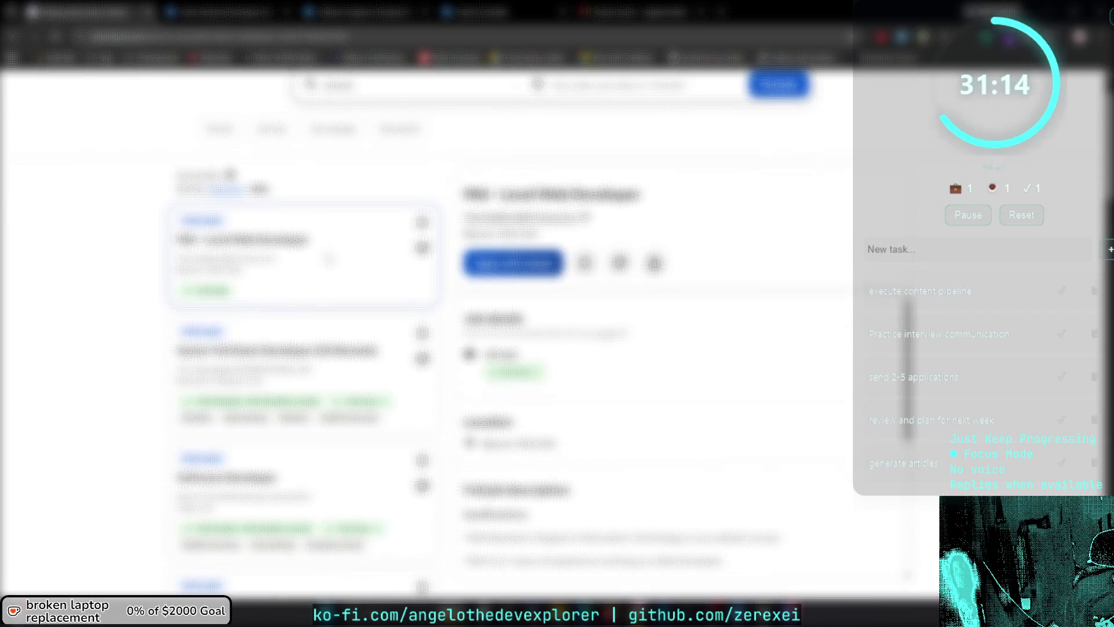
pyautogui.scroll(-1, 329, 258)
pyautogui.scroll(-1, 331, 210)
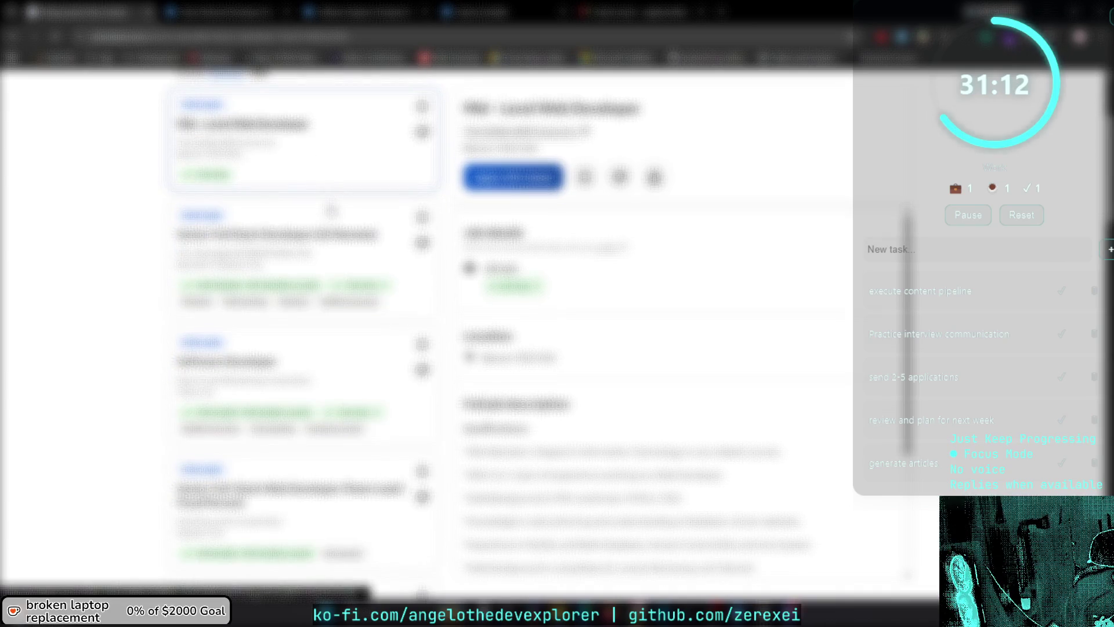
pyautogui.scroll(1, 331, 210)
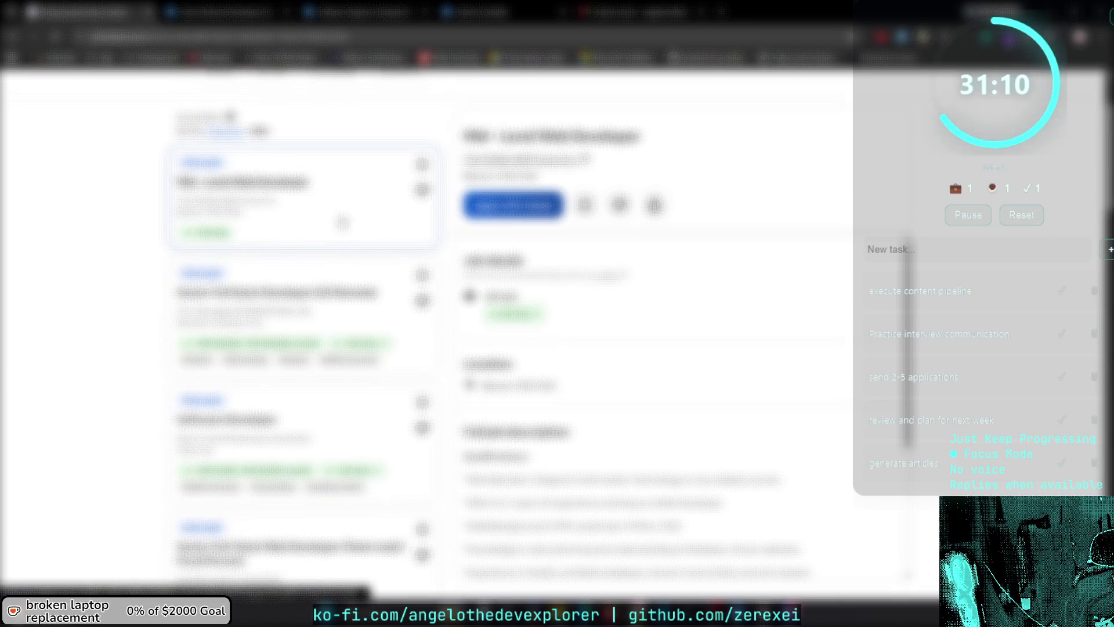
pyautogui.scroll(-4, 809, 285)
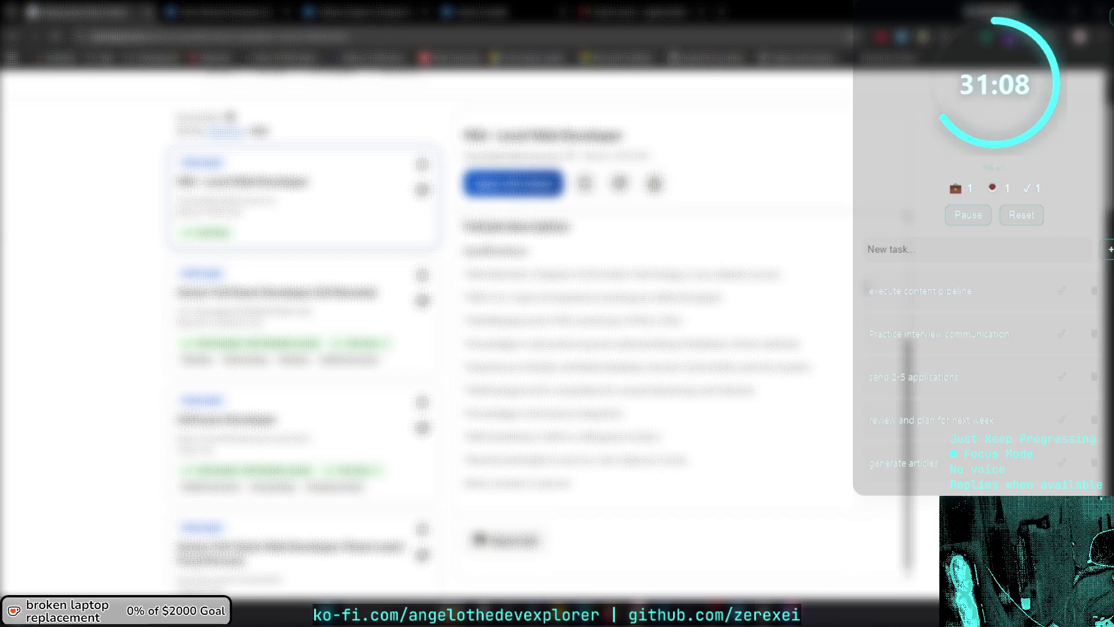
pyautogui.scroll(2, 332, 290)
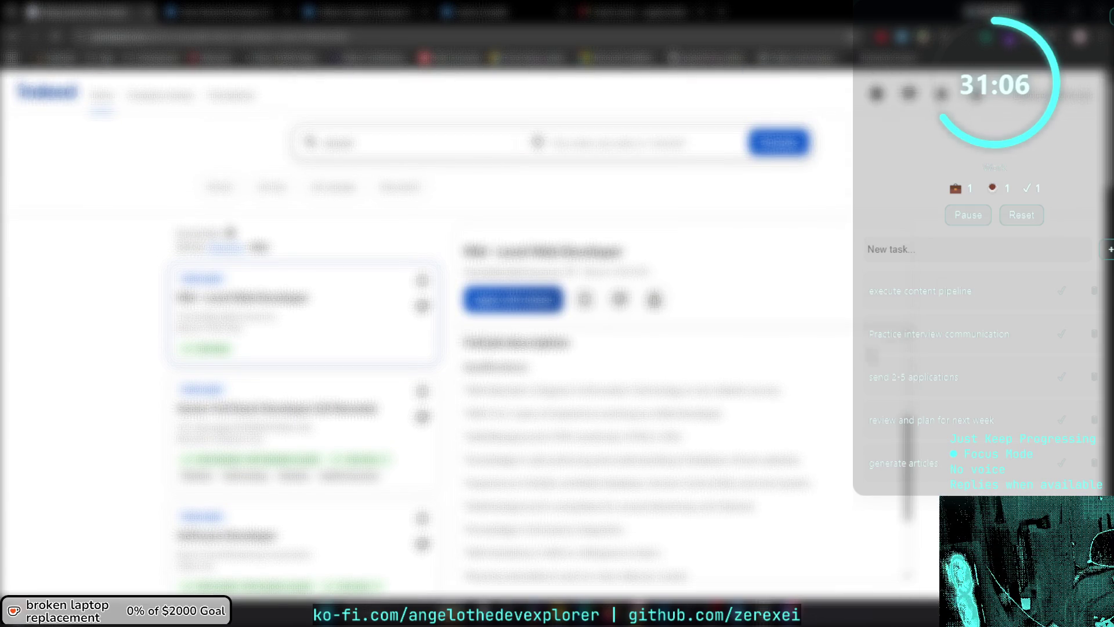
pyautogui.scroll(4, 638, 407)
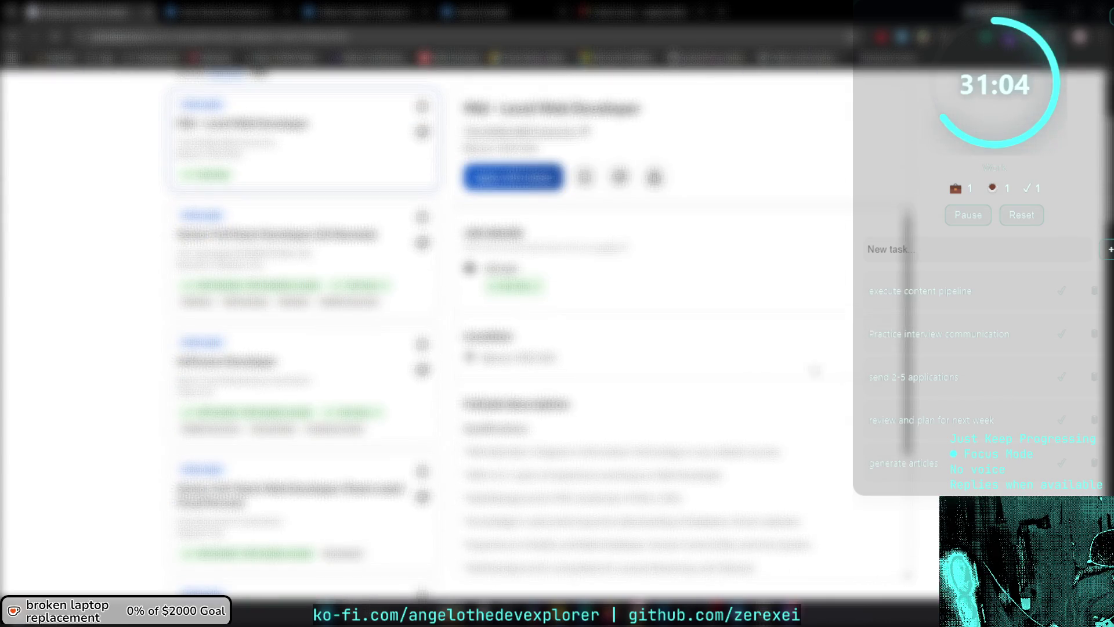
pyautogui.click(313, 270)
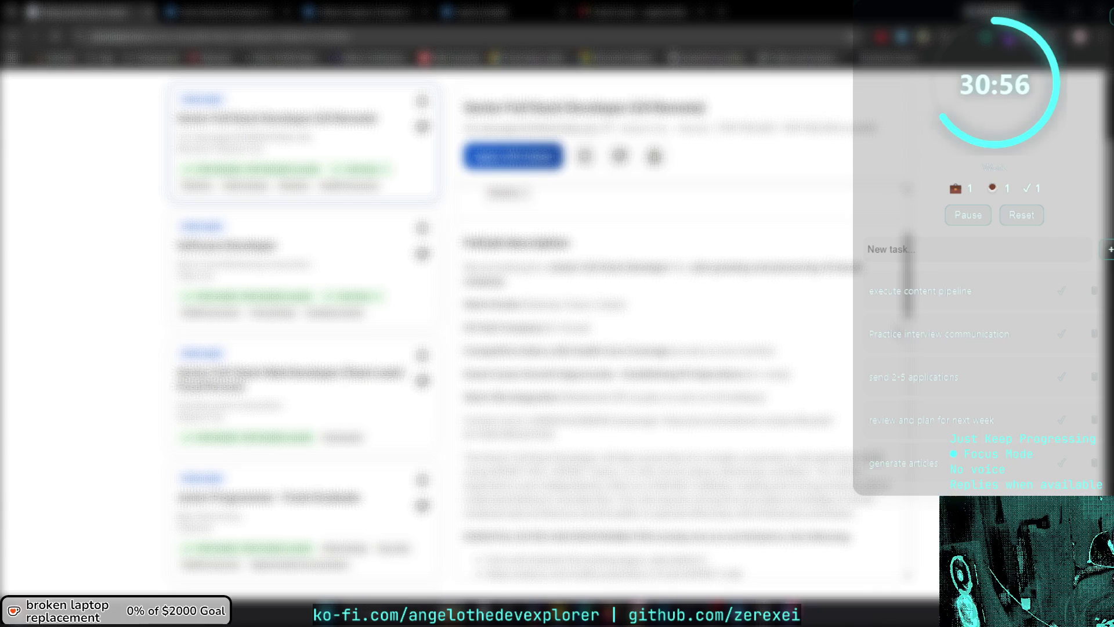
# Read through the Senior Full Stack Developer job description and the results list beside it.
pyautogui.scroll(-3, 684, 378)
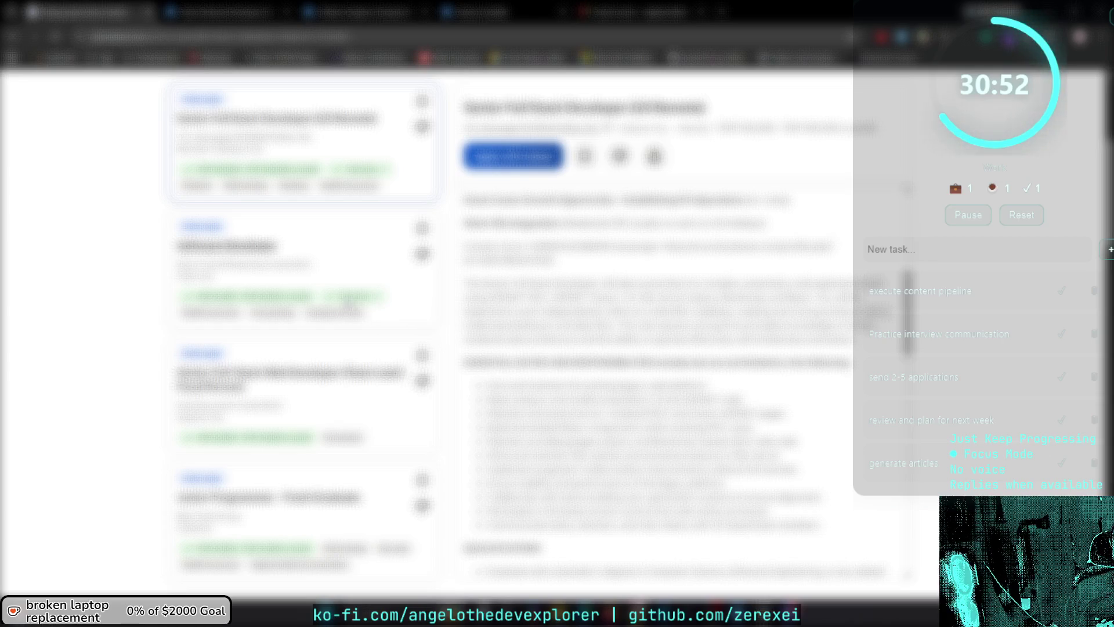
pyautogui.scroll(-6, 330, 273)
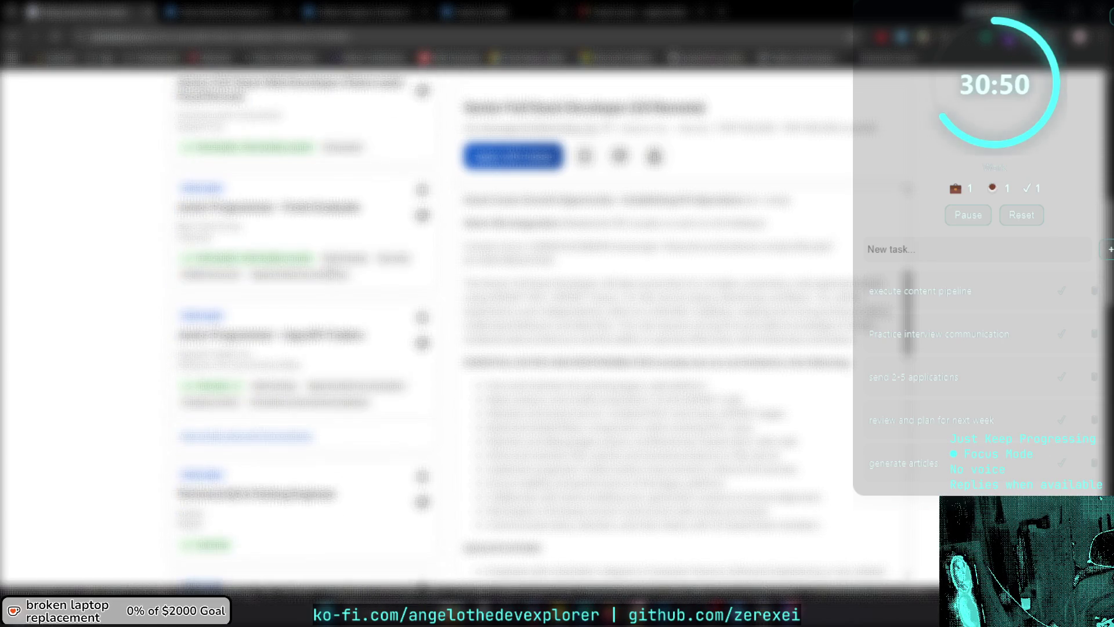
pyautogui.scroll(-8, 305, 325)
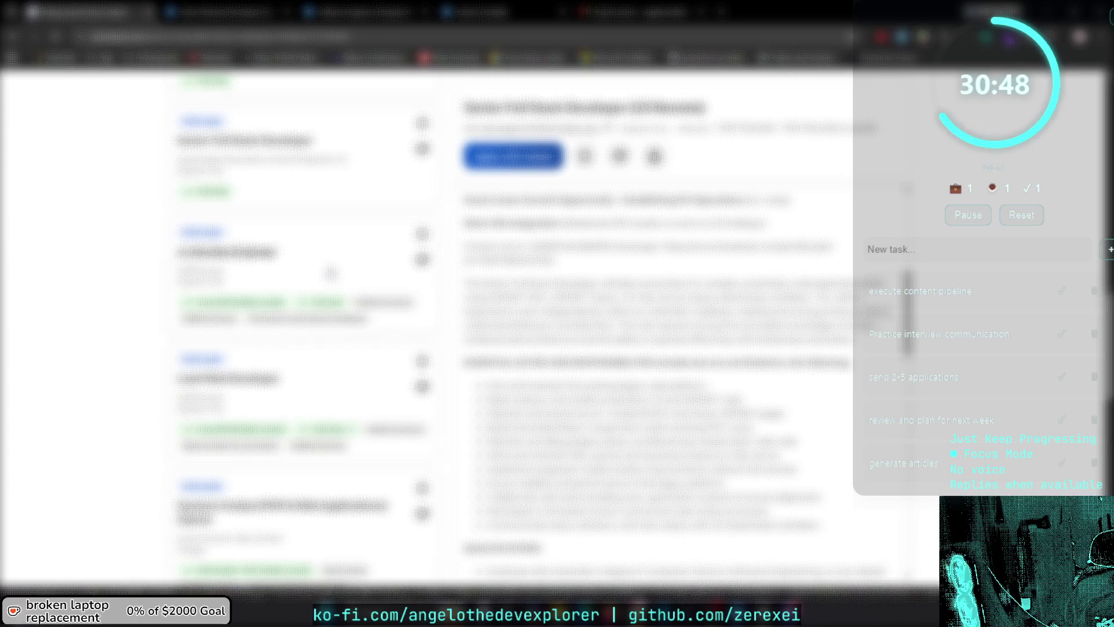
pyautogui.scroll(-2, 304, 325)
pyautogui.scroll(2, 305, 325)
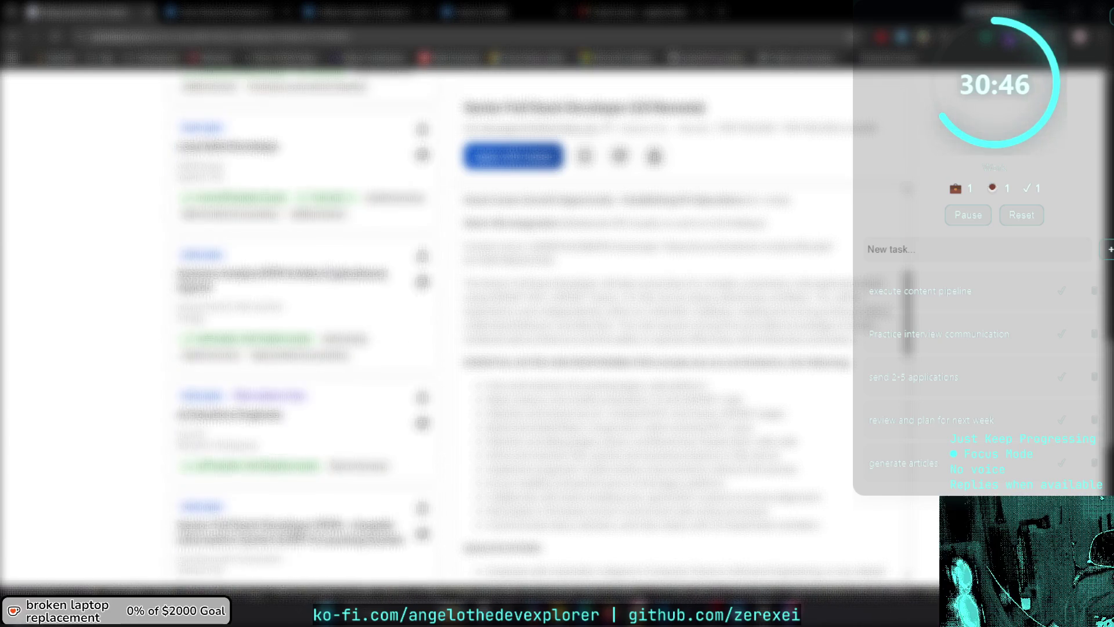
pyautogui.scroll(10, 304, 325)
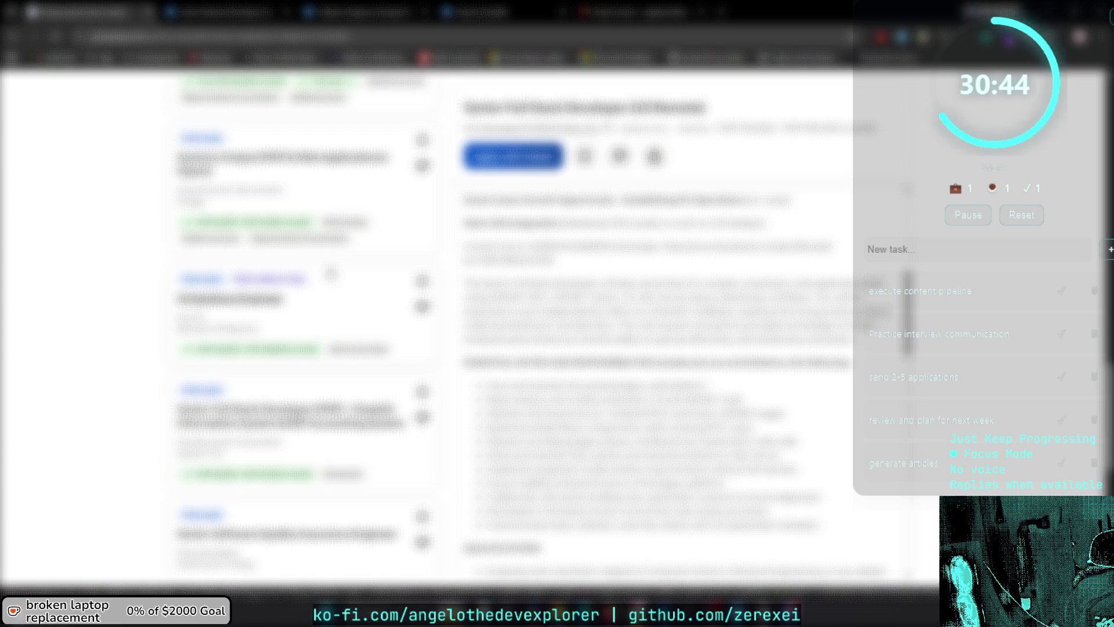
pyautogui.click(401, 145)
pyautogui.write('software')
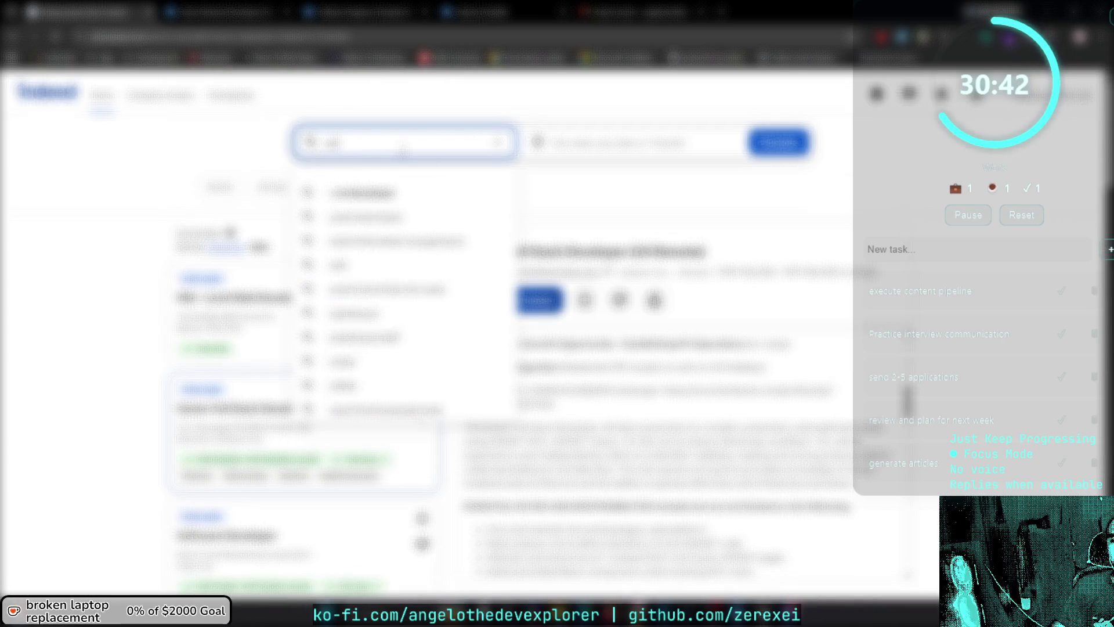
pyautogui.write(' dev')
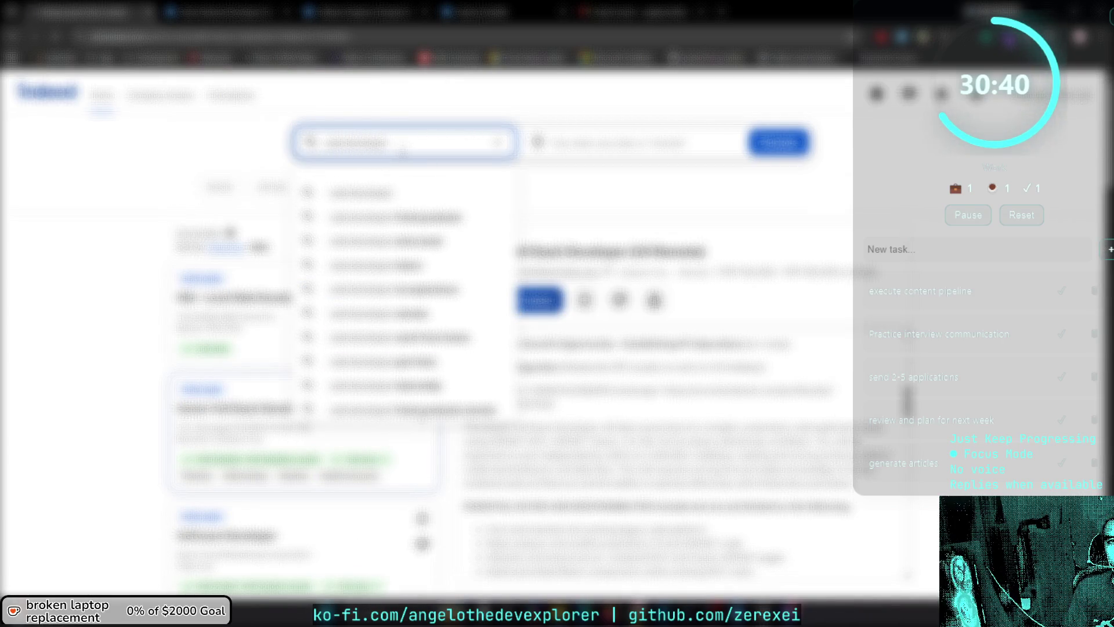
pyautogui.press('Return')
pyautogui.scroll(-2, 333, 171)
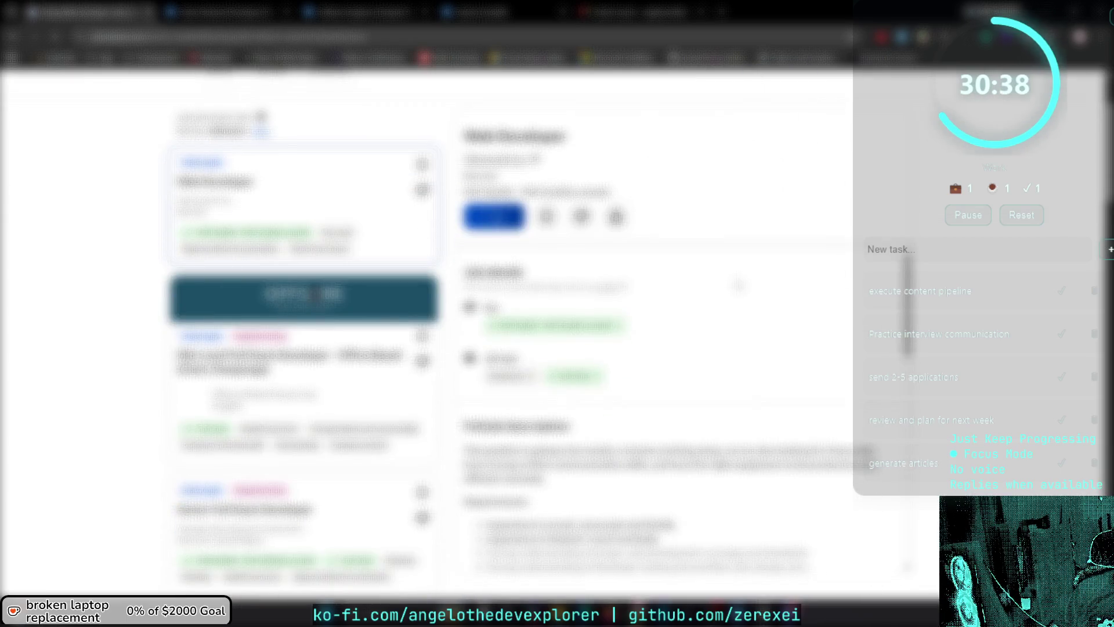
pyautogui.click(262, 134)
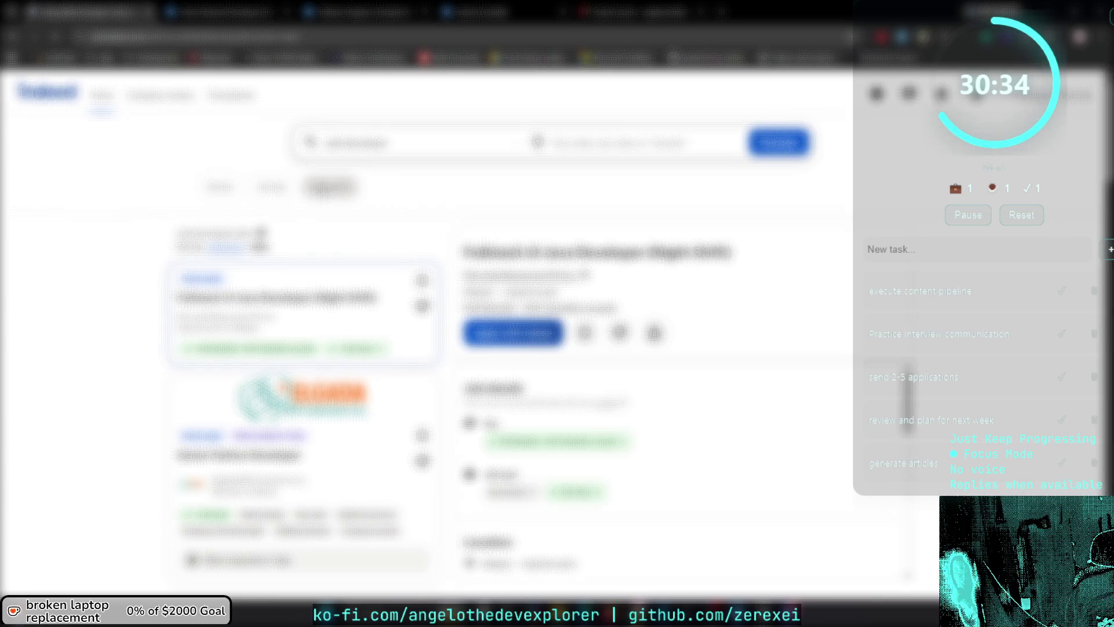
pyautogui.scroll(-1, 334, 242)
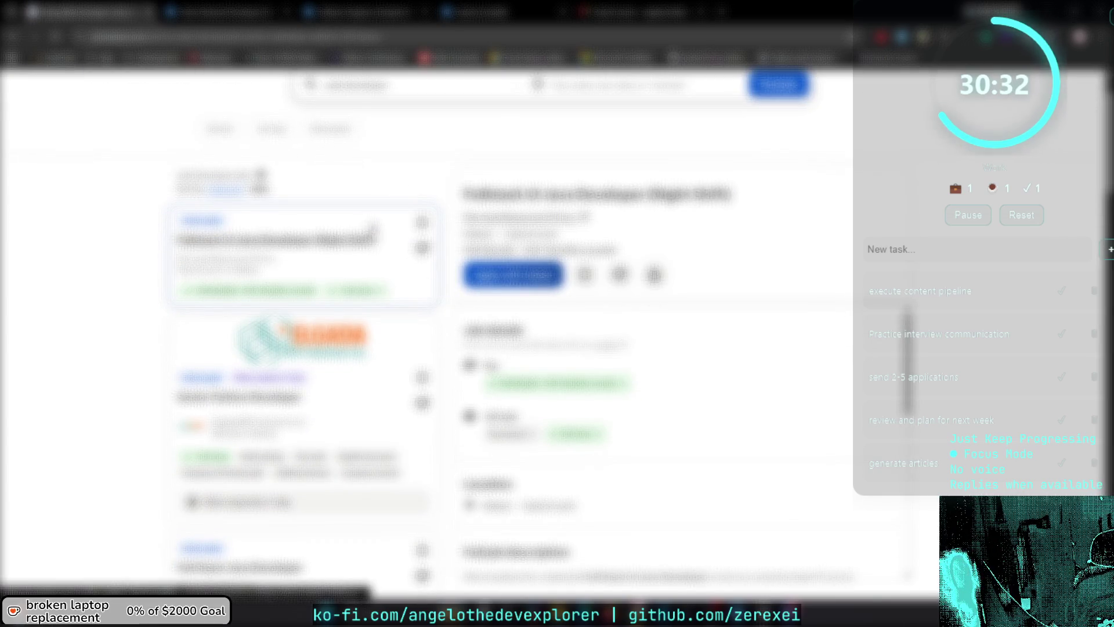
pyautogui.click(329, 128)
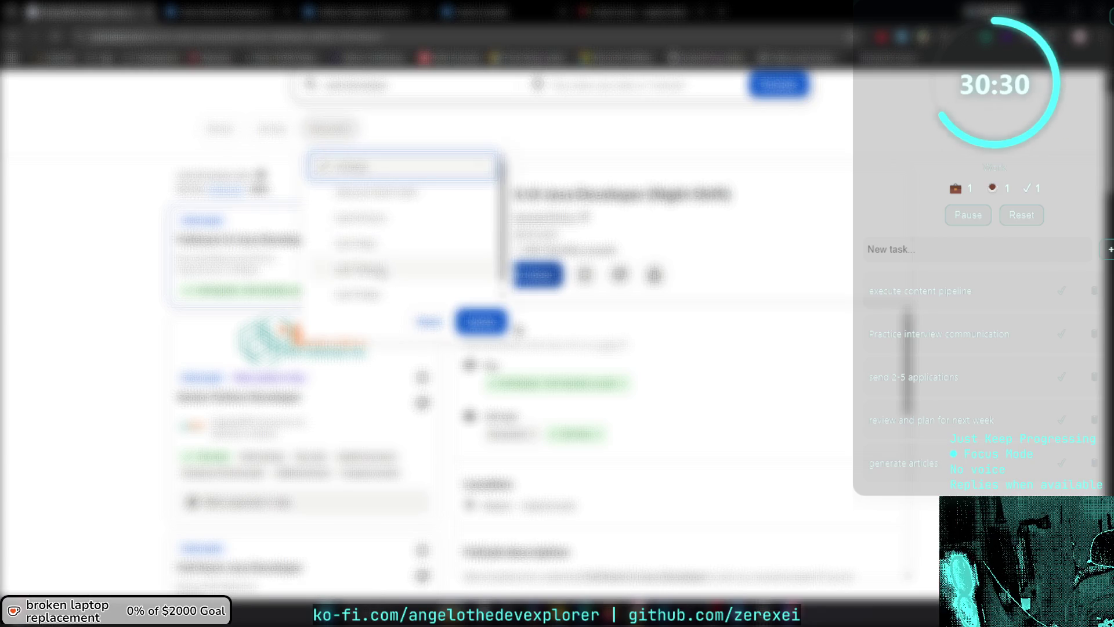
pyautogui.click(404, 273)
pyautogui.click(485, 324)
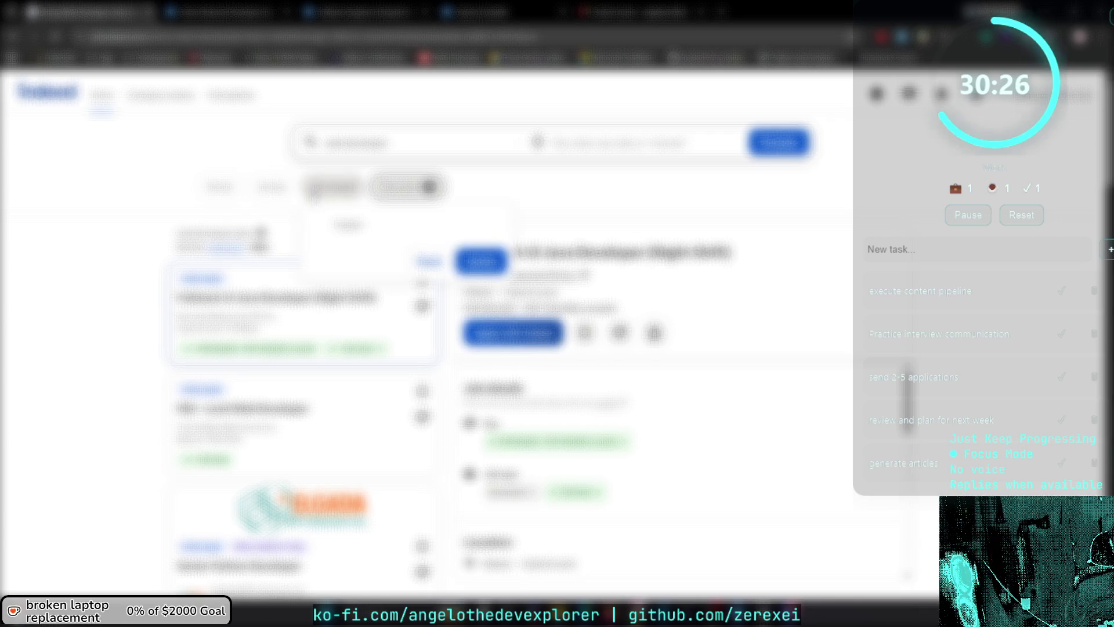
pyautogui.click(285, 191)
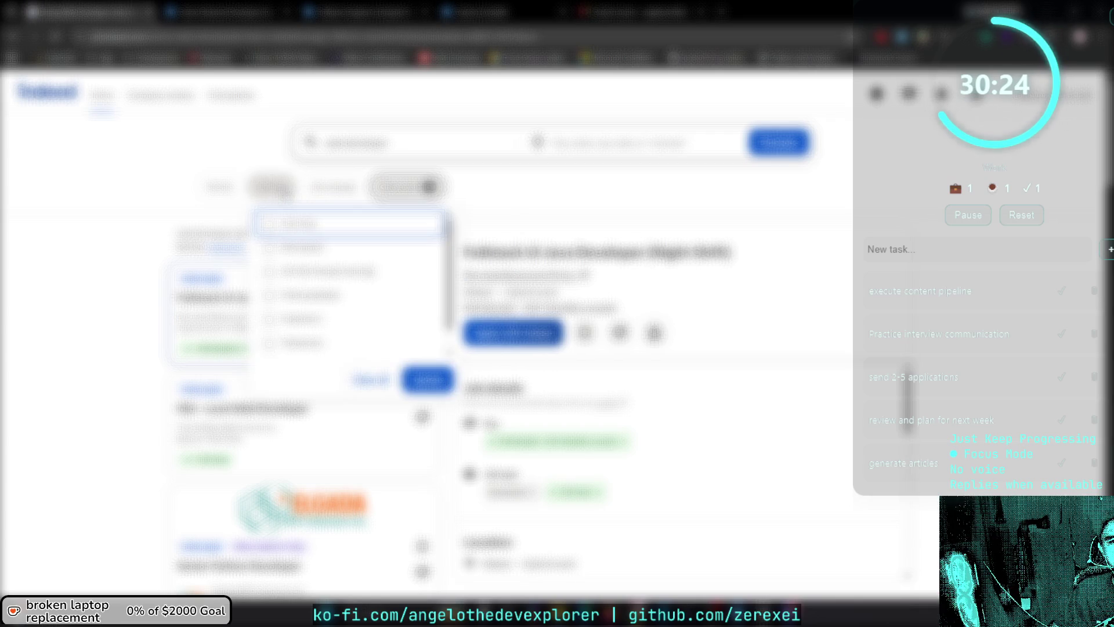
pyautogui.click(264, 192)
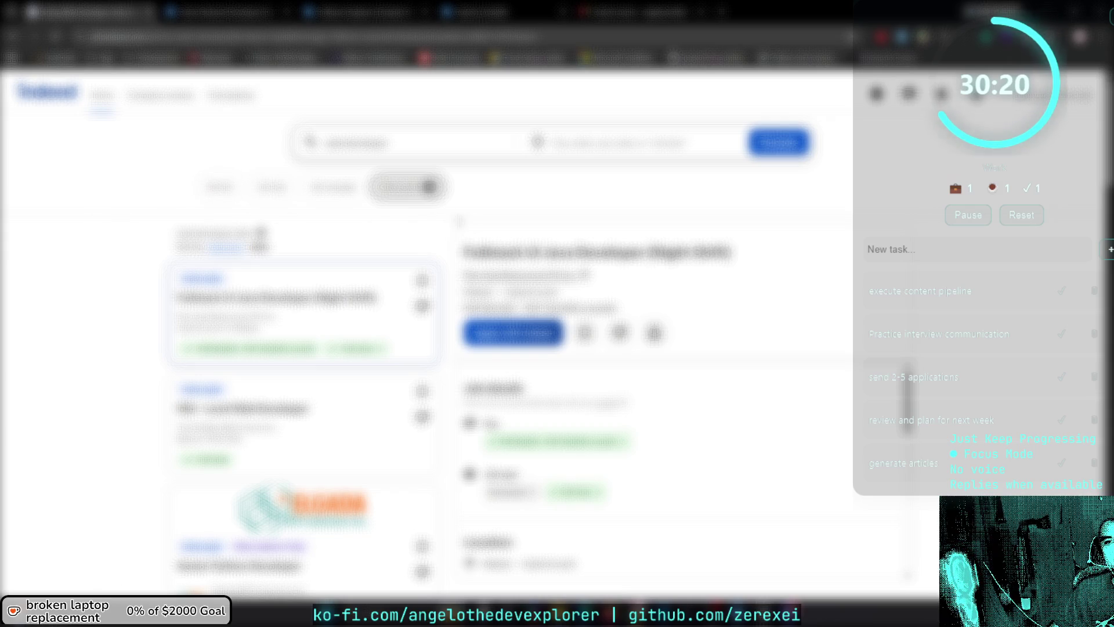
pyautogui.scroll(-2, 361, 218)
pyautogui.scroll(-2, 413, 197)
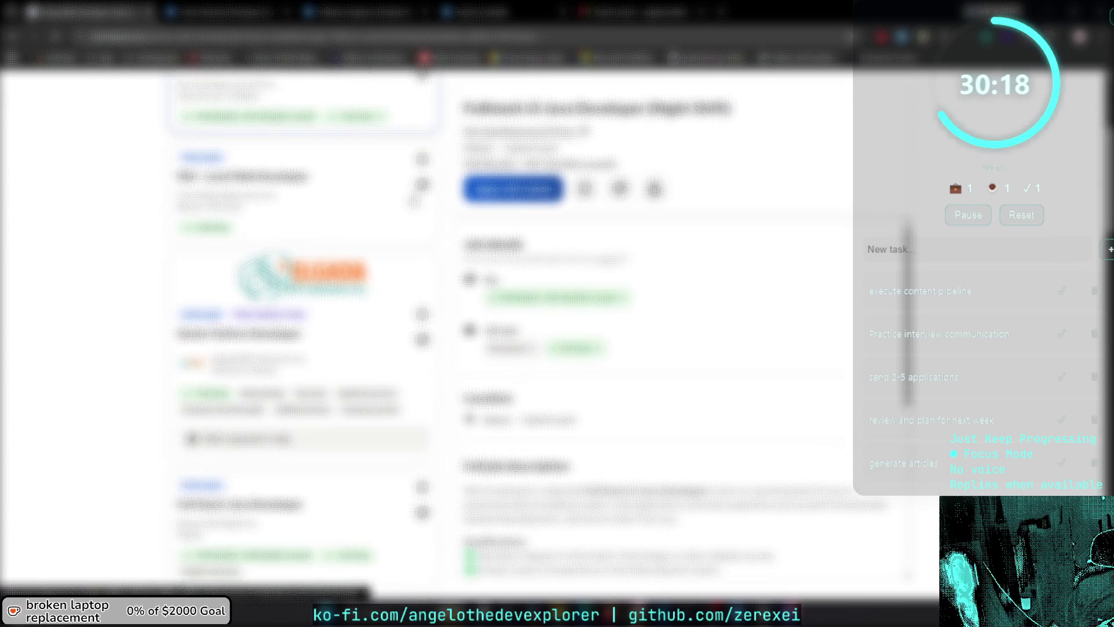
pyautogui.scroll(-4, 339, 219)
pyautogui.scroll(5, 340, 218)
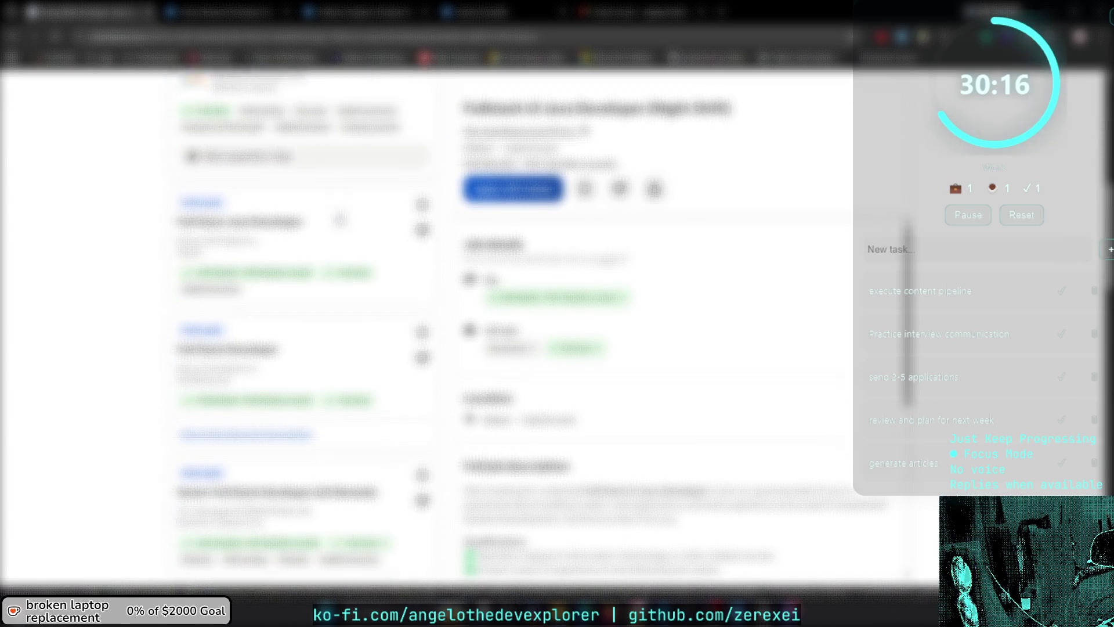
pyautogui.scroll(3, 361, 191)
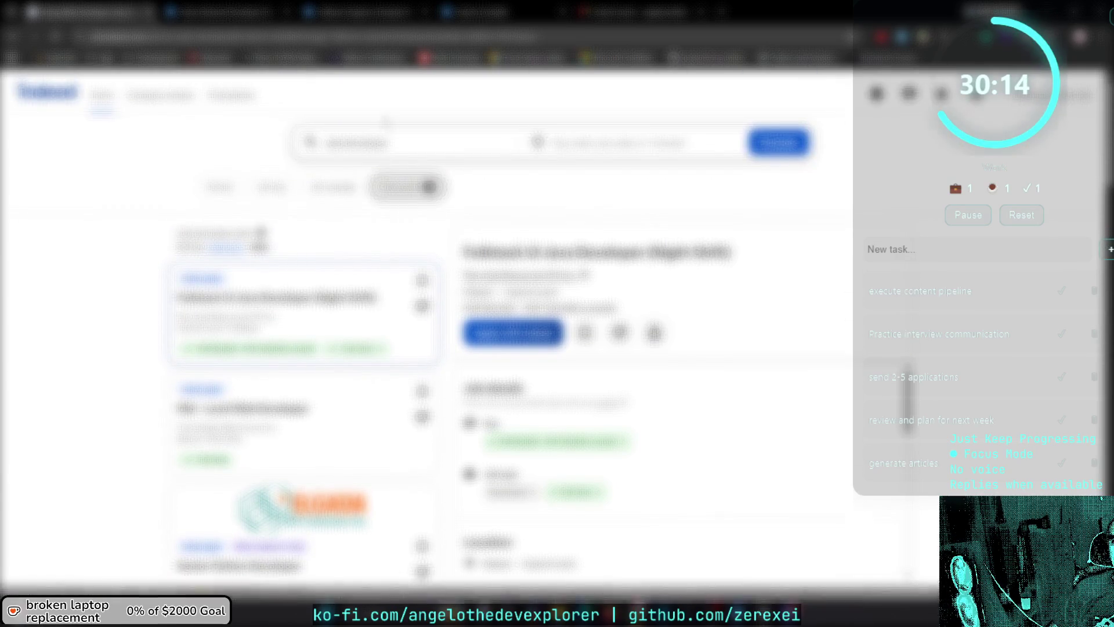
# Search Indeed for 'java developer' jobs.
pyautogui.click(393, 142)
pyautogui.write('java developer')
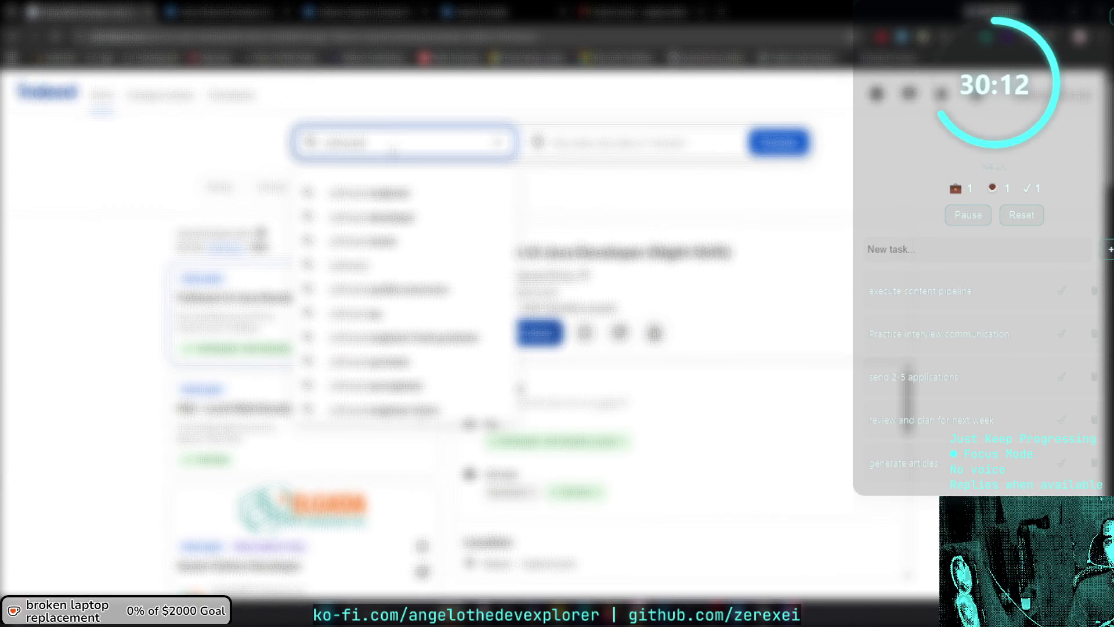
pyautogui.press('Return')
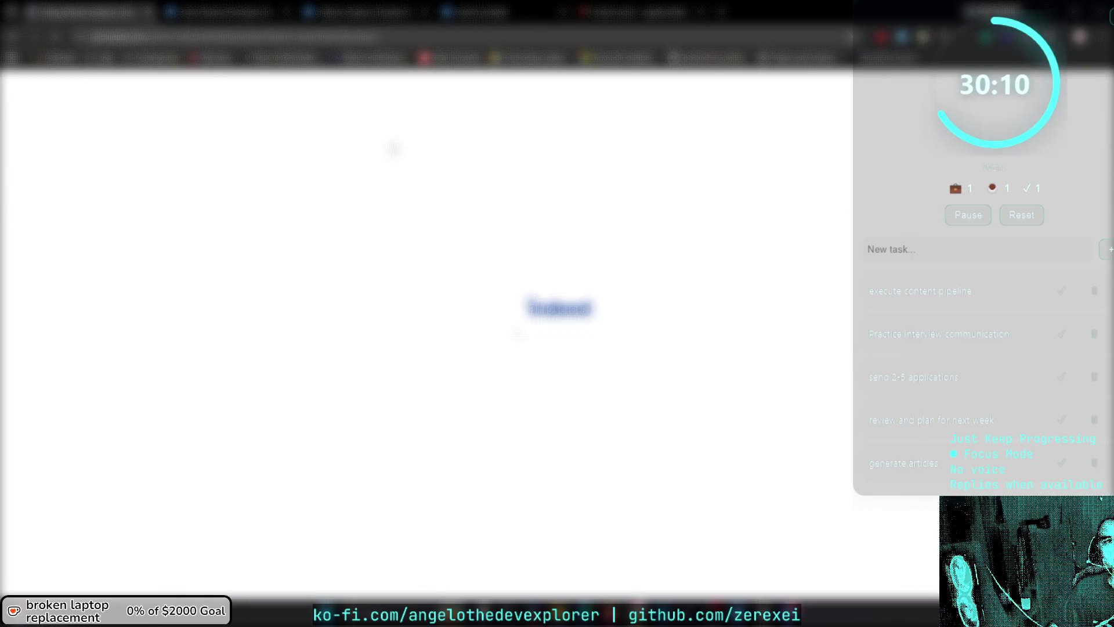
pyautogui.scroll(-2, 522, 348)
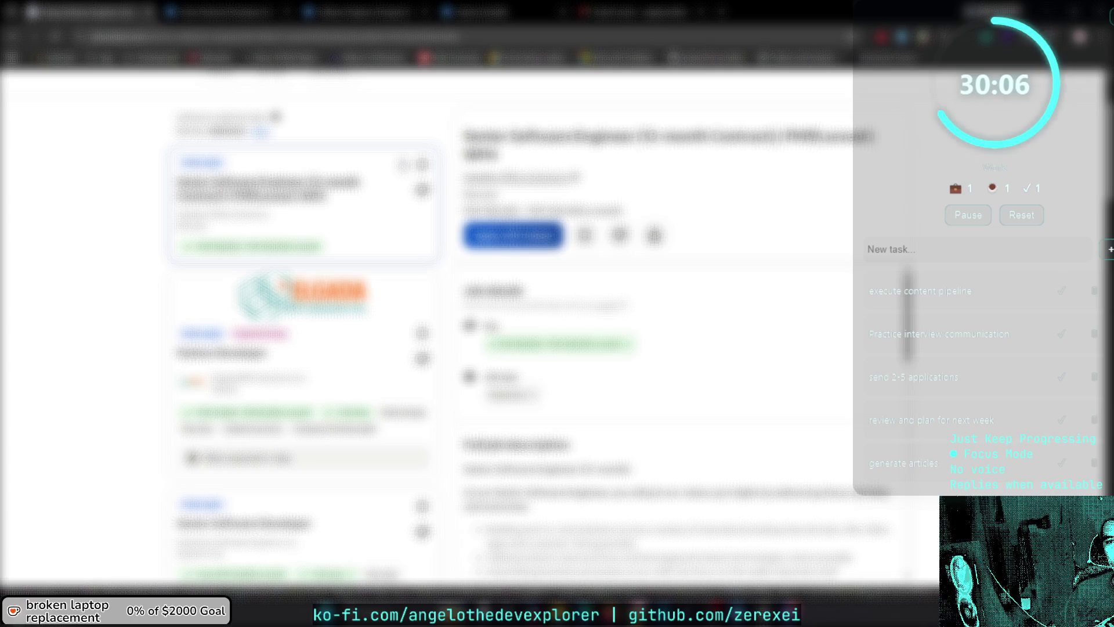
pyautogui.scroll(-1, 464, 349)
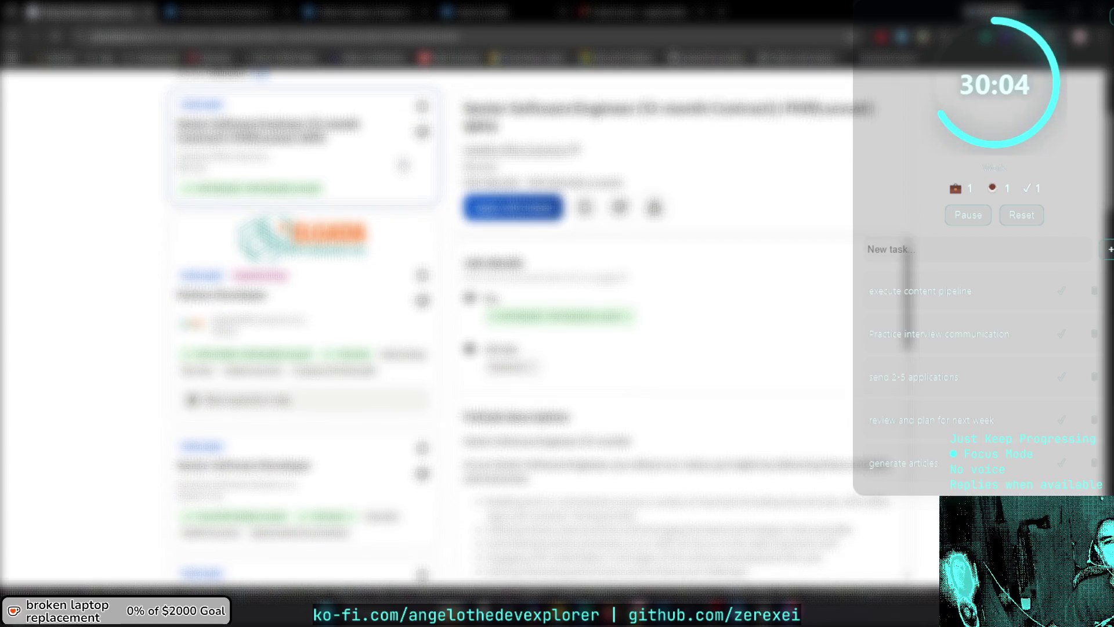
pyautogui.scroll(3, 464, 349)
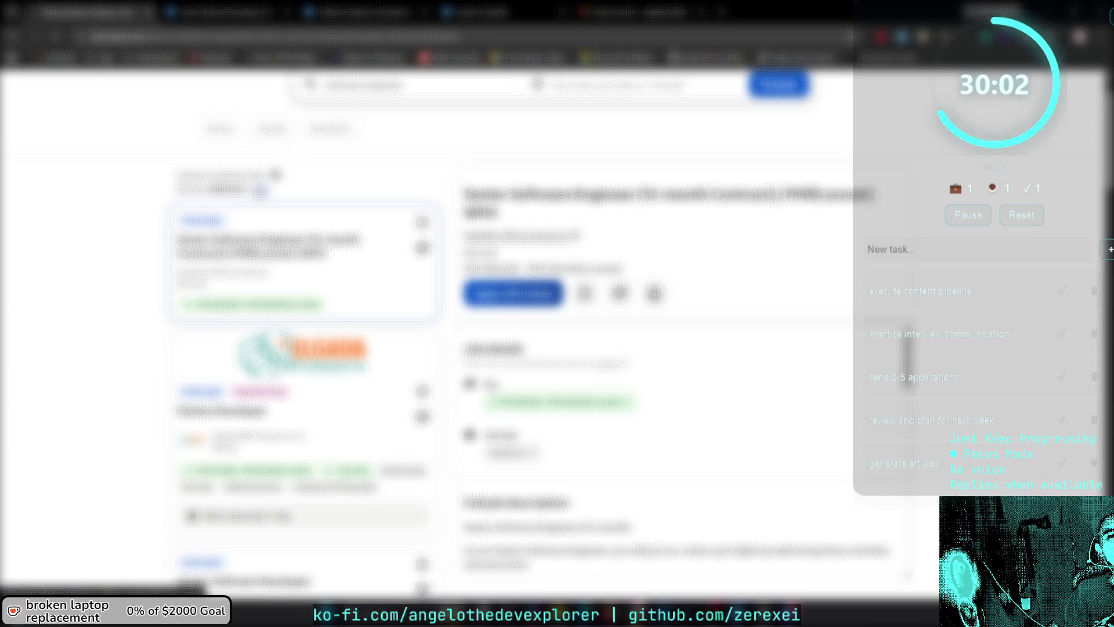
# Sort the java developer results by date and browse the newest postings.
pyautogui.click(261, 190)
pyautogui.scroll(-3, 260, 192)
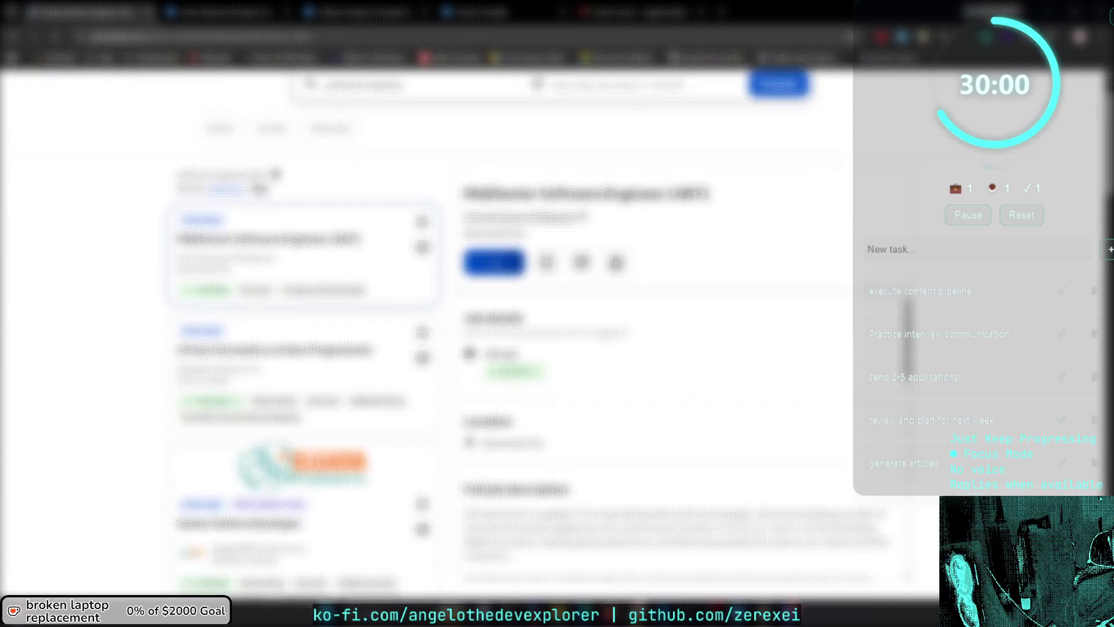
pyautogui.scroll(-4, 259, 192)
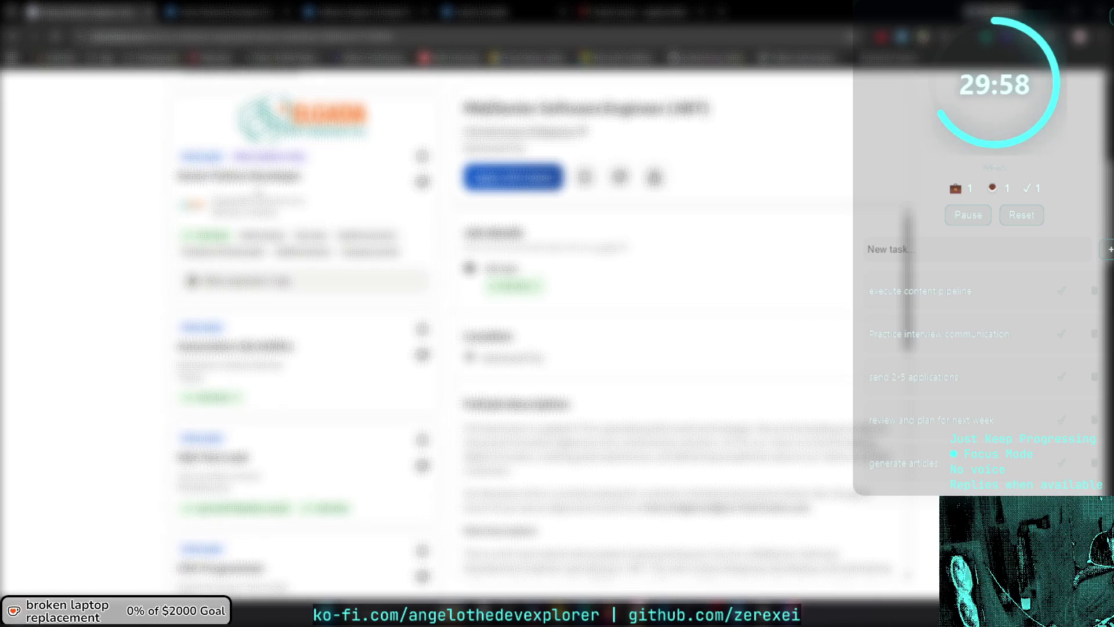
pyautogui.scroll(-1, 302, 330)
pyautogui.scroll(4, 302, 331)
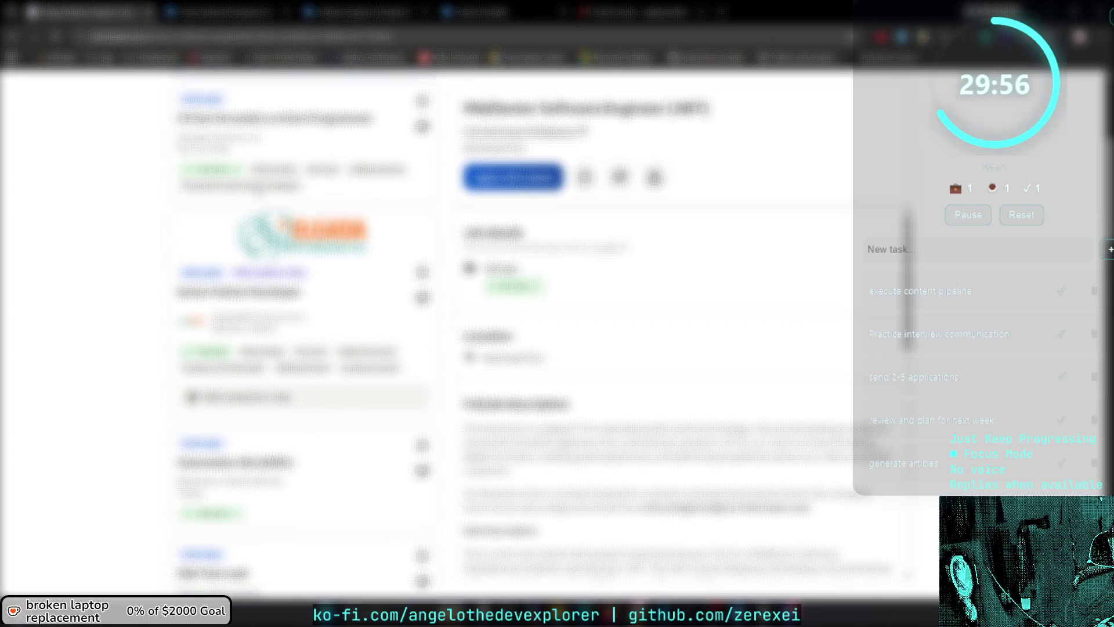
pyautogui.scroll(-10, 302, 331)
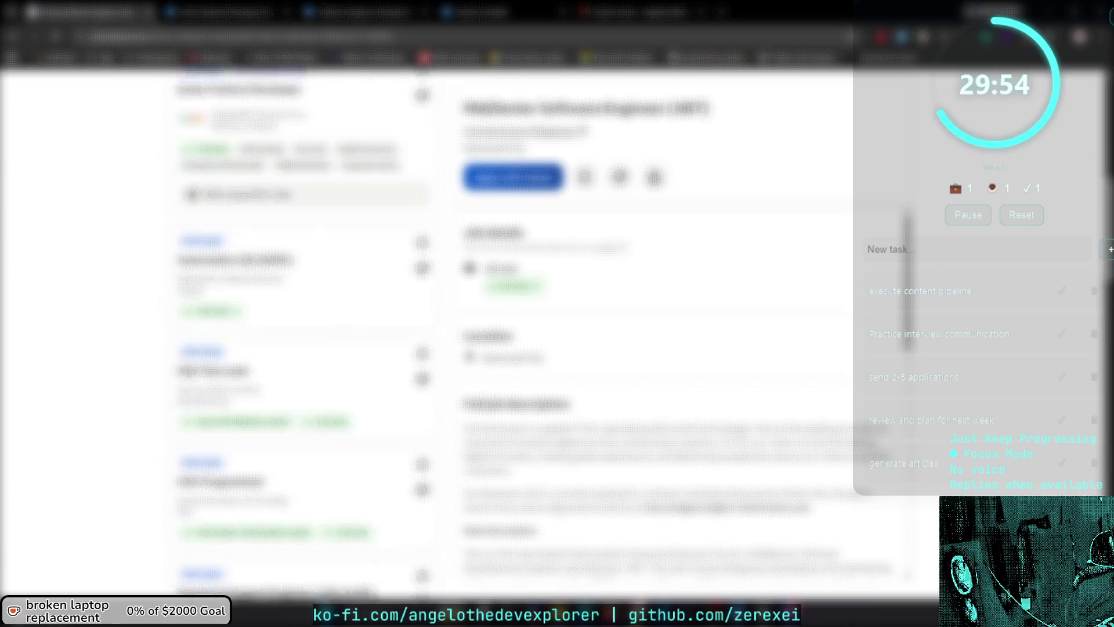
pyautogui.scroll(-10, 301, 331)
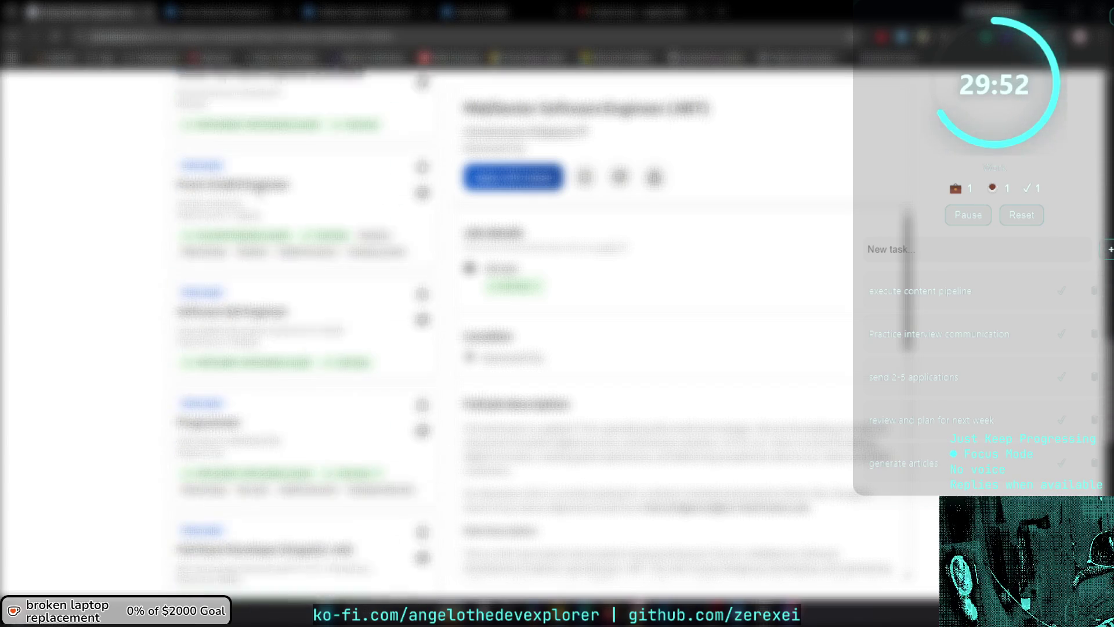
# Return to the top and bookmark the date-sorted results page.
pyautogui.press('Home')
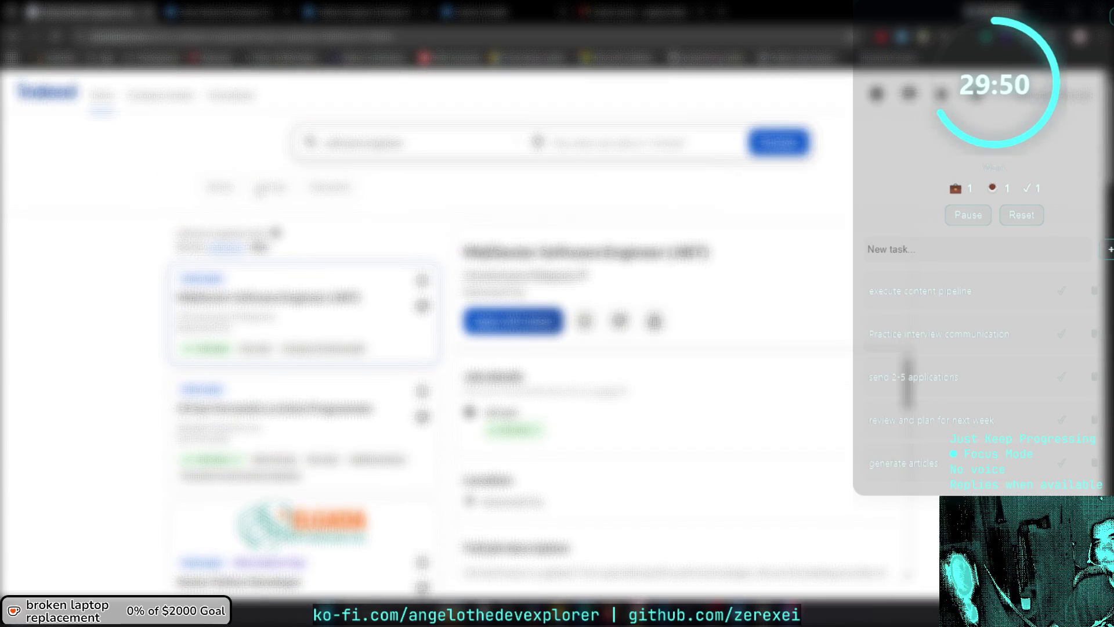
pyautogui.hotkey('ctrl', 'd')
pyautogui.press('Return')
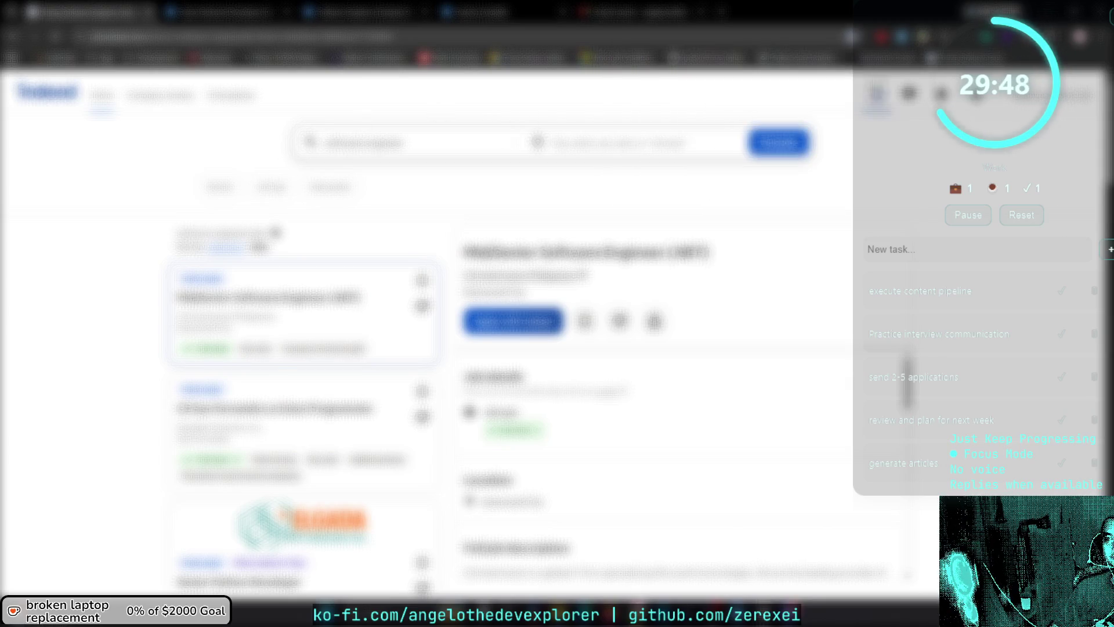
pyautogui.hotkey('alt', 'f')
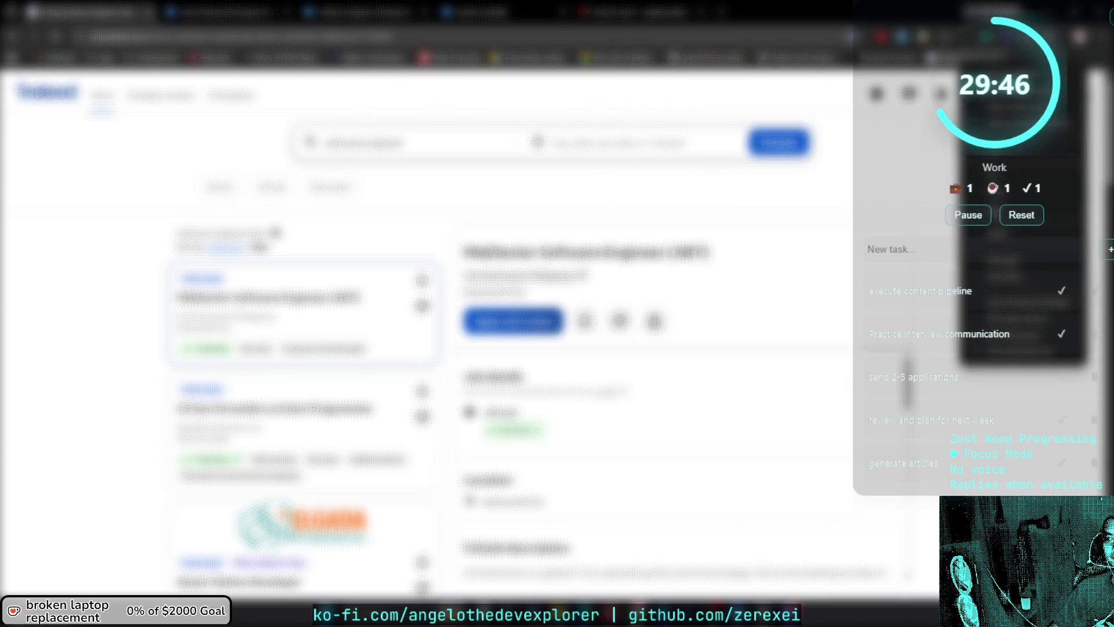
# Save a bookmark for the search results named 'Indeed'.
pyautogui.press('Return')
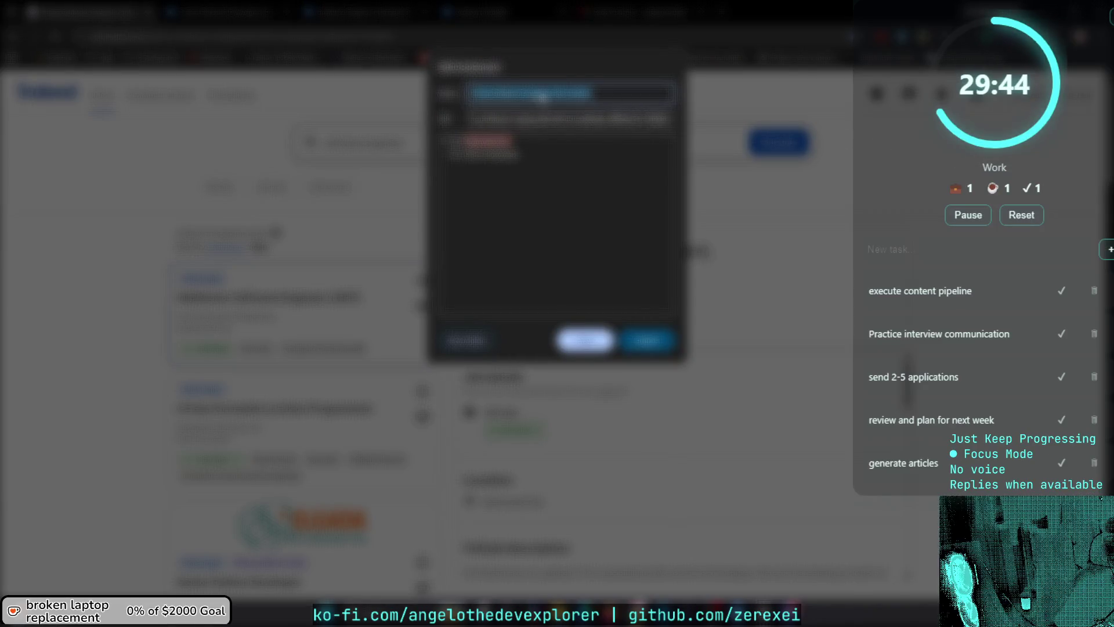
pyautogui.click(542, 97)
pyautogui.write('Indeed')
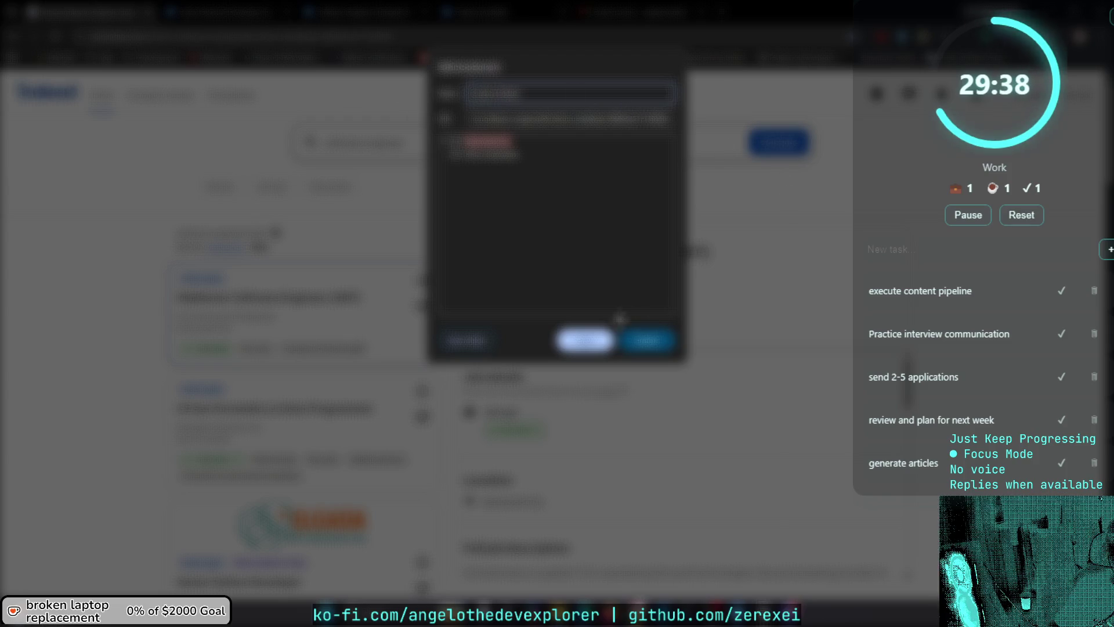
pyautogui.click(586, 347)
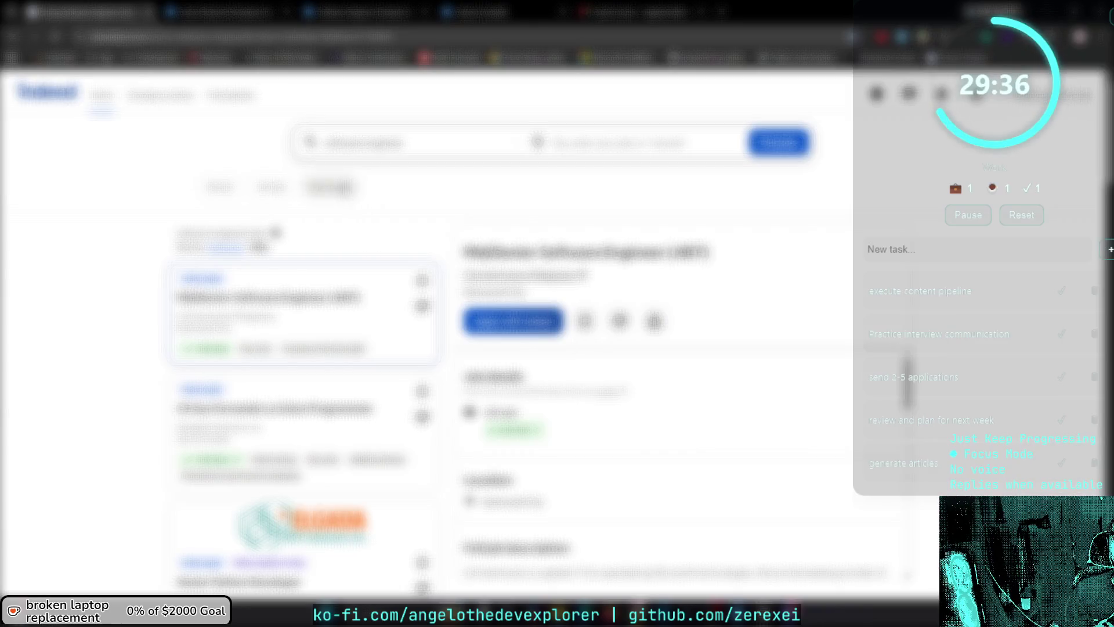
# Filter the results to a narrower Date posted range.
pyautogui.click(331, 185)
pyautogui.click(372, 326)
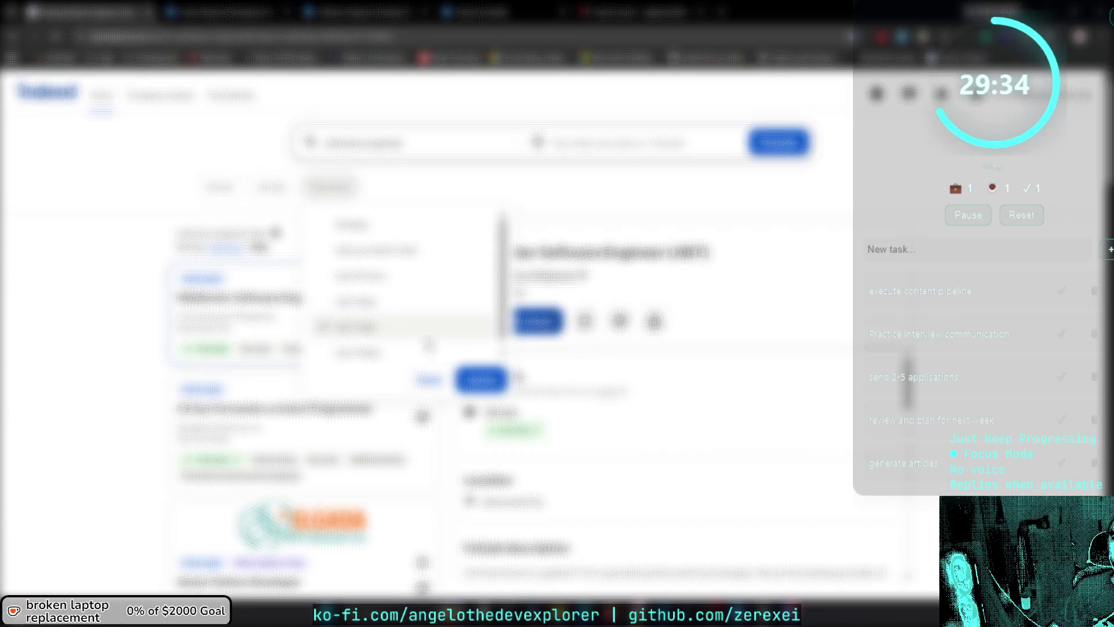
pyautogui.click(481, 379)
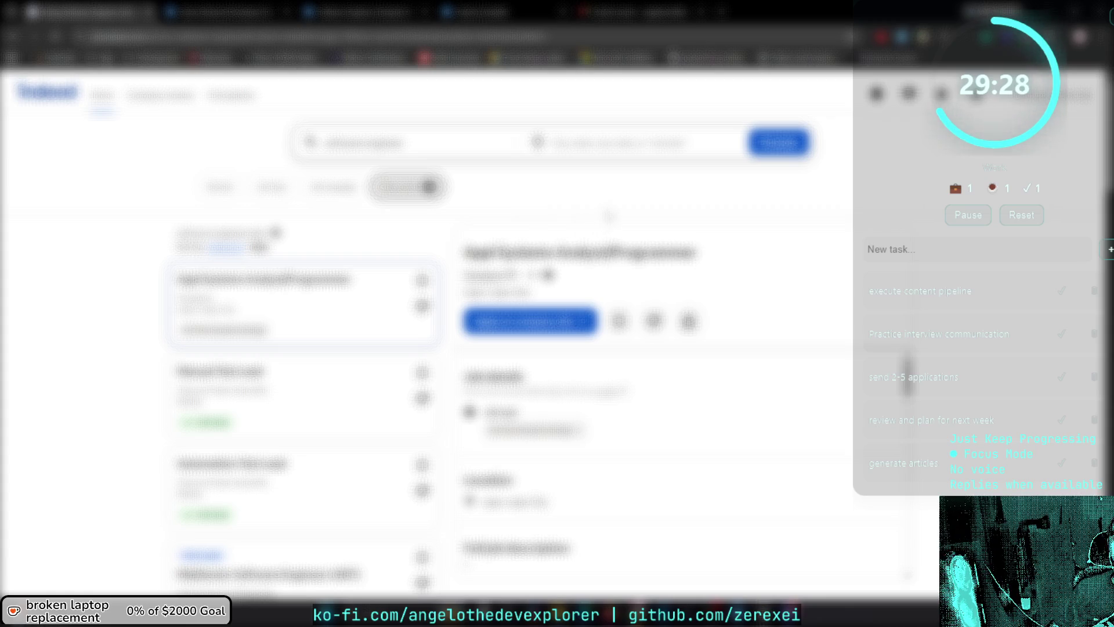
# Bookmark the date-filtered results page, naming it 'Indeed'.
pyautogui.hotkey('ctrl', 'd')
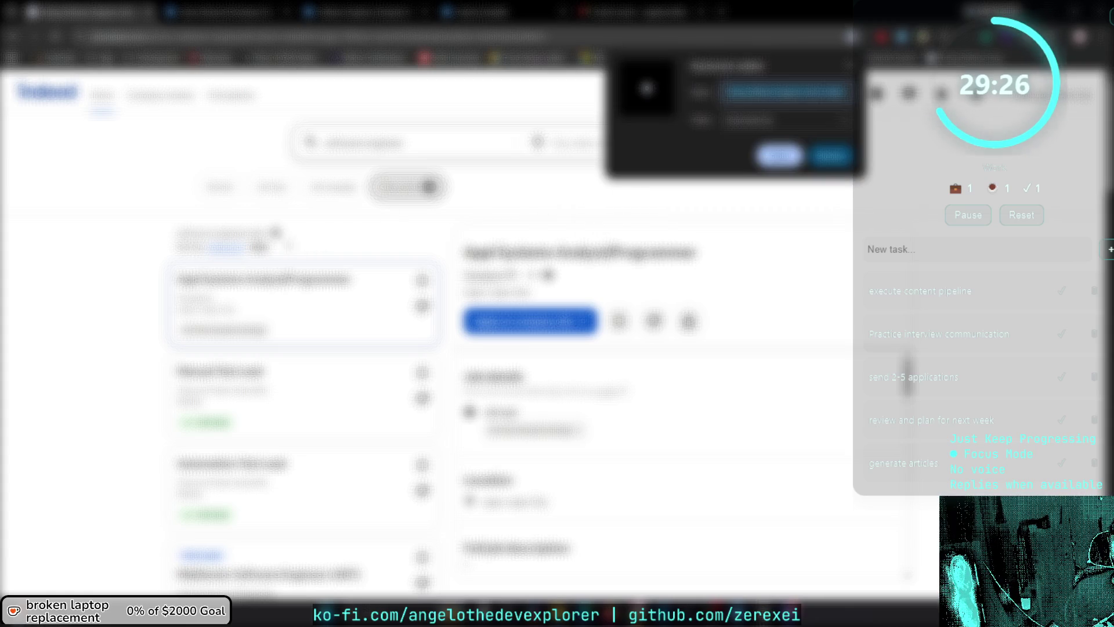
pyautogui.press('Escape')
pyautogui.hotkey('ctrl', 'd')
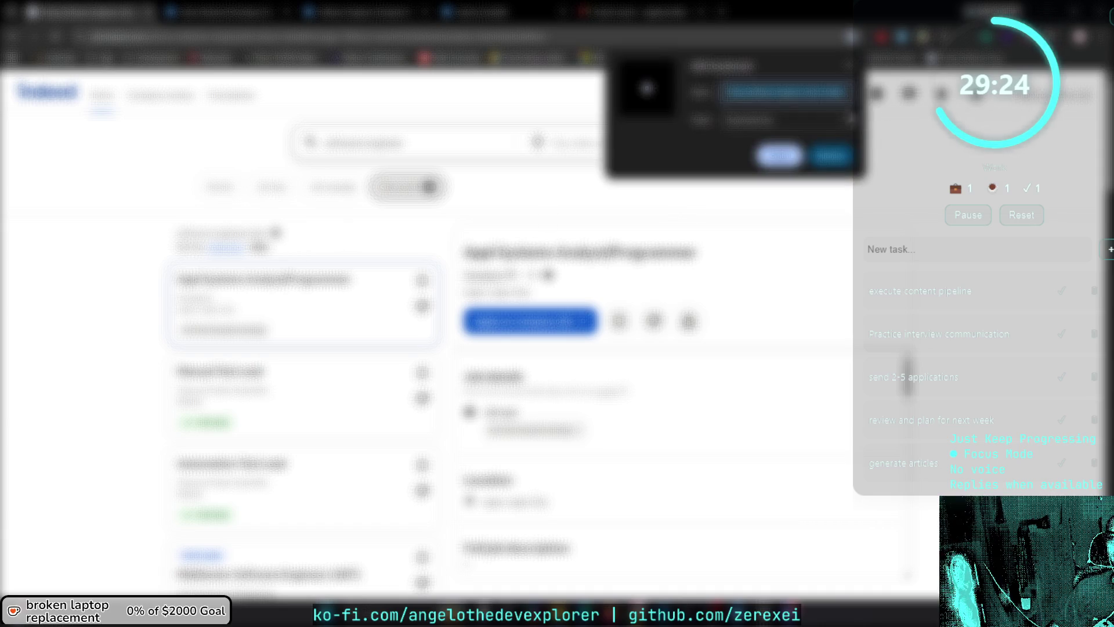
pyautogui.write('Indeed')
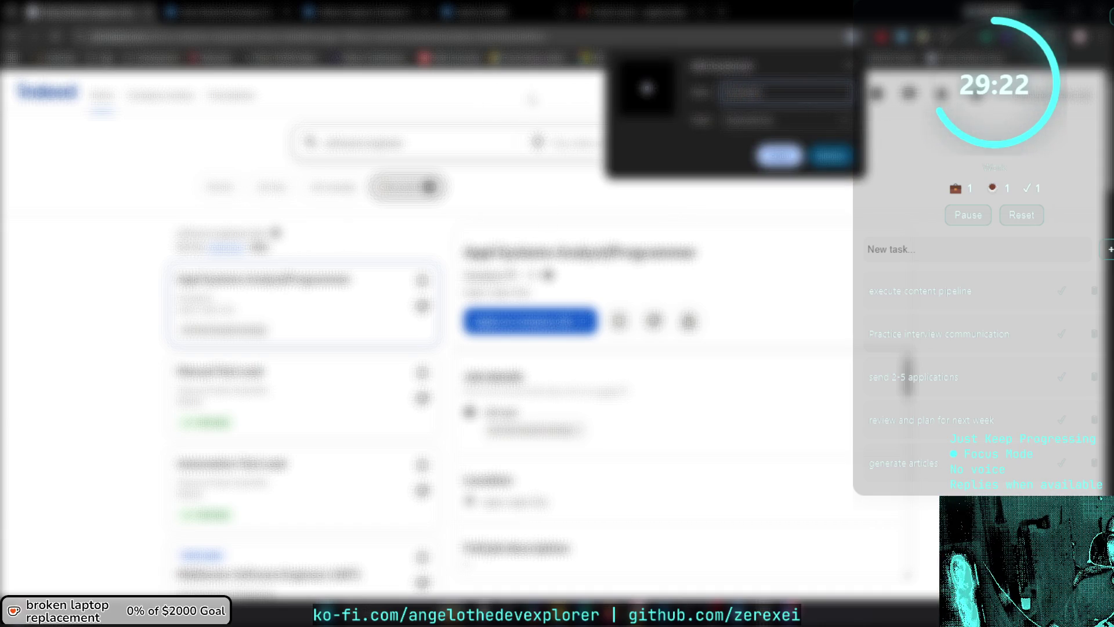